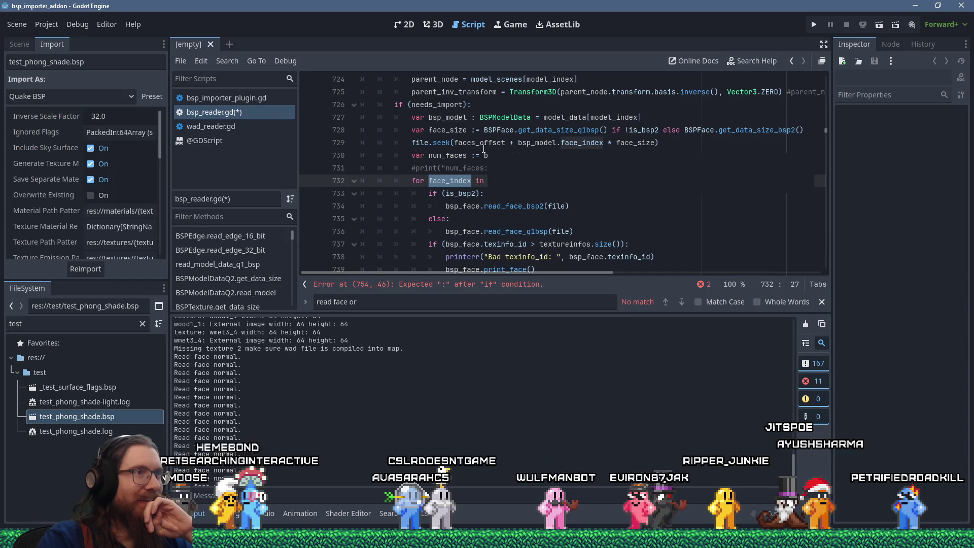
# - Review the script, then delete the broken vertex_normal_indexes check on line 754
pyautogui.scroll(3, 484, 149)
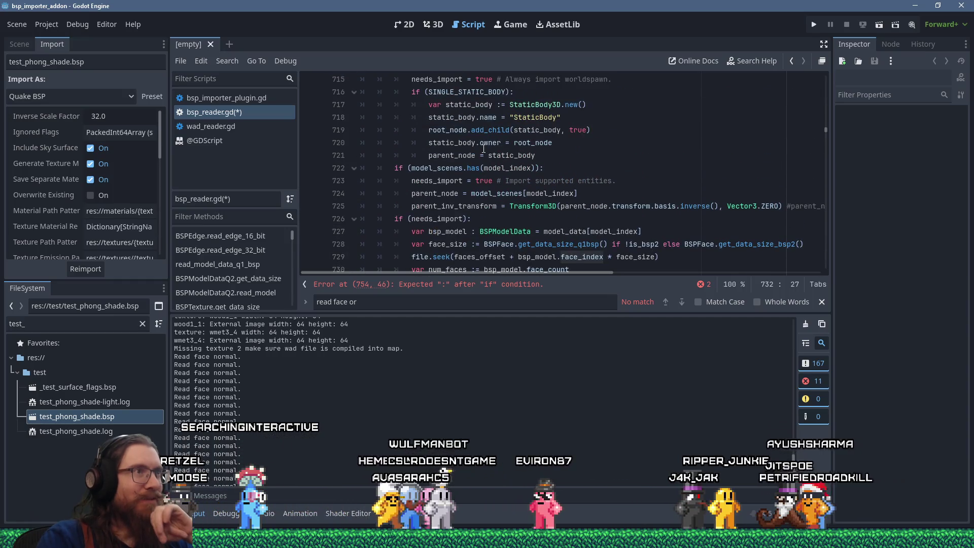
pyautogui.moveTo(484, 149)
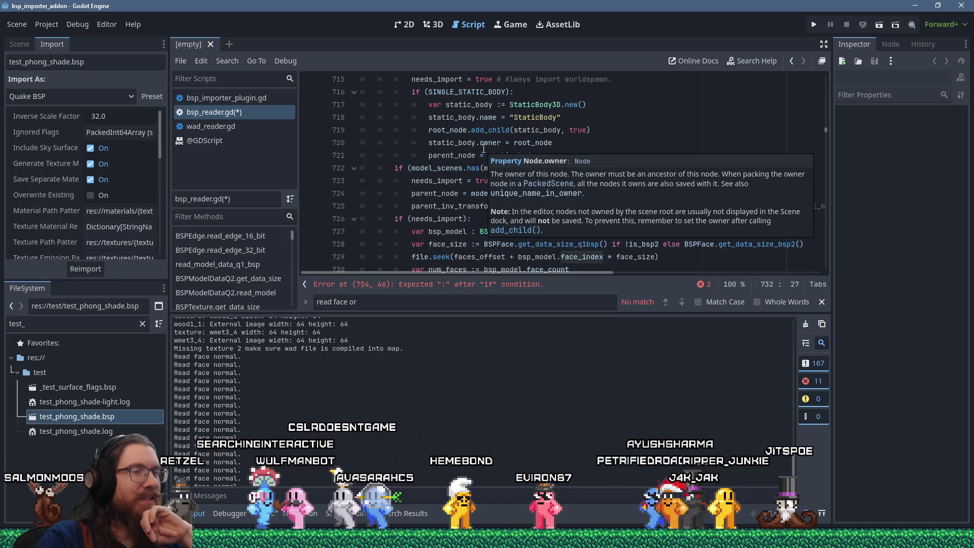
pyautogui.scroll(-3, 483, 149)
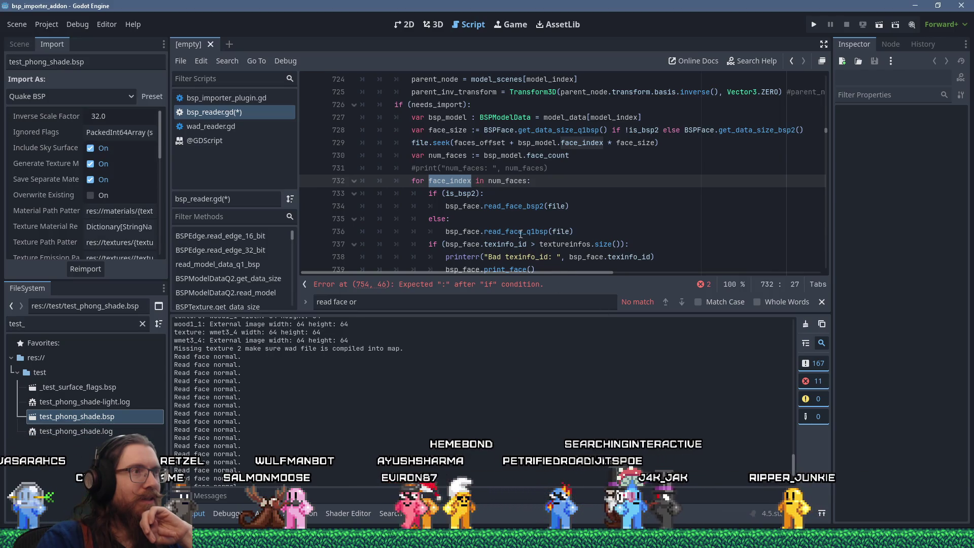
pyautogui.scroll(1, 520, 234)
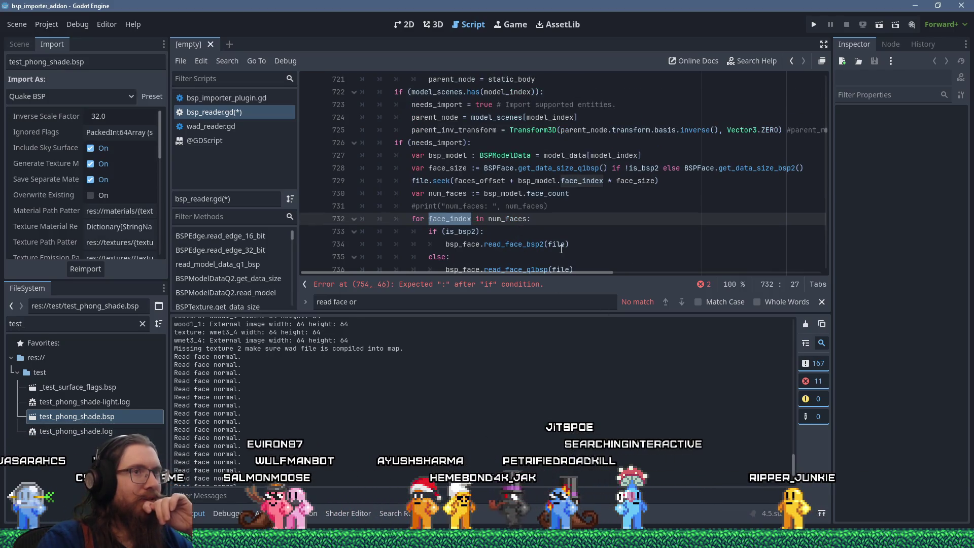
pyautogui.moveTo(561, 248)
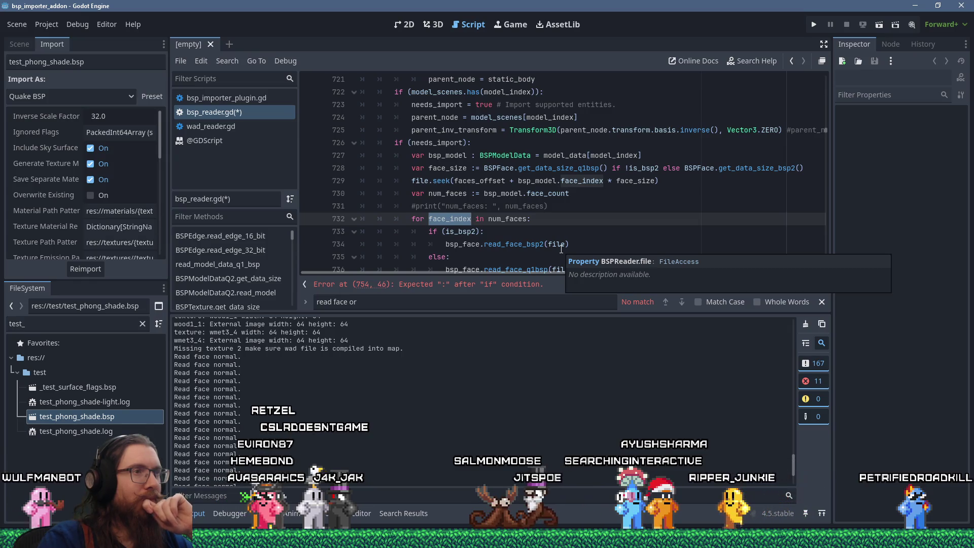
pyautogui.scroll(-3, 540, 218)
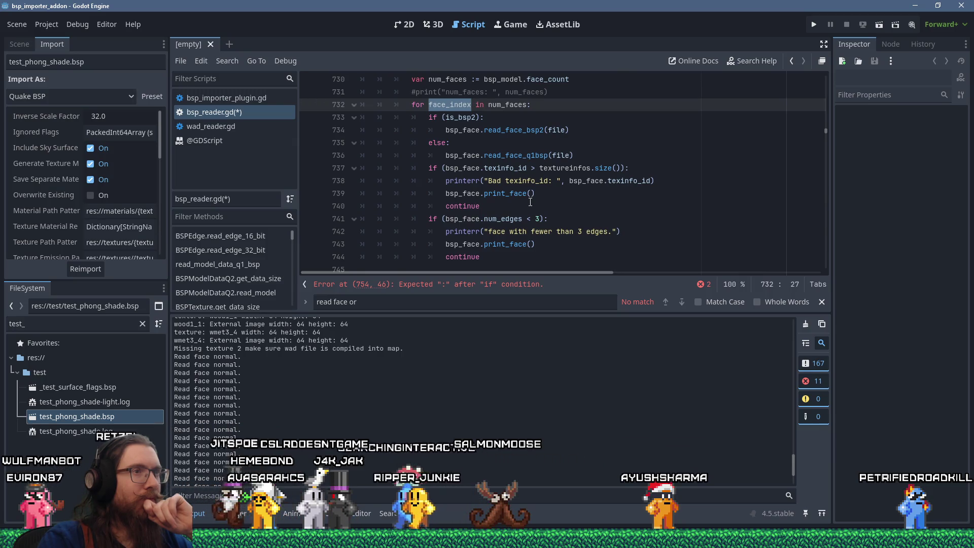
pyautogui.scroll(-2, 530, 202)
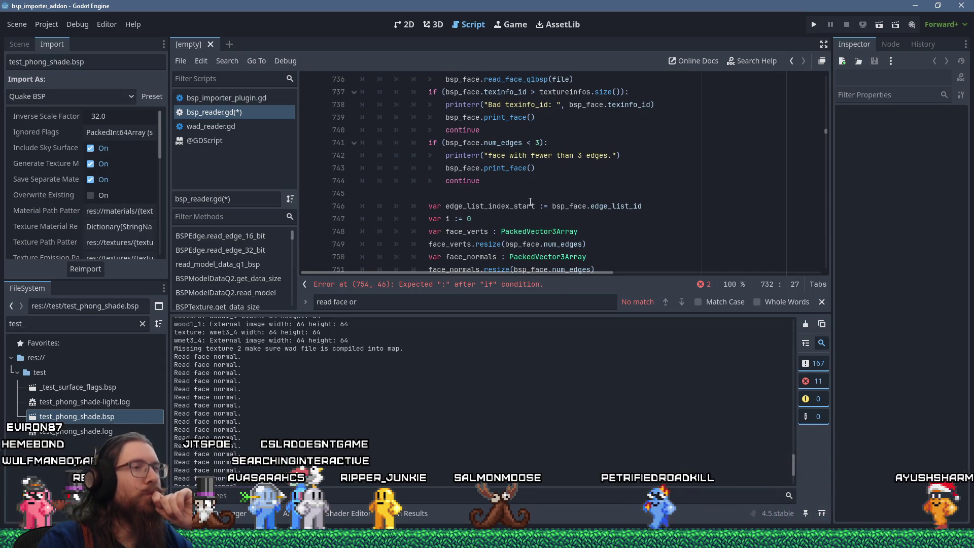
pyautogui.scroll(-1, 530, 202)
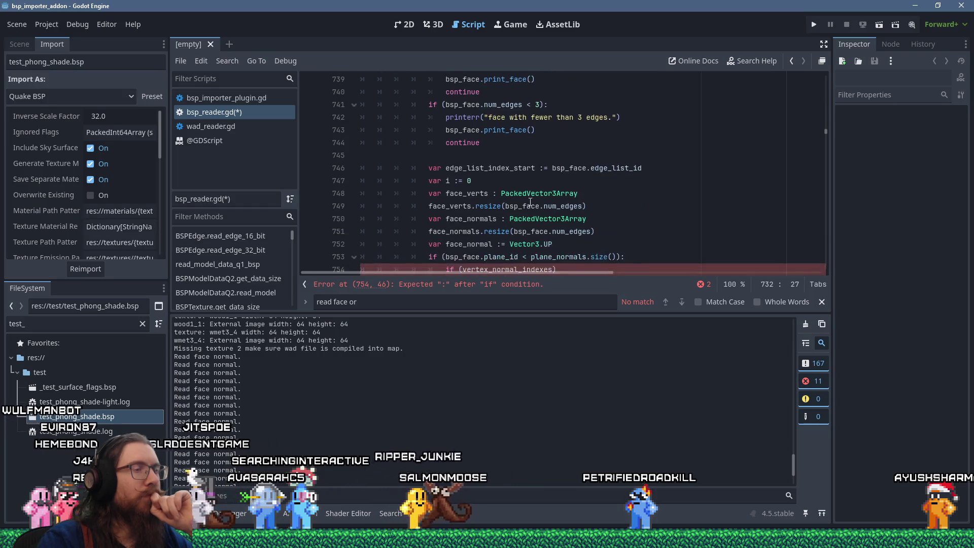
pyautogui.scroll(-1, 530, 202)
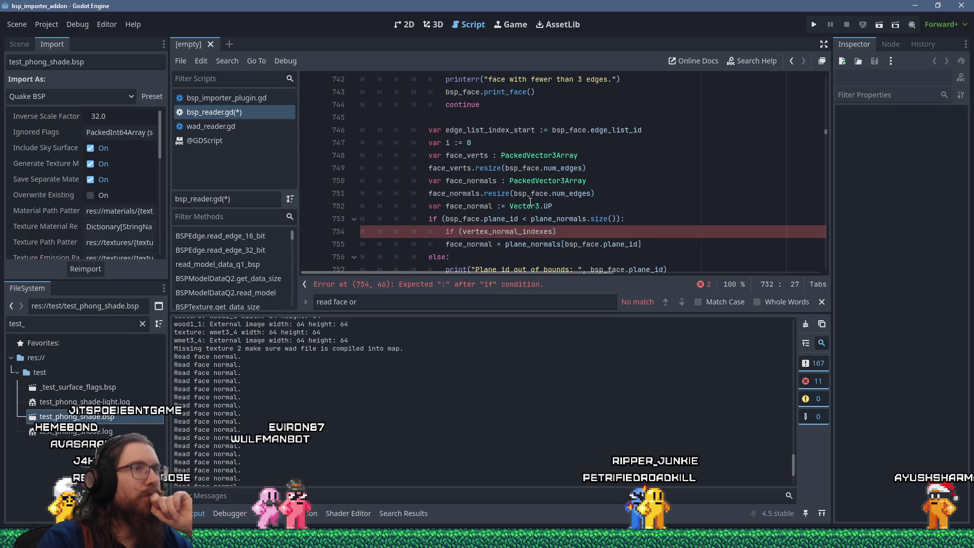
pyautogui.moveTo(530, 202)
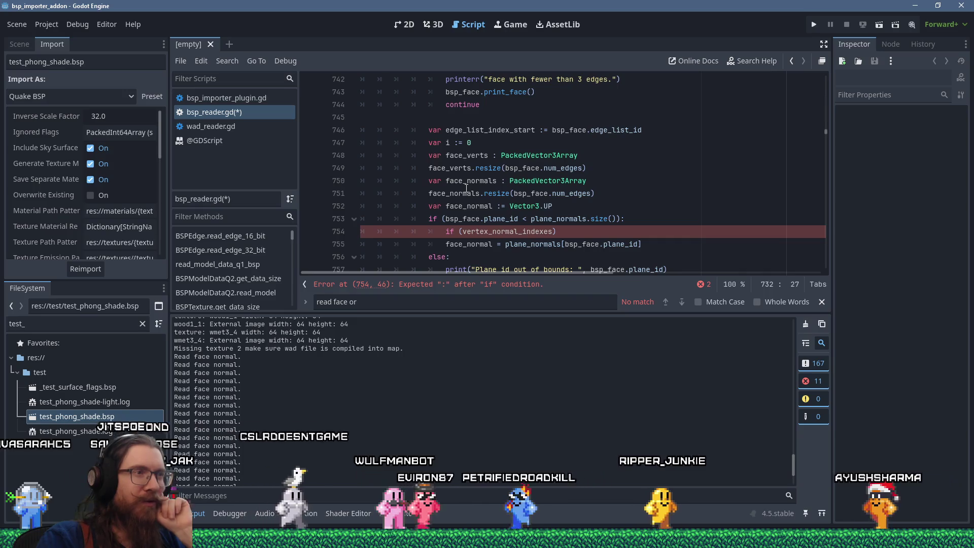
pyautogui.scroll(-1, 465, 188)
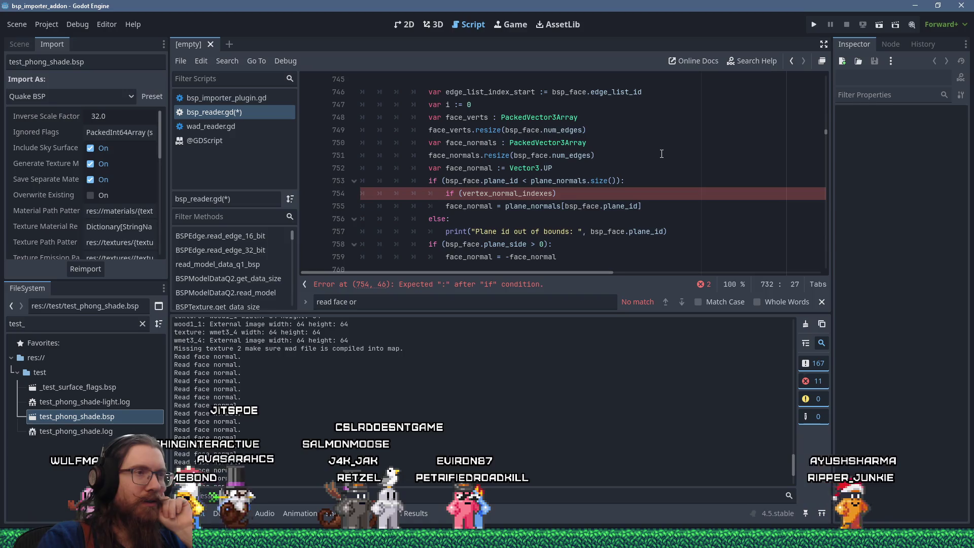
pyautogui.scroll(-1, 661, 153)
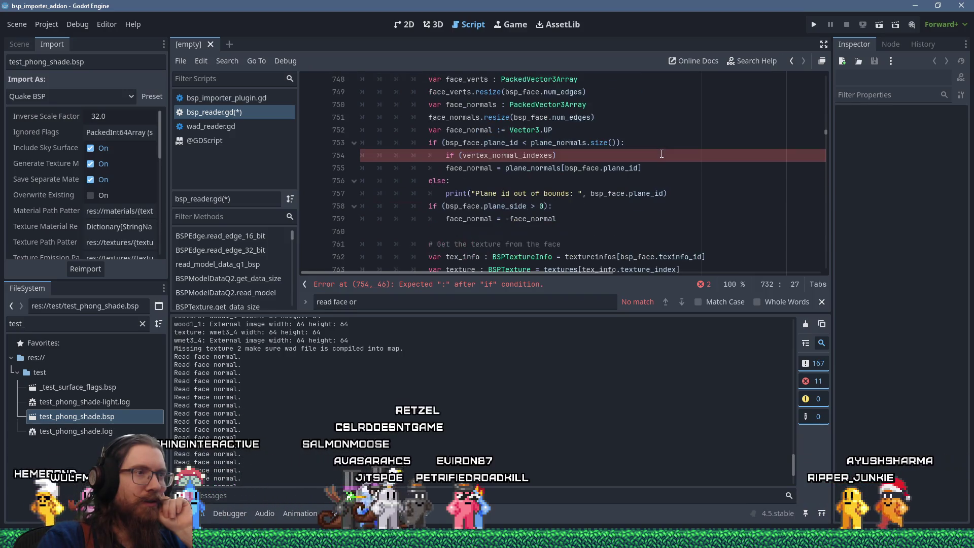
pyautogui.scroll(-1, 661, 154)
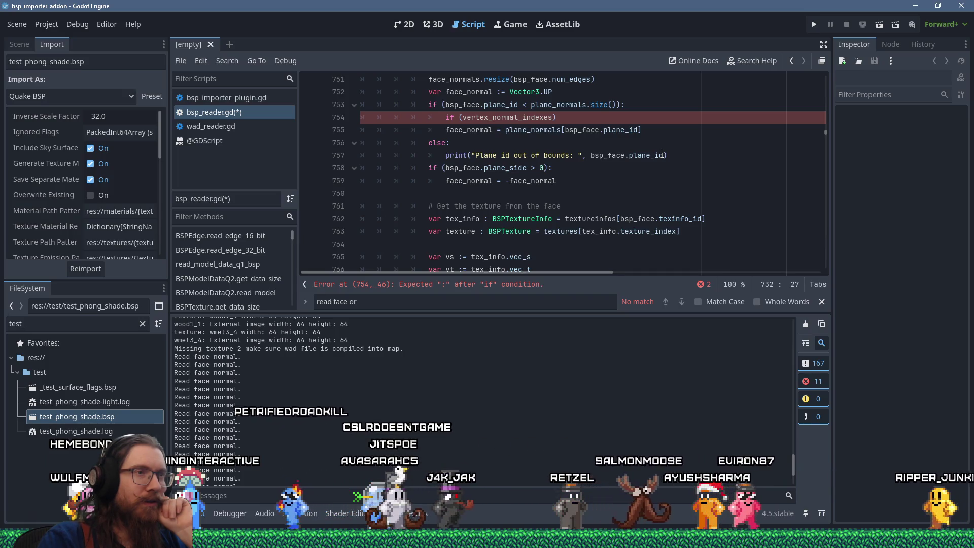
pyautogui.scroll(-1, 661, 154)
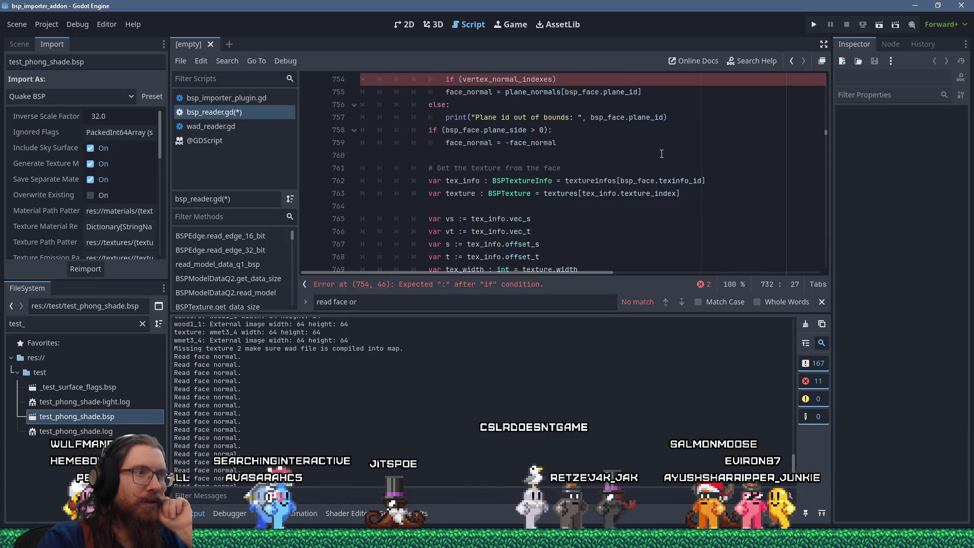
pyautogui.scroll(-1, 662, 154)
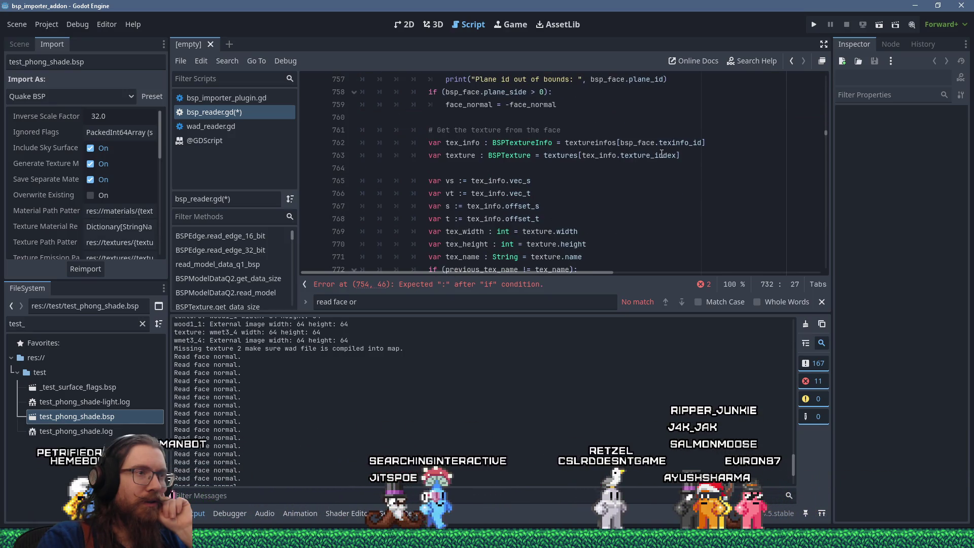
pyautogui.scroll(-1, 662, 153)
pyautogui.scroll(-2, 661, 154)
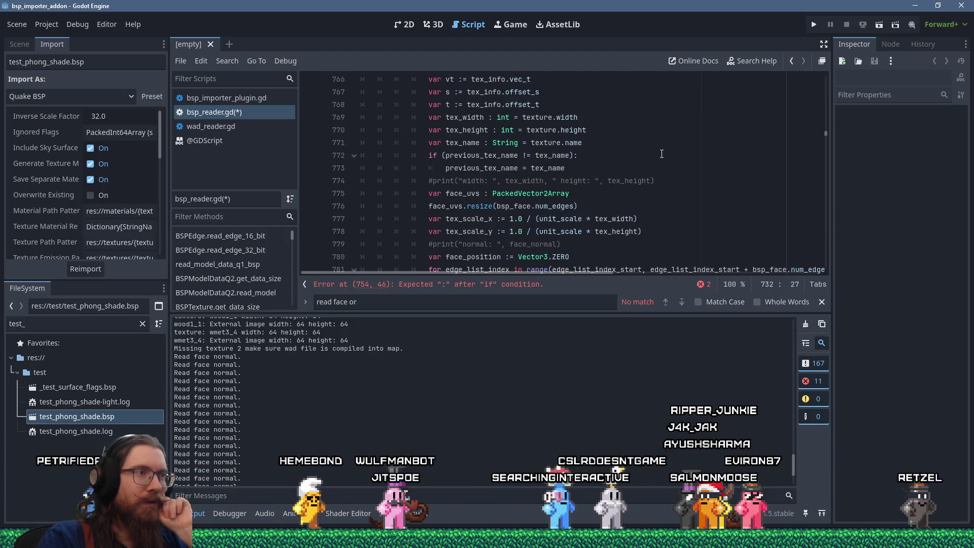
pyautogui.scroll(-2, 662, 153)
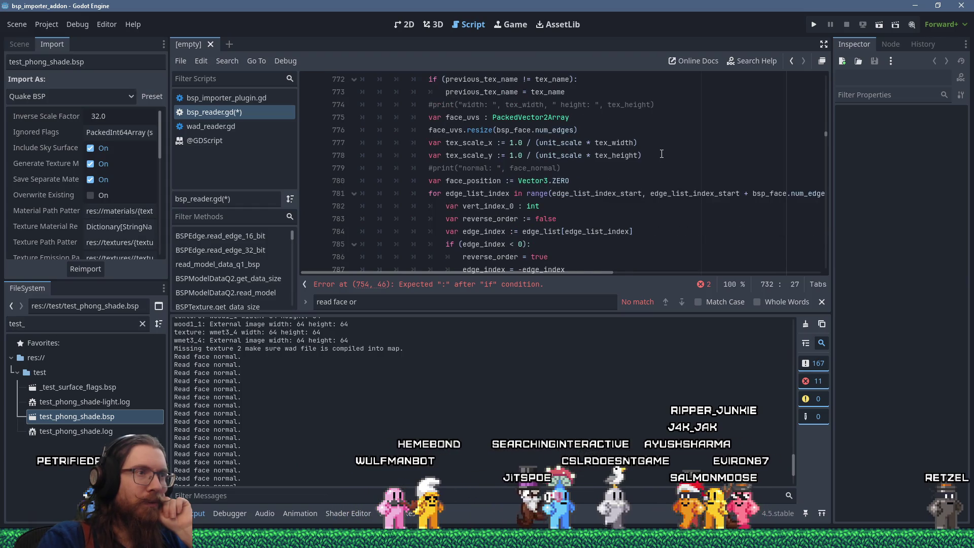
pyautogui.scroll(-1, 662, 154)
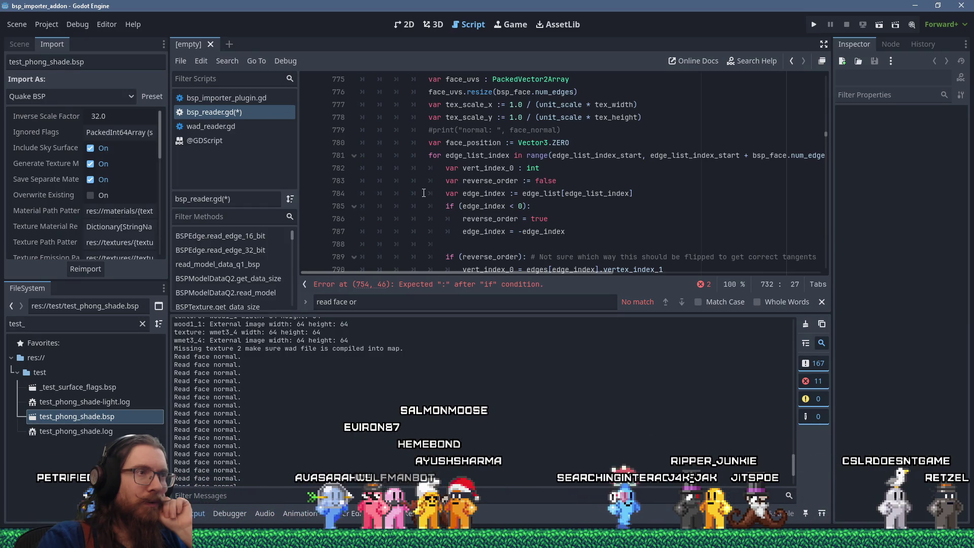
pyautogui.scroll(11, 423, 193)
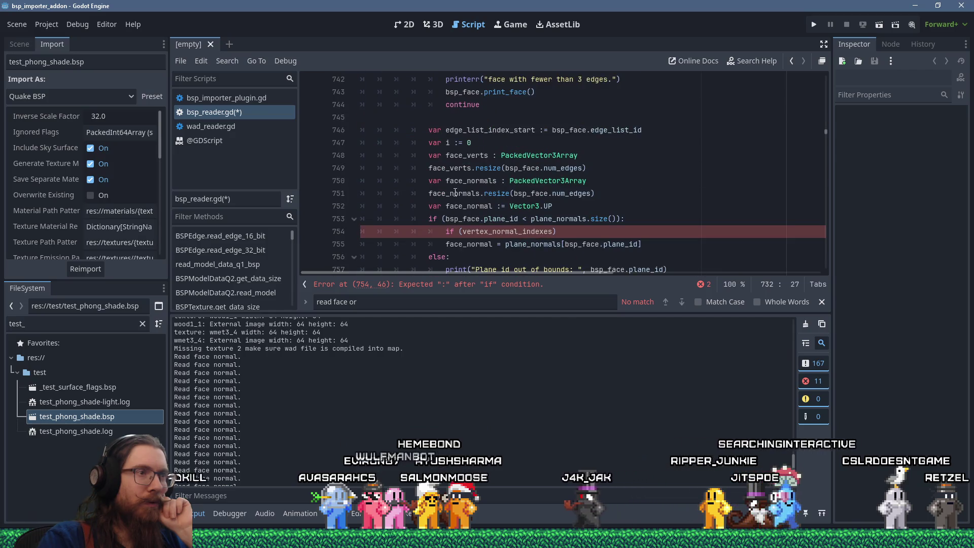
pyautogui.moveTo(589, 231); pyautogui.dragTo(637, 221)
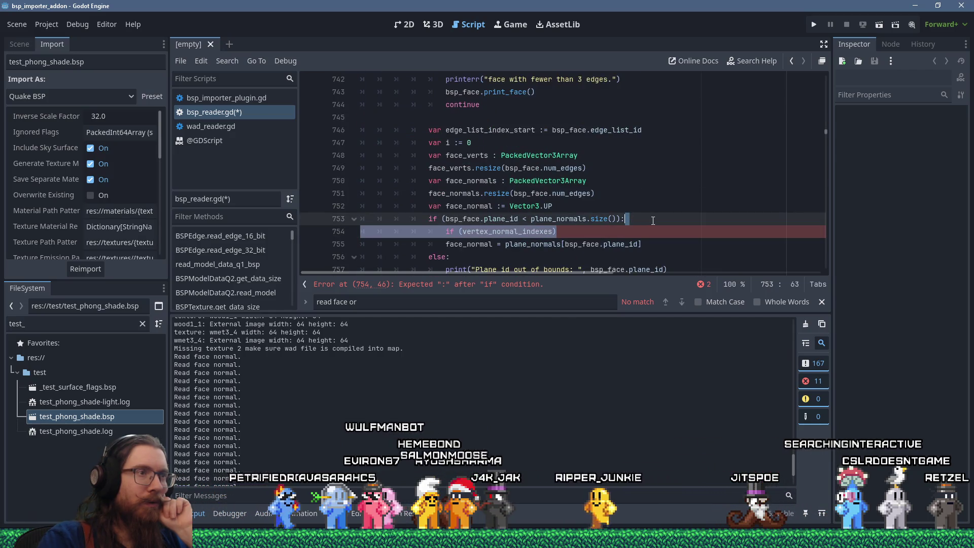
pyautogui.press('BackSpace')
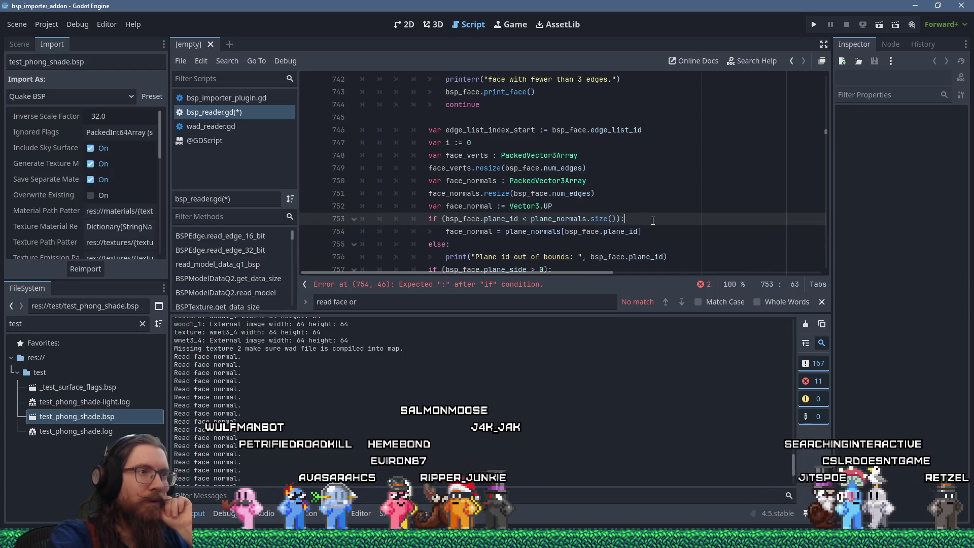
# - Copy the plane-normal if/else block from lines 753–756 into Notepad
pyautogui.moveTo(693, 259); pyautogui.dragTo(360, 219)
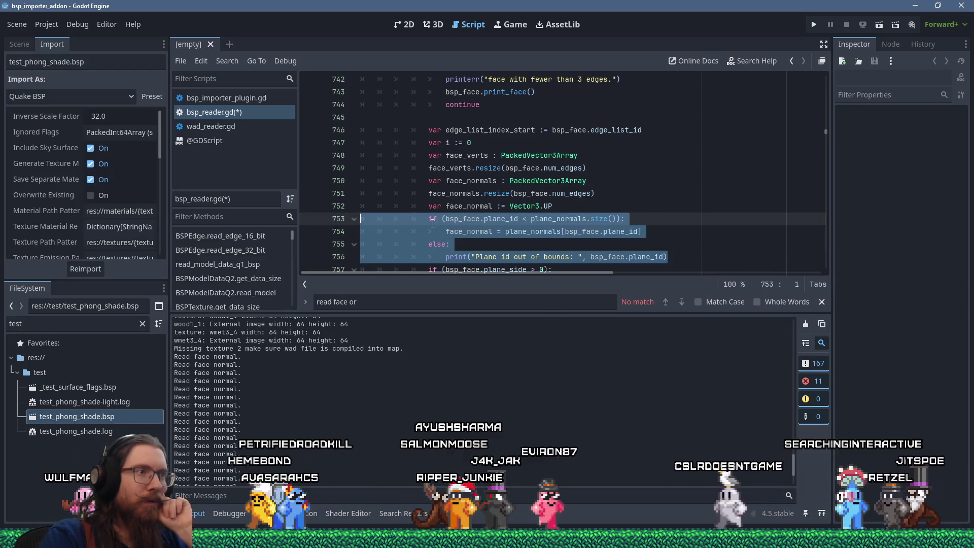
pyautogui.rightClick(432, 277)
pyautogui.click(532, 261)
pyautogui.hotkey('alt', 'Tab')
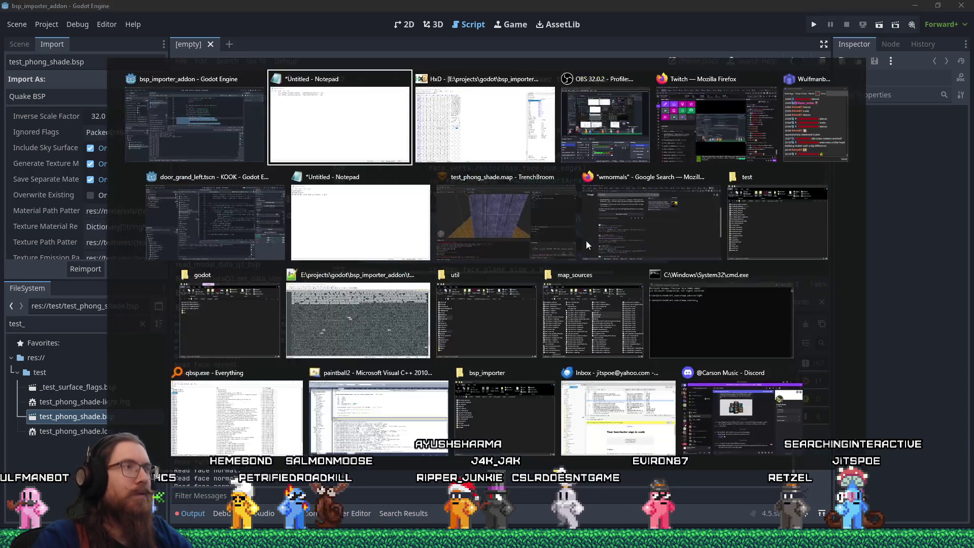
pyautogui.hotkey('ctrl', 'v')
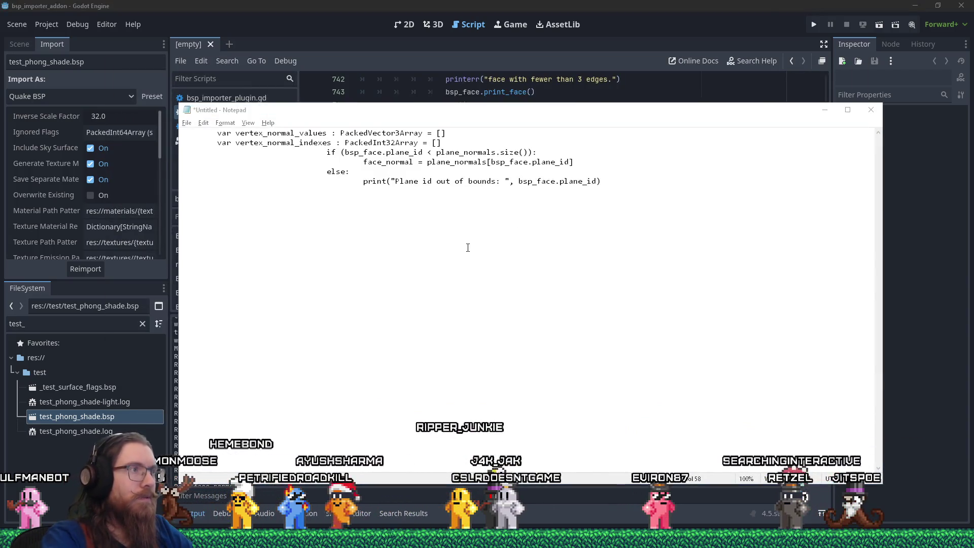
pyautogui.hotkey('alt', 'Tab')
pyautogui.scroll(-6, 512, 214)
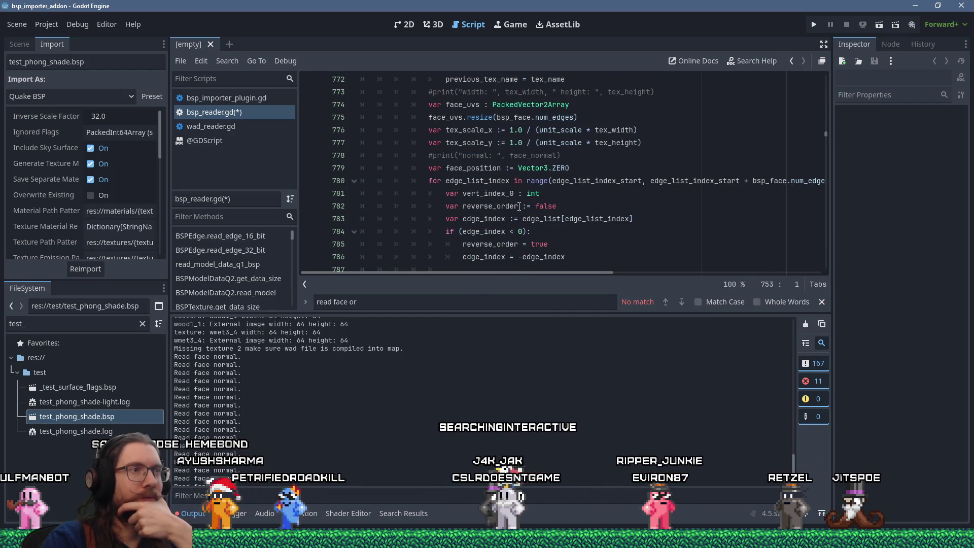
pyautogui.click(823, 45)
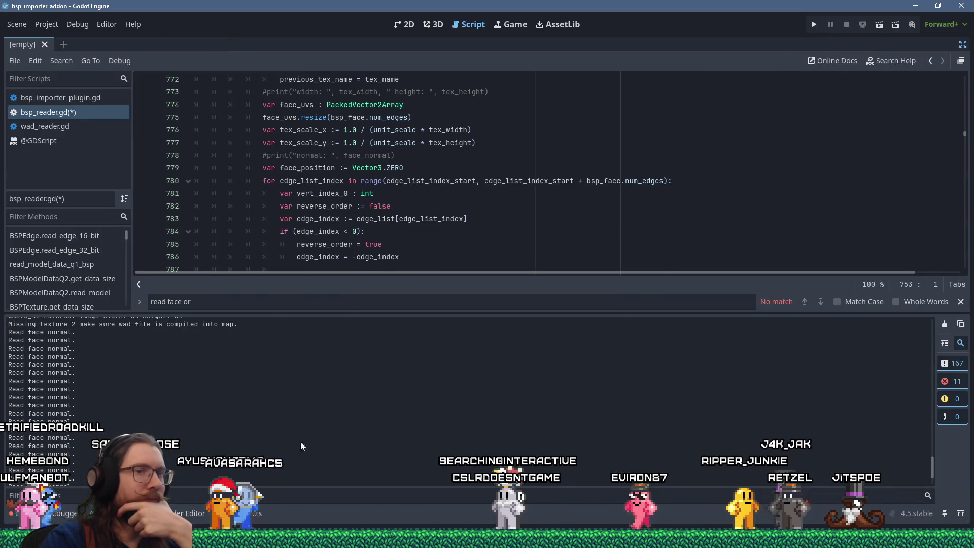
pyautogui.click(21, 517)
pyautogui.scroll(-3, 411, 300)
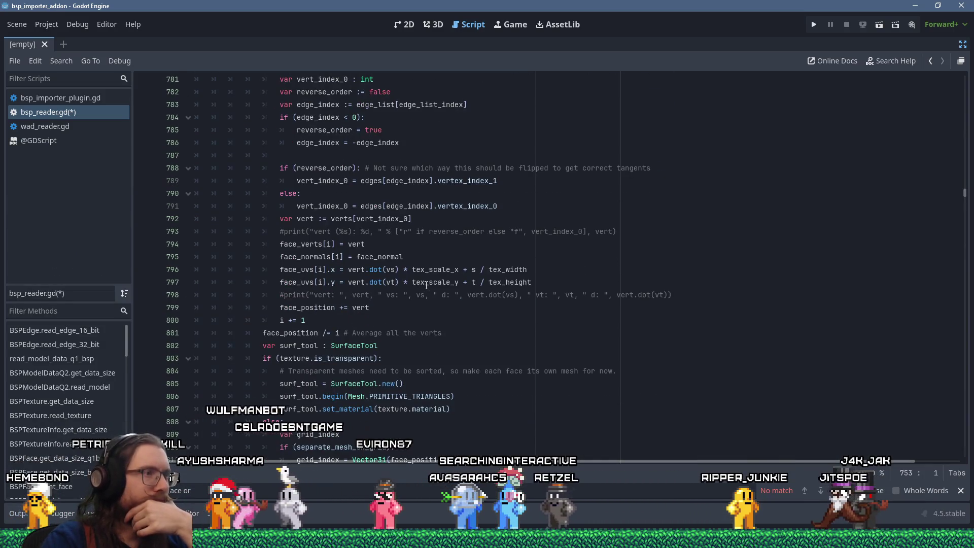
pyautogui.moveTo(389, 256)
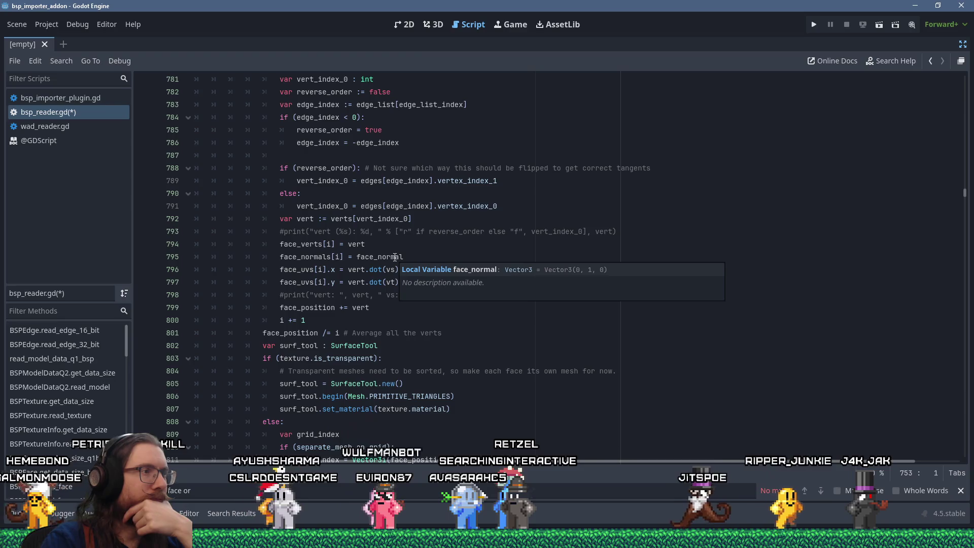
pyautogui.doubleClick(356, 244)
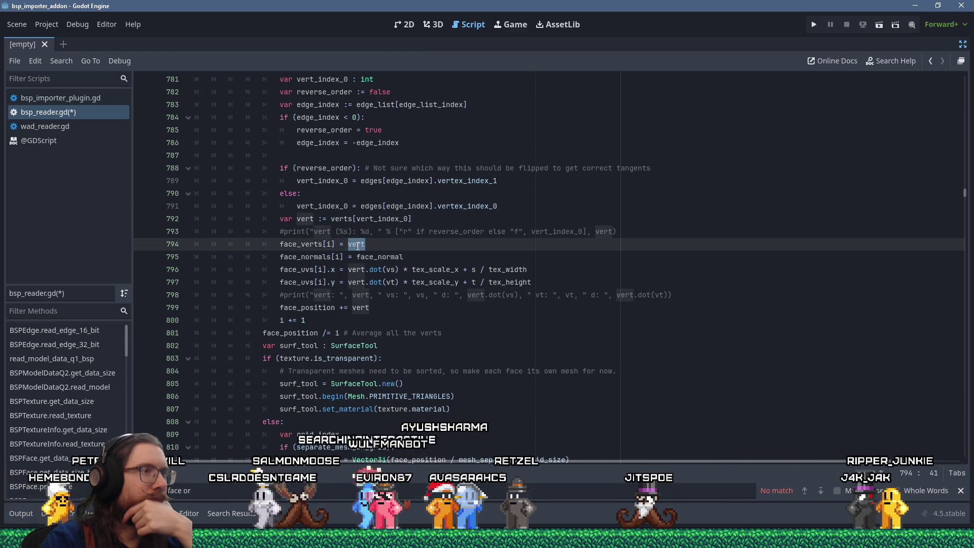
pyautogui.doubleClick(365, 218)
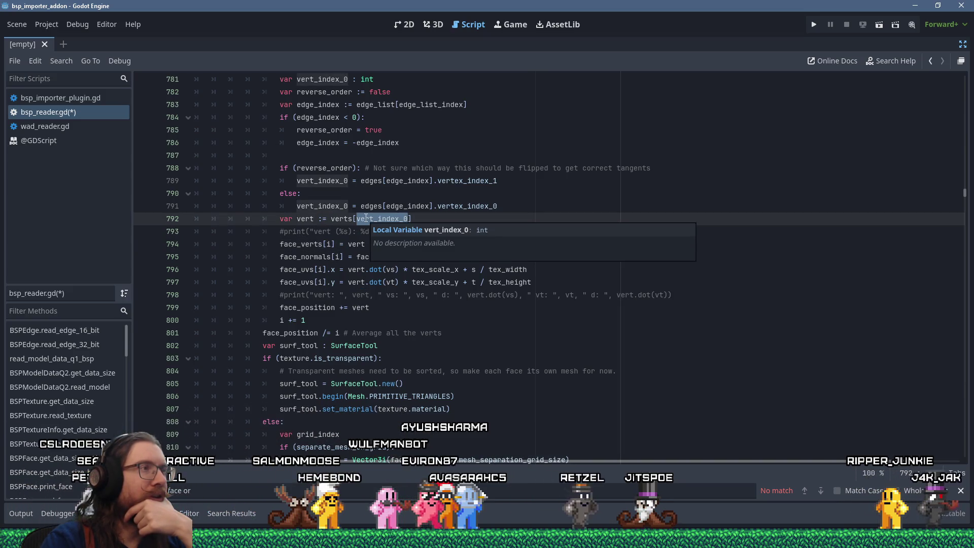
pyautogui.scroll(1, 366, 218)
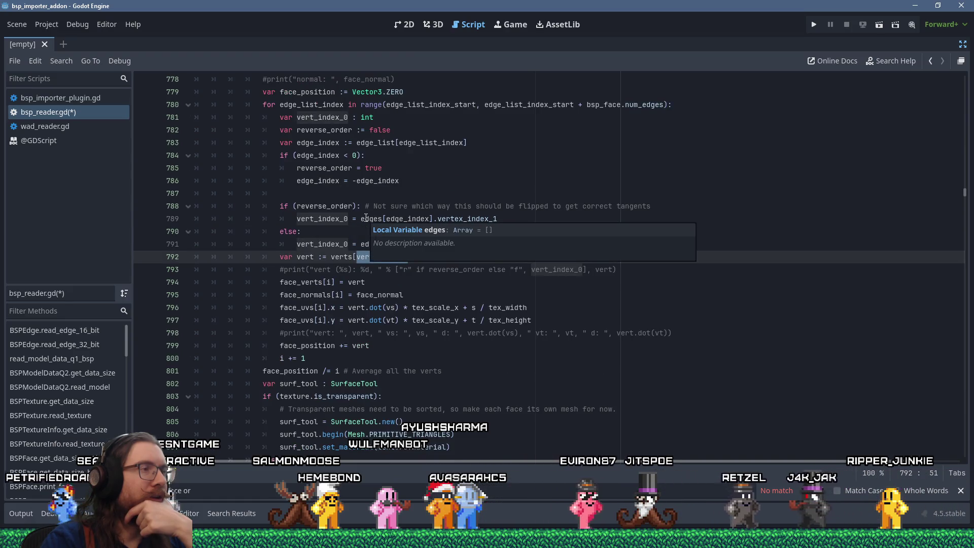
pyautogui.scroll(1, 352, 216)
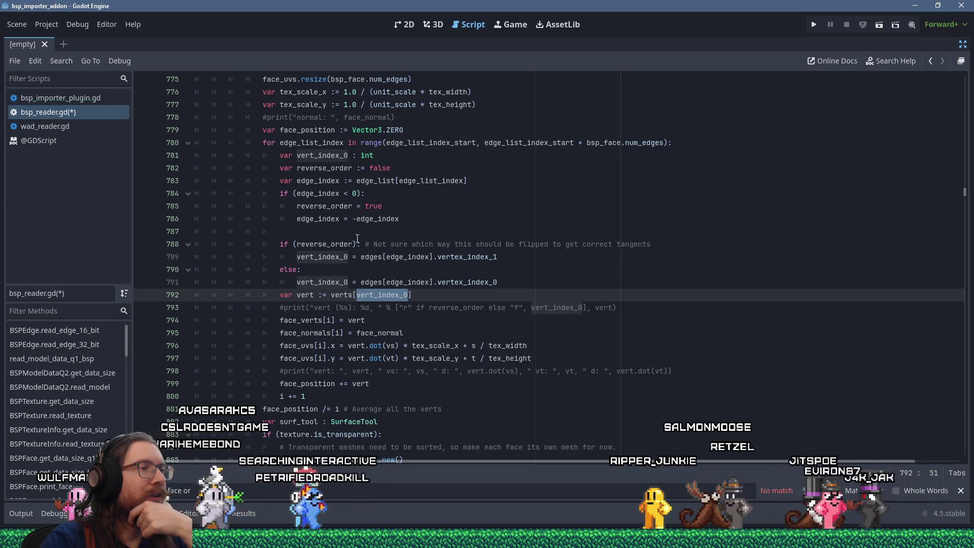
pyautogui.scroll(4, 366, 256)
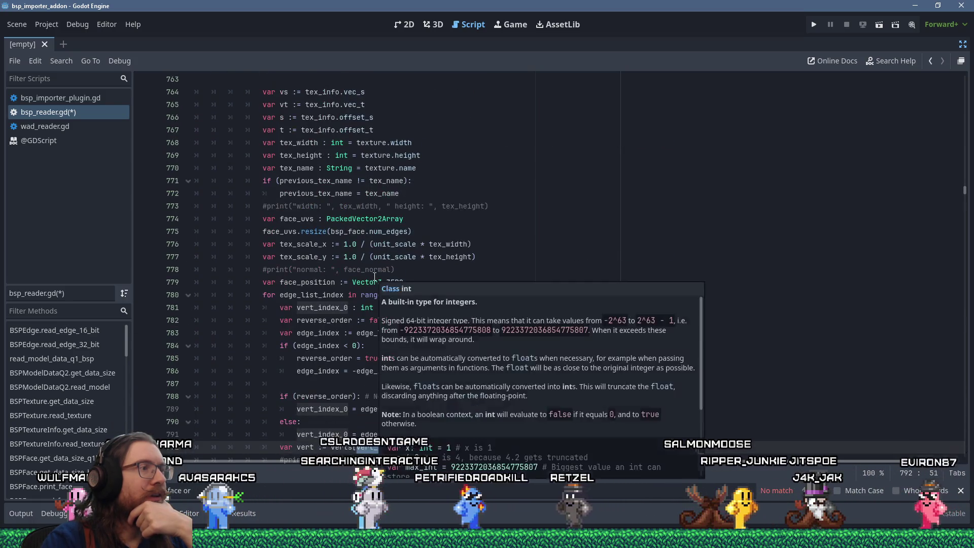
pyautogui.scroll(3, 374, 276)
pyautogui.scroll(-4, 314, 246)
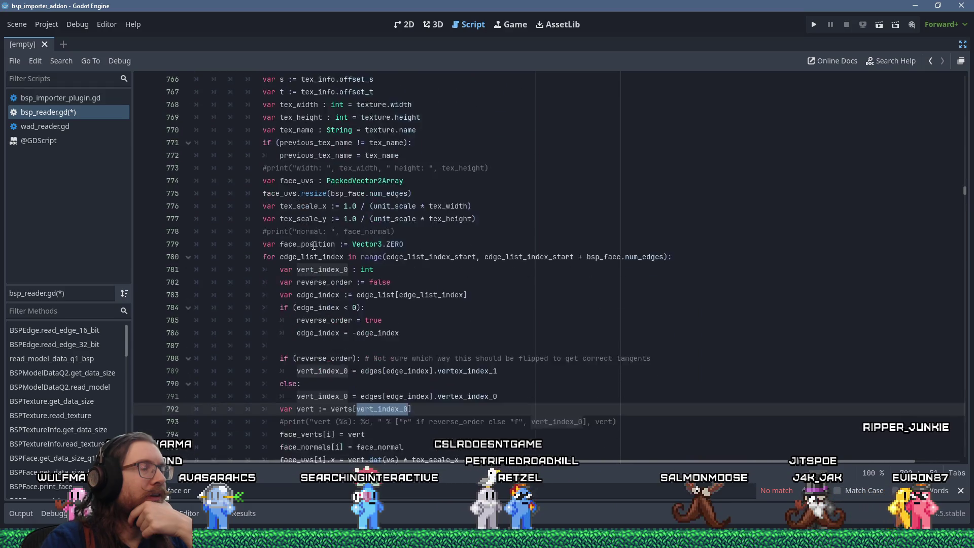
pyautogui.scroll(-5, 314, 245)
pyautogui.click(384, 246)
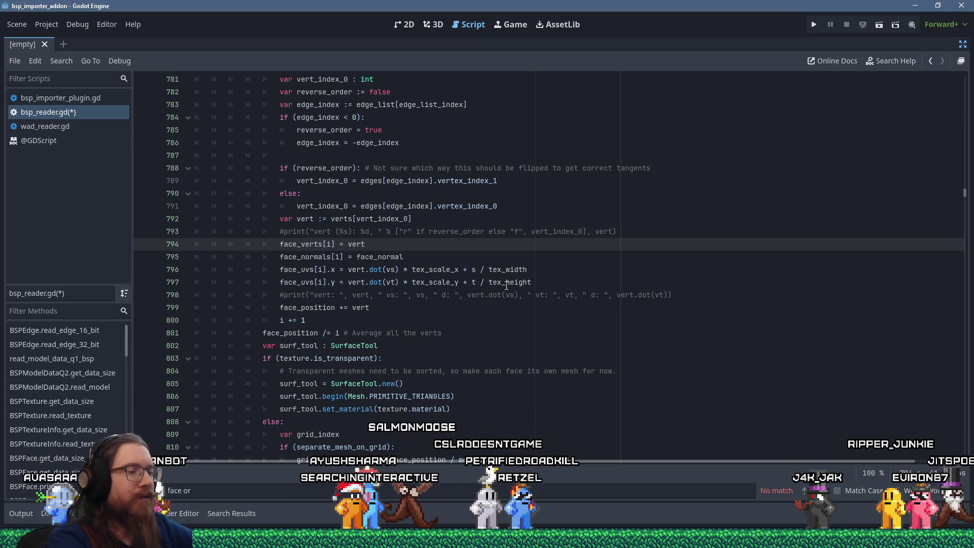
# - Write 'if (vertex_normal_indexes.size() > vert_index_0)' on new line 795 using autocomplete
pyautogui.press('Return')
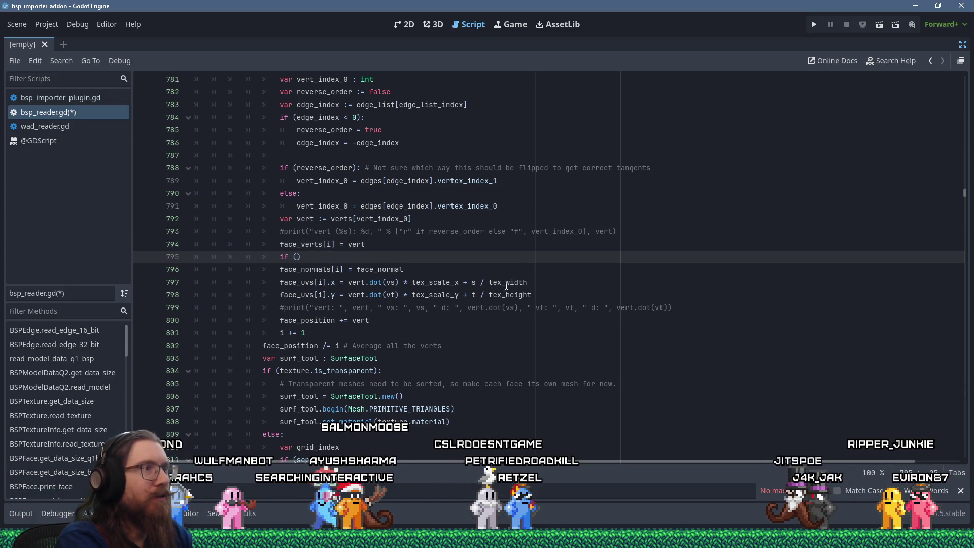
pyautogui.write('ve')
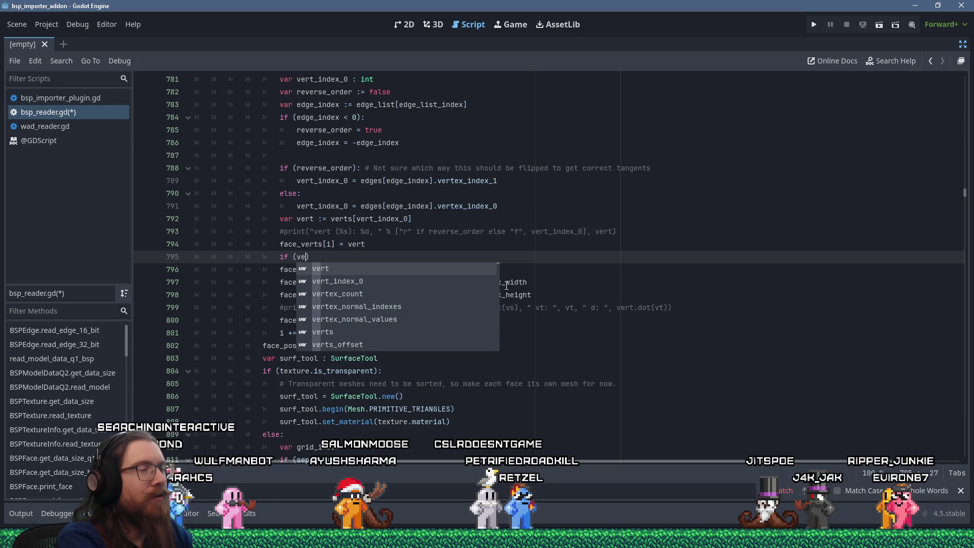
pyautogui.hotkey('alt', 'Tab')
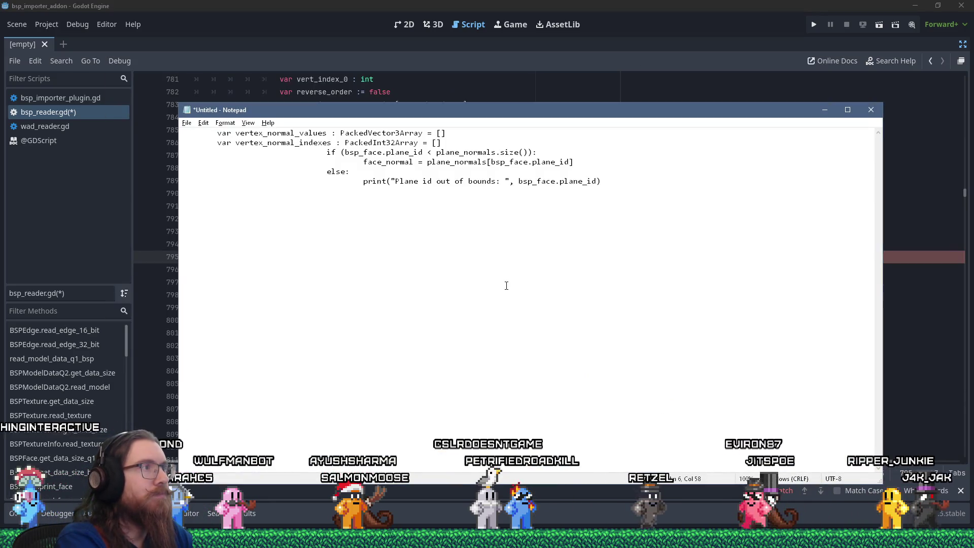
pyautogui.hotkey('alt', 'Tab')
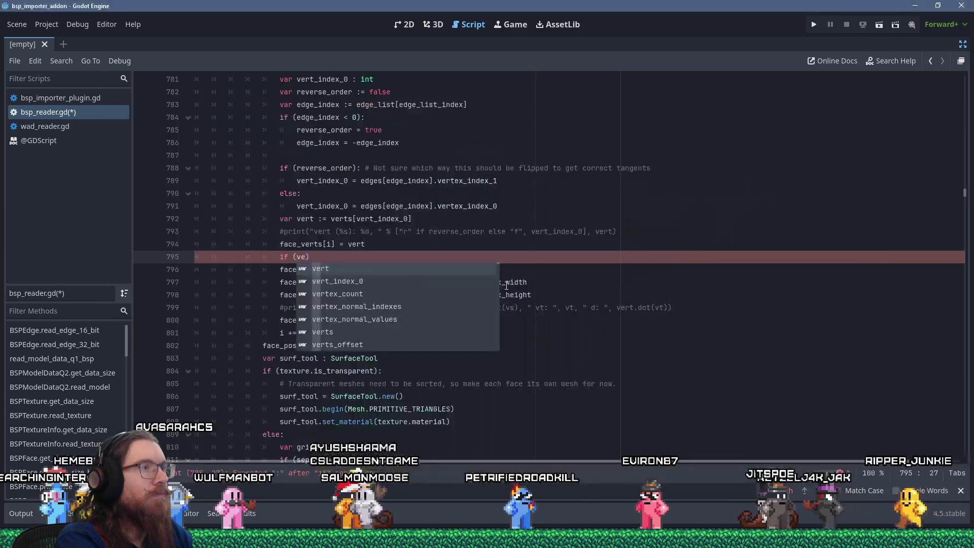
pyautogui.write('ex_no')
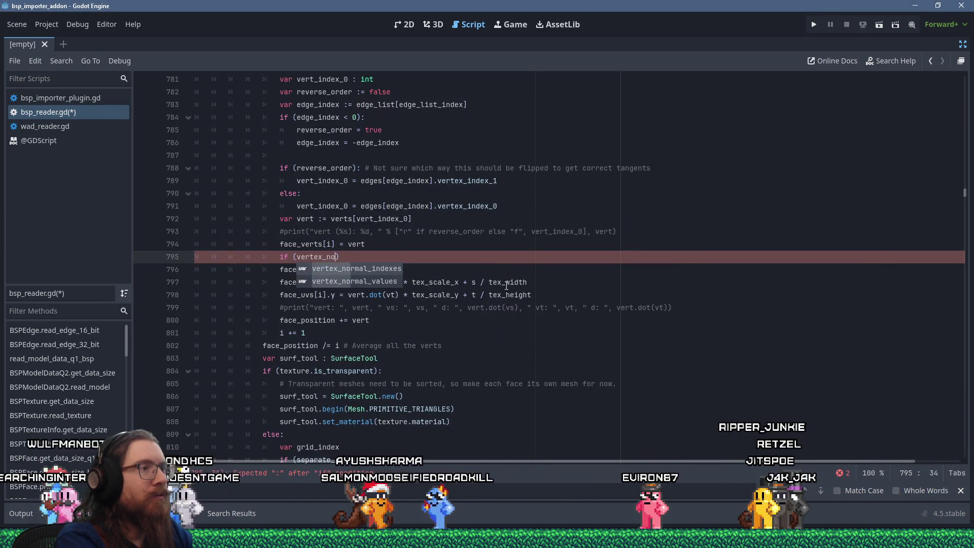
pyautogui.press('Return')
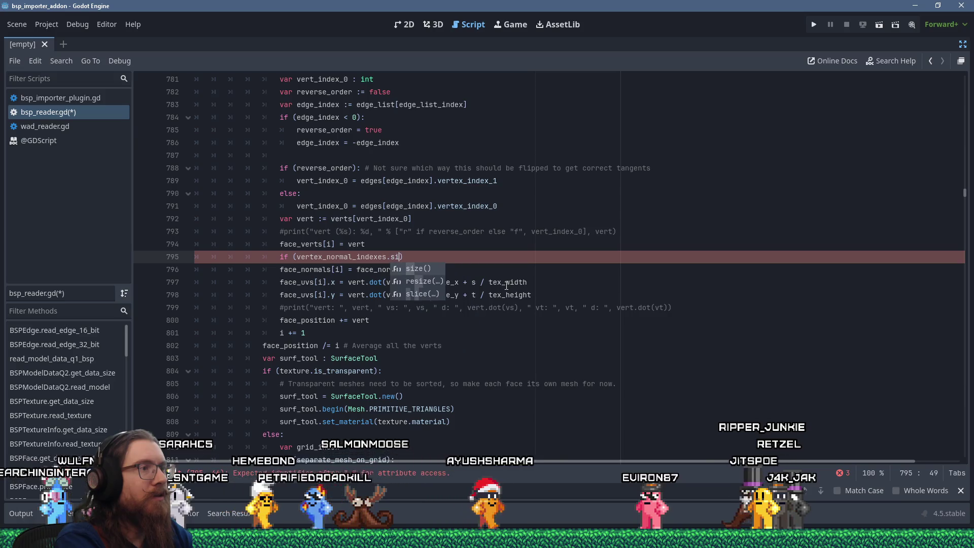
pyautogui.write('si')
pyautogui.press('Return')
pyautogui.write('>')
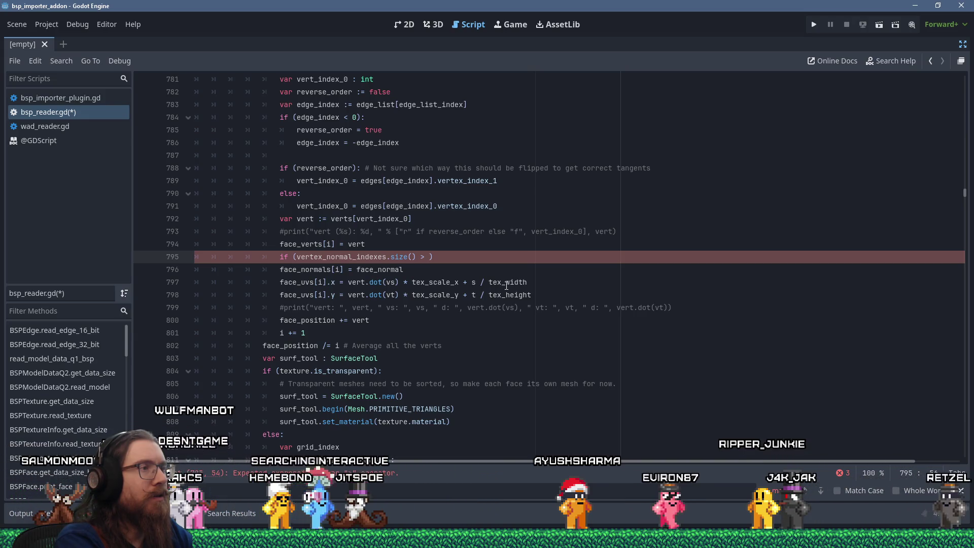
pyautogui.write('verte')
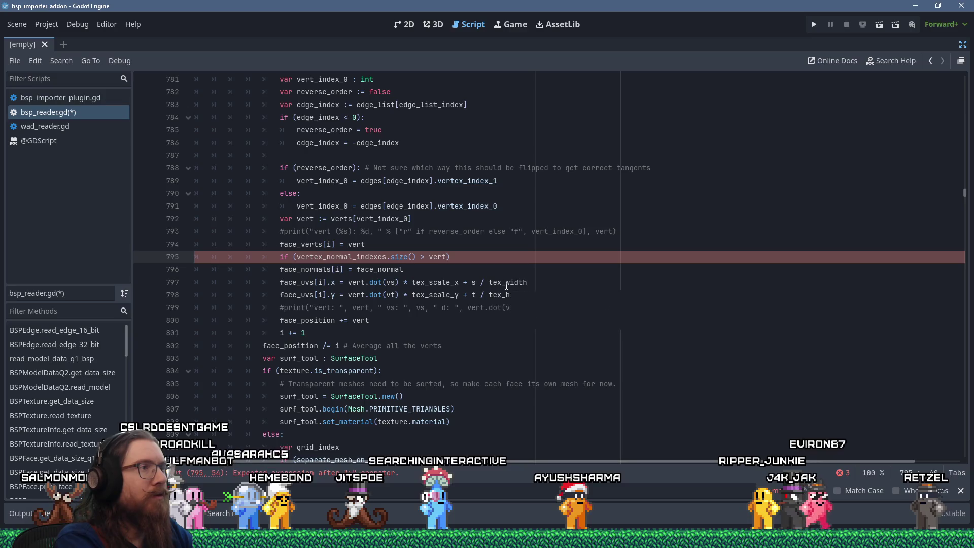
pyautogui.write('x_')
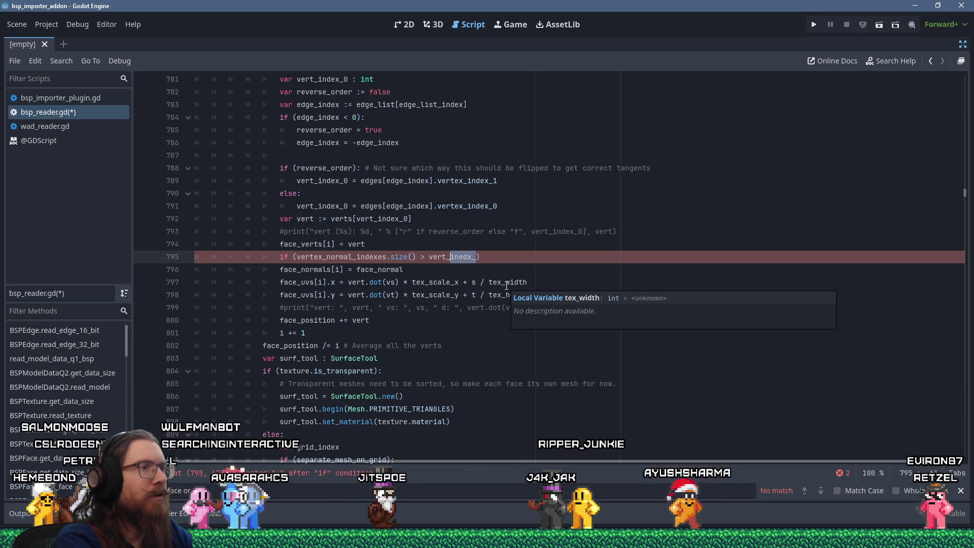
pyautogui.write('index_0')
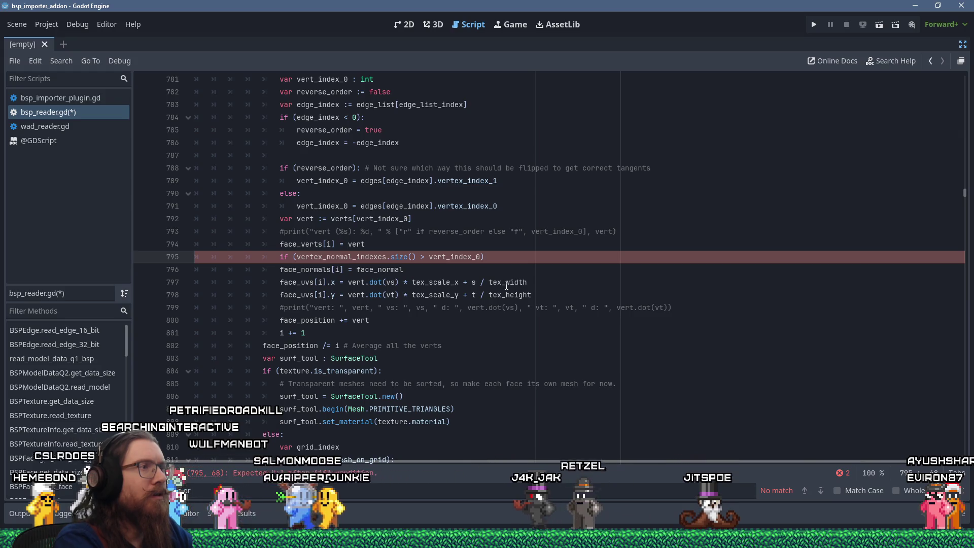
pyautogui.scroll(4, 506, 286)
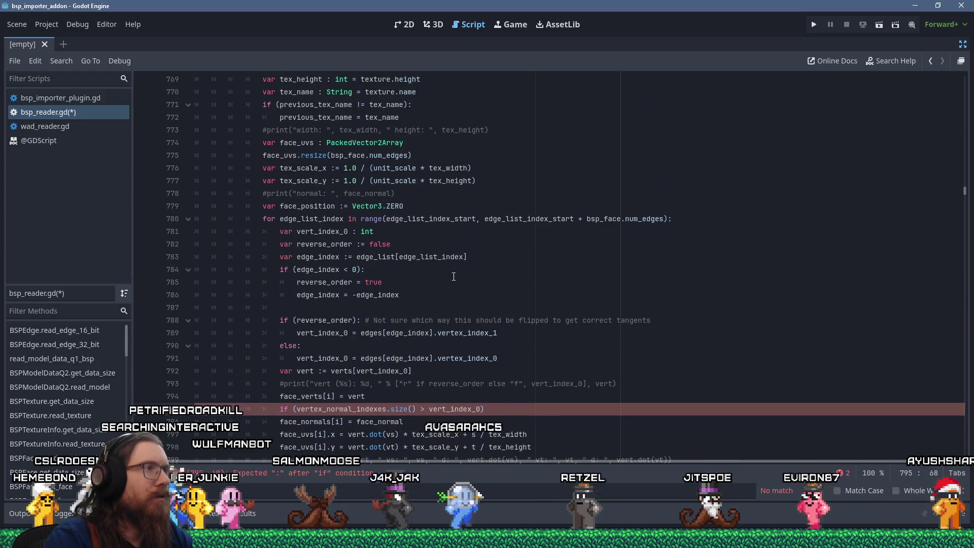
pyautogui.scroll(8, 453, 276)
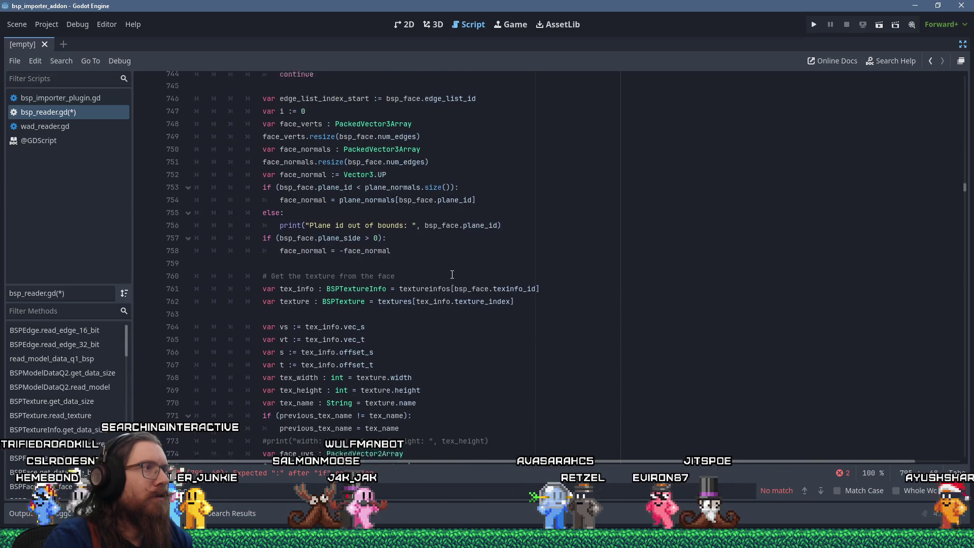
pyautogui.scroll(10, 452, 275)
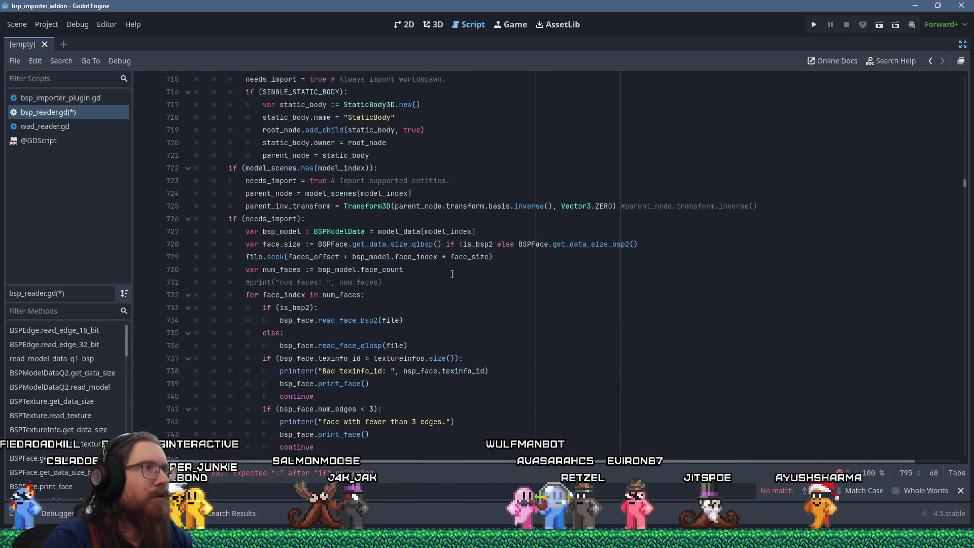
pyautogui.scroll(5, 452, 274)
pyautogui.scroll(-12, 466, 284)
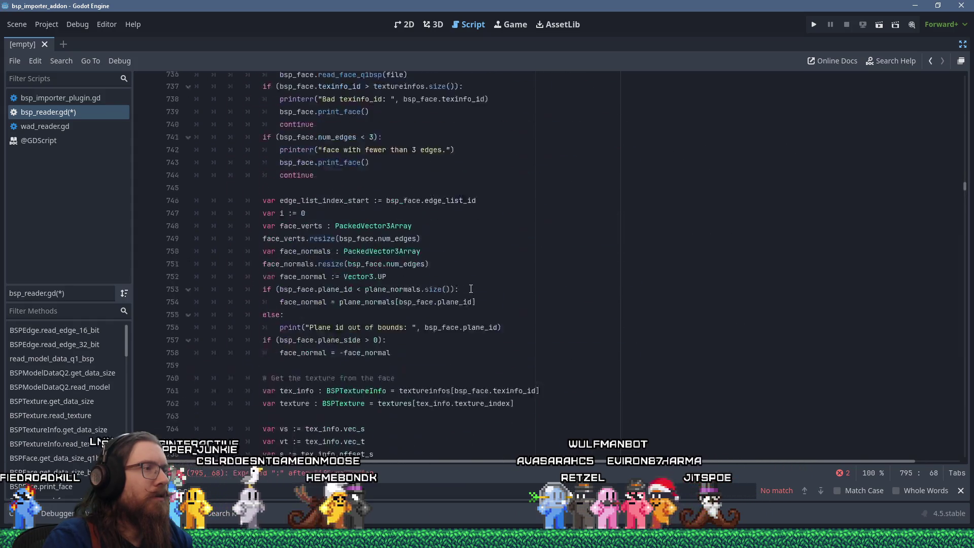
pyautogui.scroll(-11, 471, 288)
pyautogui.click(335, 233)
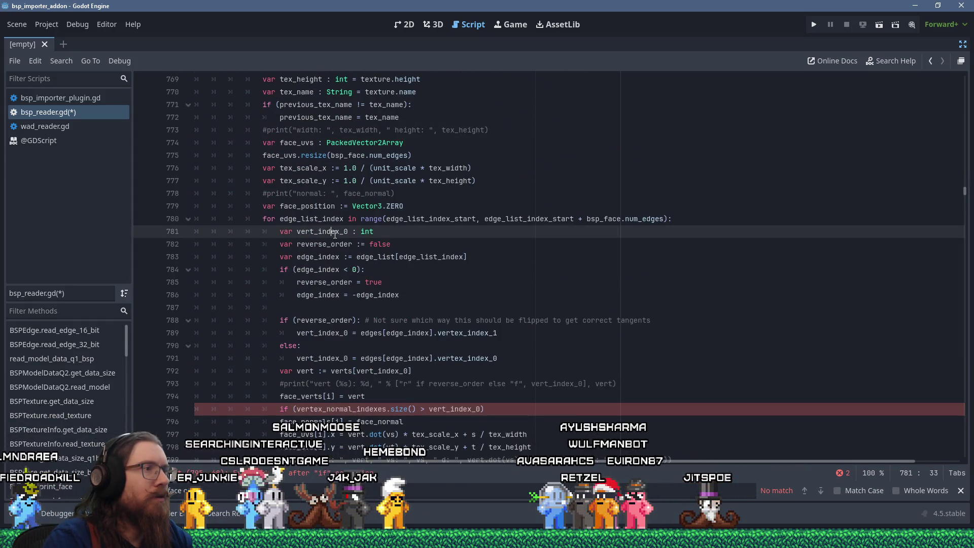
pyautogui.rightClick(335, 232)
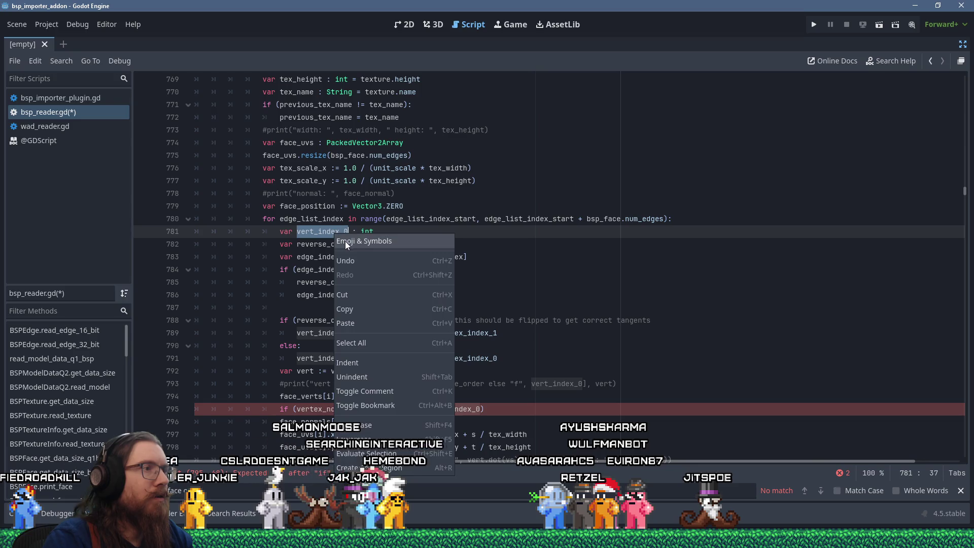
pyautogui.click(299, 232)
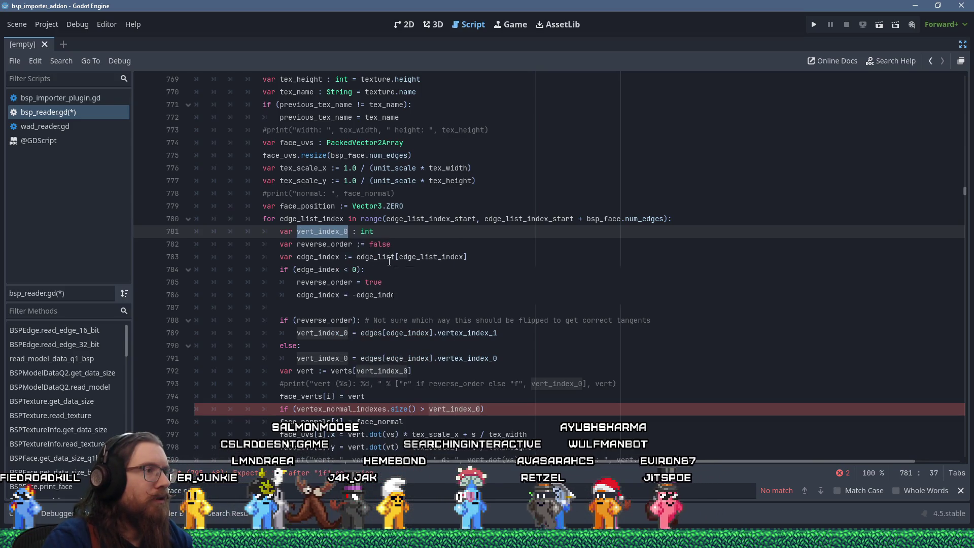
pyautogui.scroll(-4, 389, 261)
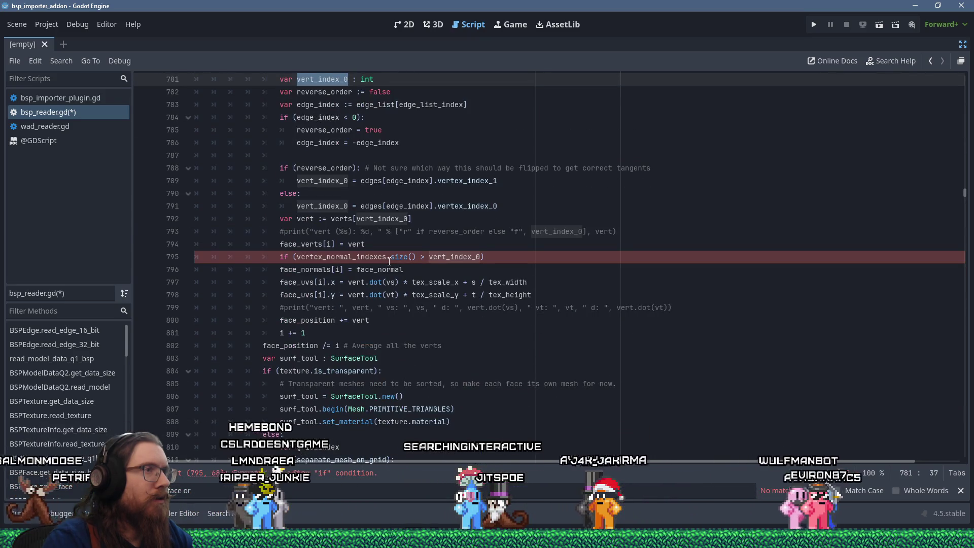
pyautogui.click(365, 219)
pyautogui.scroll(2, 366, 218)
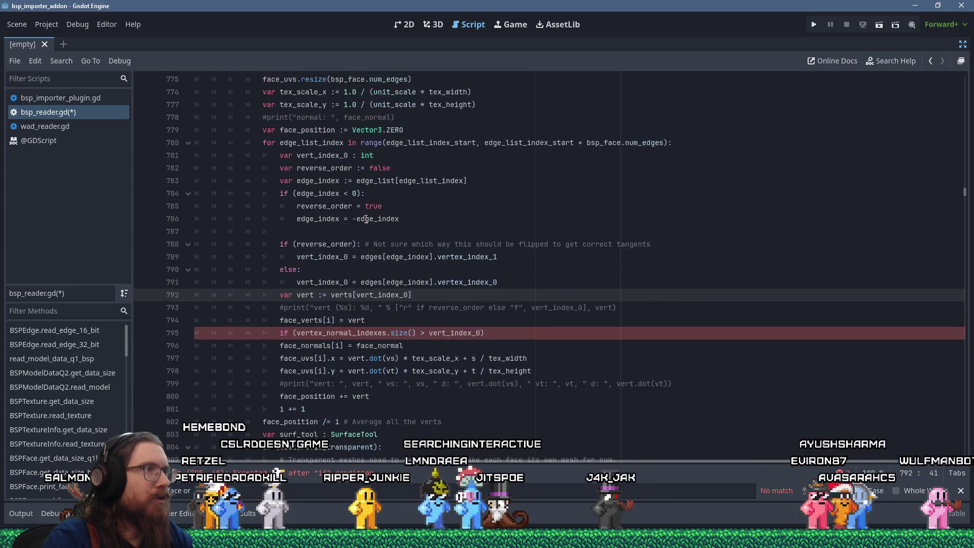
pyautogui.scroll(5, 366, 219)
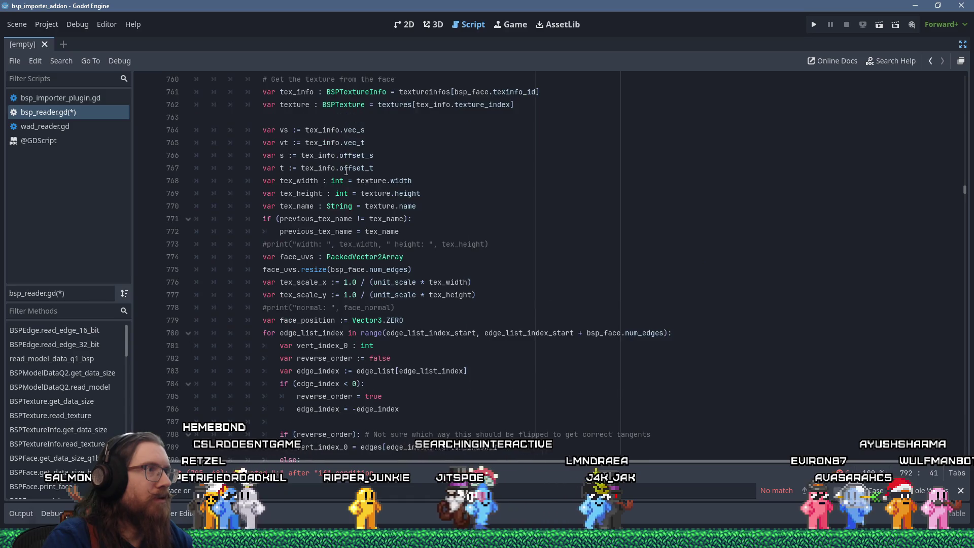
pyautogui.scroll(-3, 346, 171)
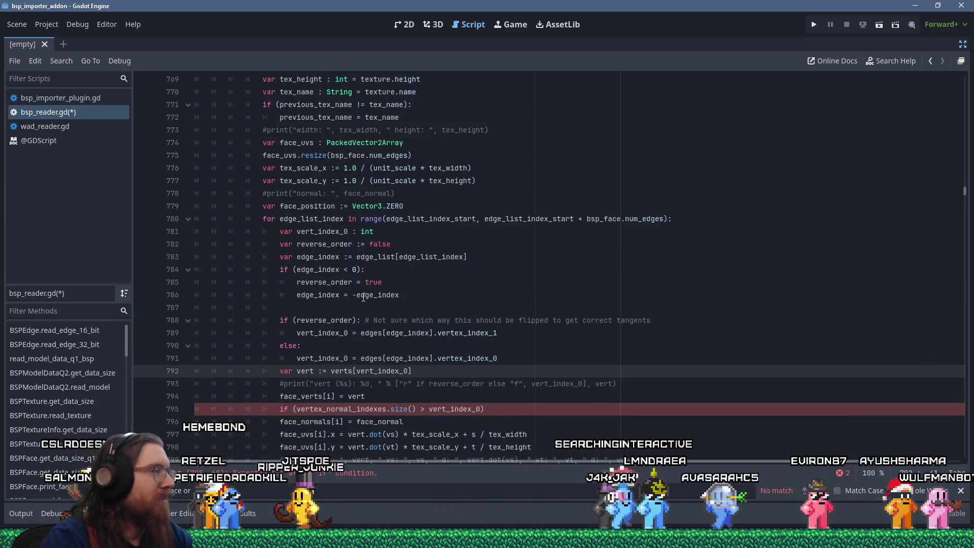
pyautogui.moveTo(401, 372); pyautogui.dragTo(408, 372)
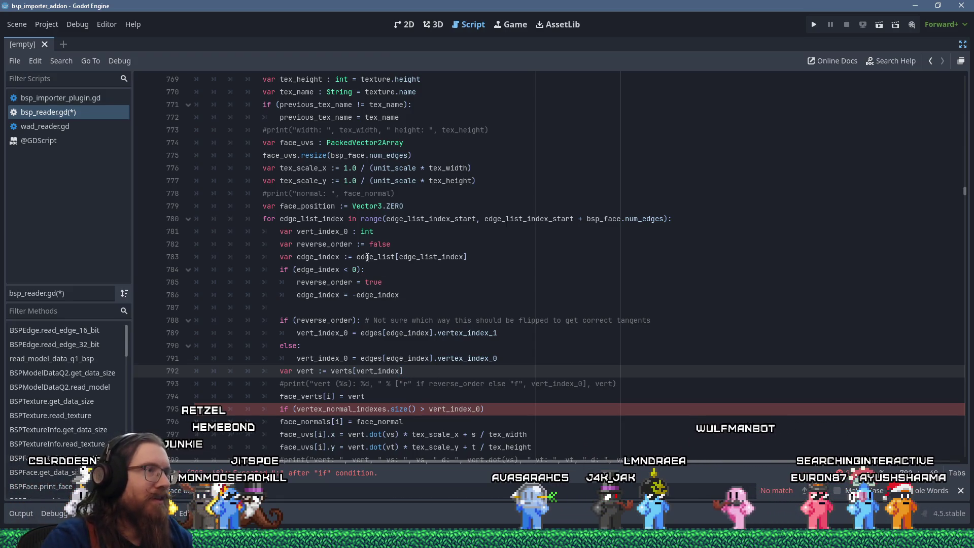
# - Drop the _0 suffix so line 795 checks vert_index, and open an indented line 796
pyautogui.click(340, 232)
pyautogui.press('Delete')
pyautogui.press('Delete')
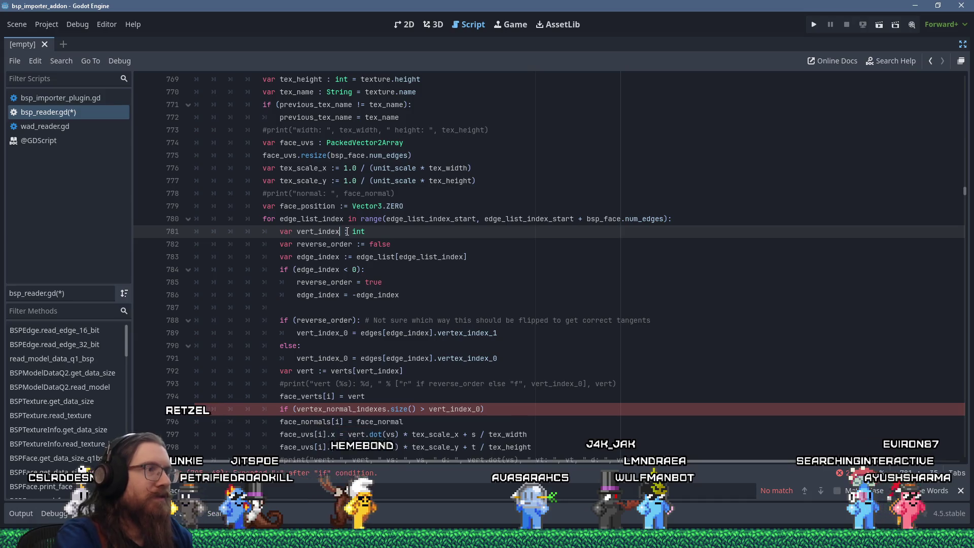
pyautogui.moveTo(472, 409); pyautogui.dragTo(481, 409)
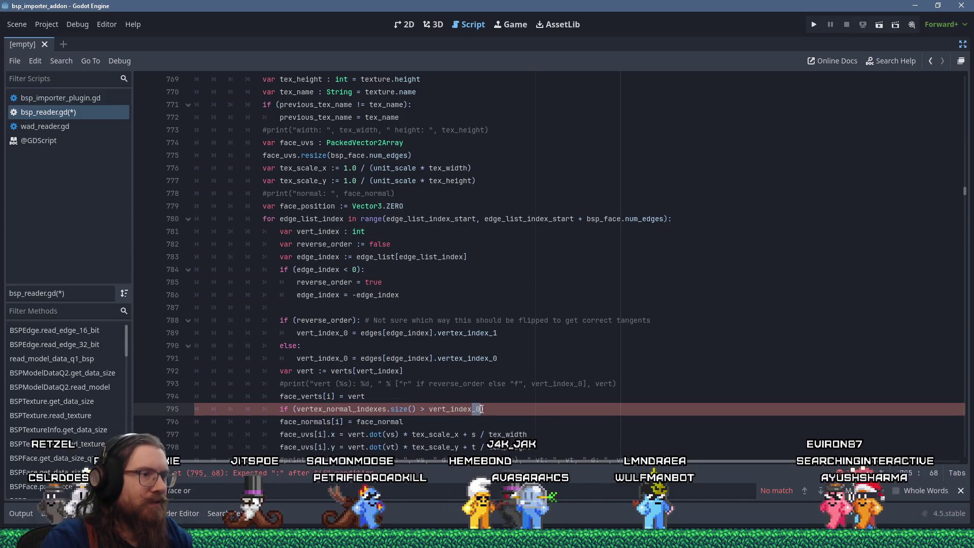
pyautogui.press('Delete')
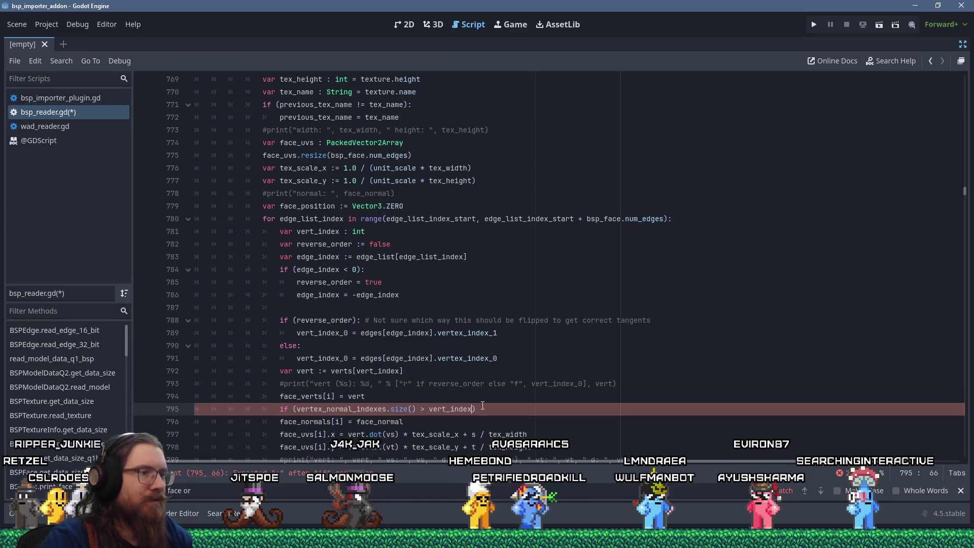
pyautogui.write(':')
pyautogui.scroll(-3, 565, 375)
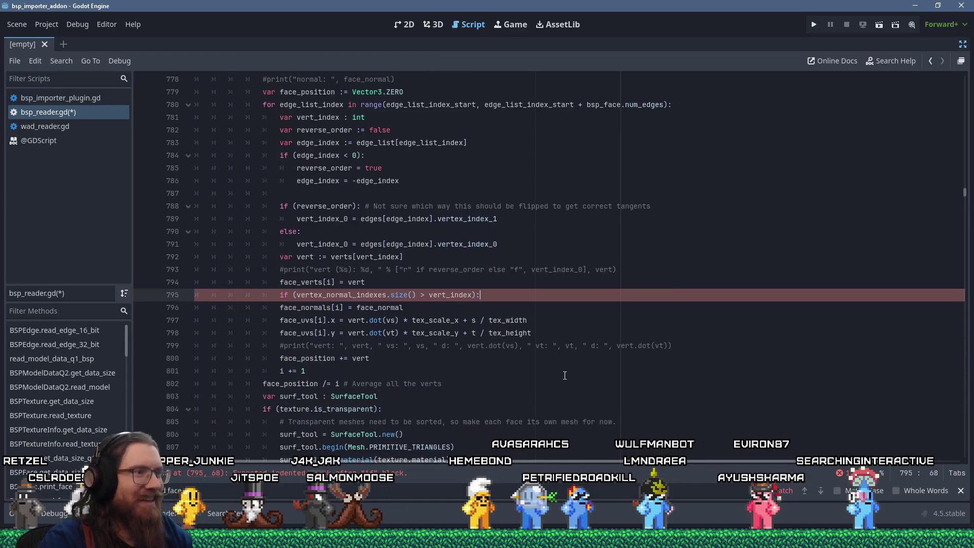
pyautogui.press('Return')
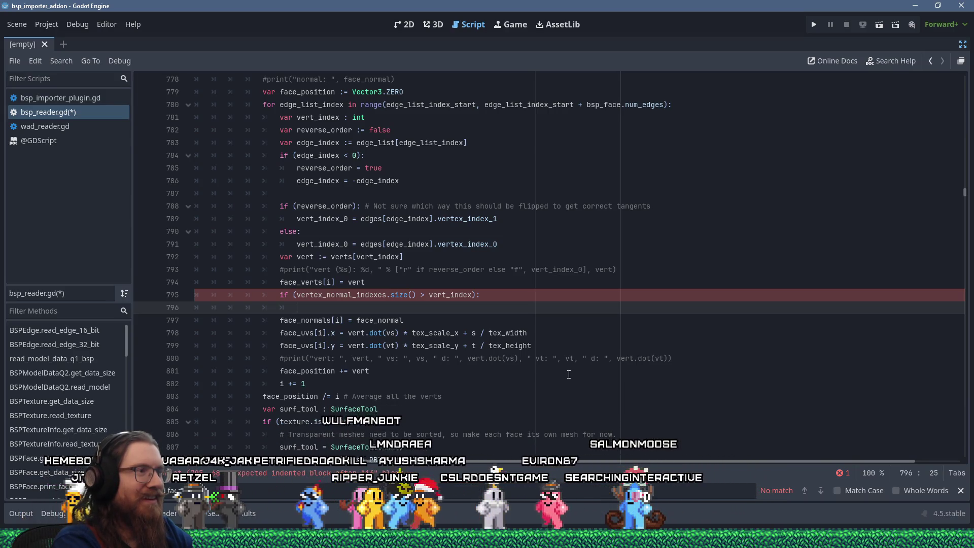
# - Change vert_index_0 to vert_index on lines 789 and 791, and begin line 796 as face_normals[i] = vertex
pyautogui.write('vertex')
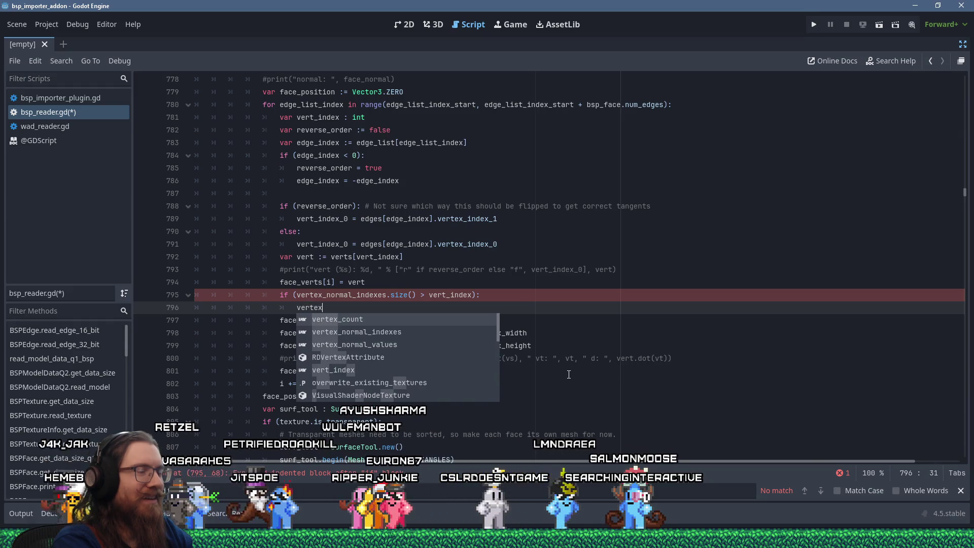
pyautogui.press('Escape')
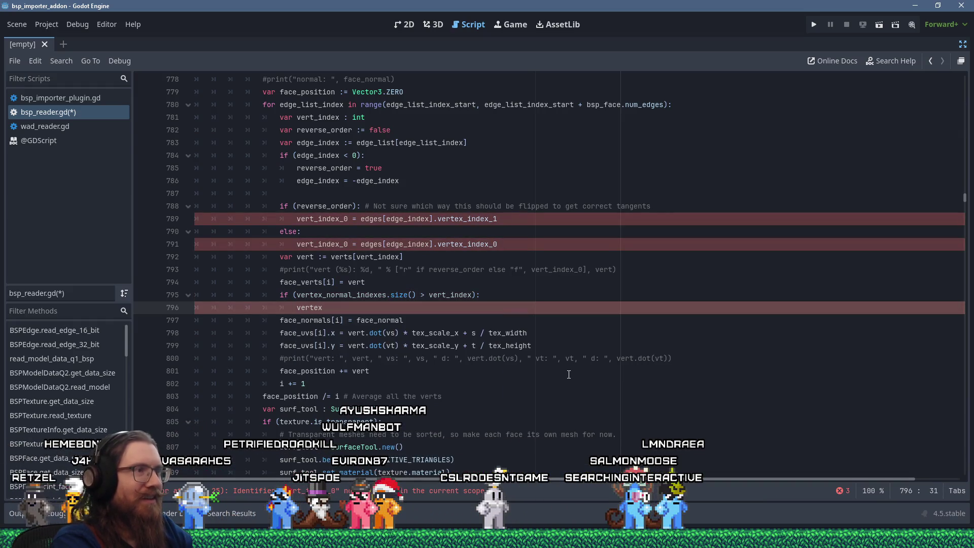
pyautogui.click(342, 245)
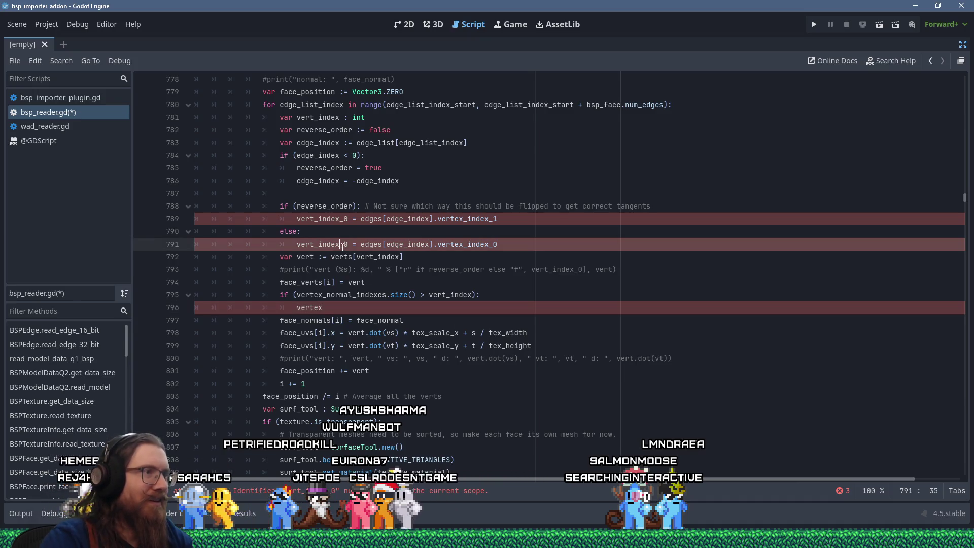
pyautogui.press('Delete')
pyautogui.press('Delete')
pyautogui.press('Up')
pyautogui.press('Up')
pyautogui.press('Delete')
pyautogui.press('Delete')
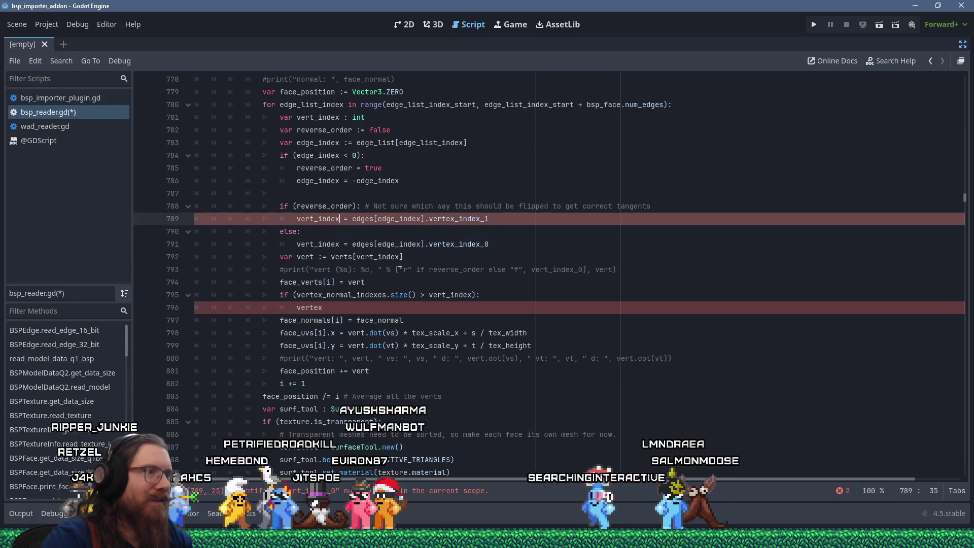
pyautogui.click(399, 308)
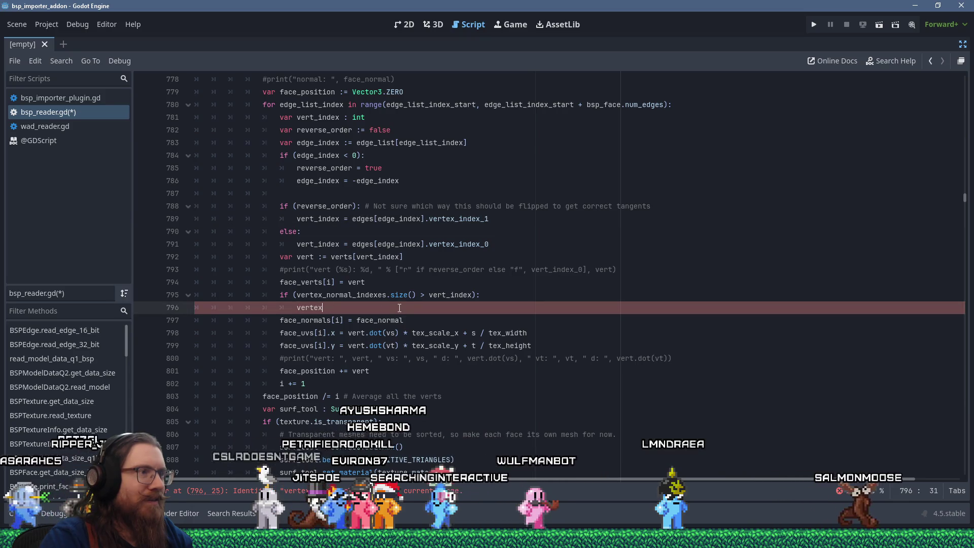
pyautogui.press('Home')
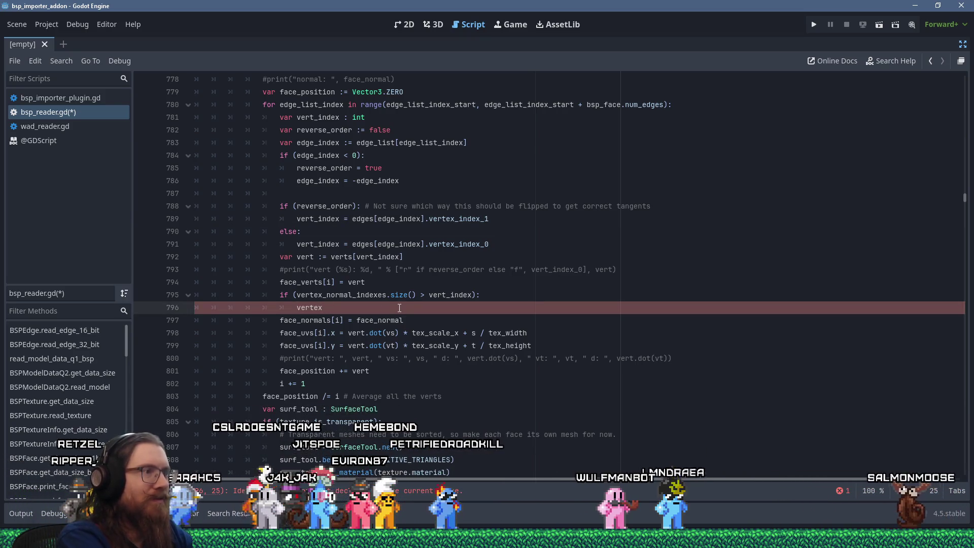
pyautogui.write('face_normals')
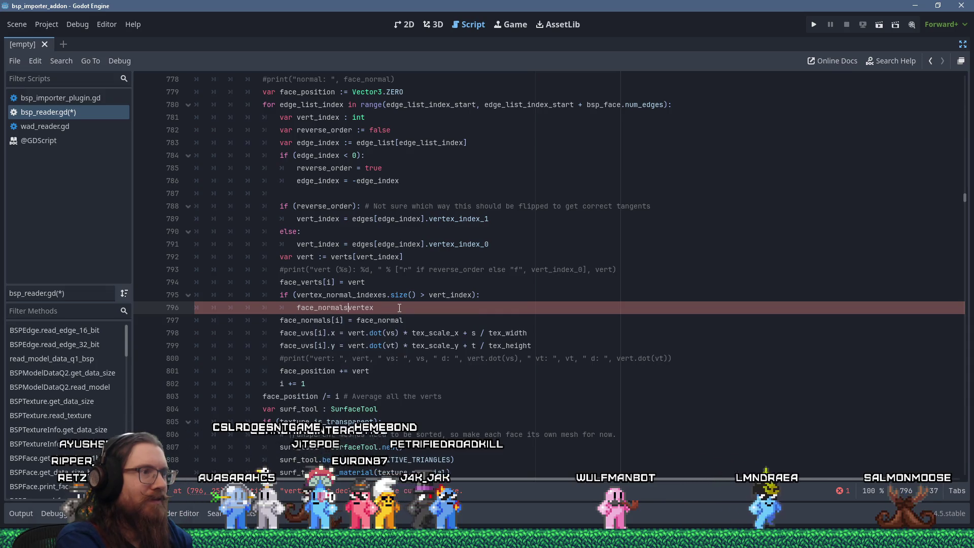
pyautogui.write('[')
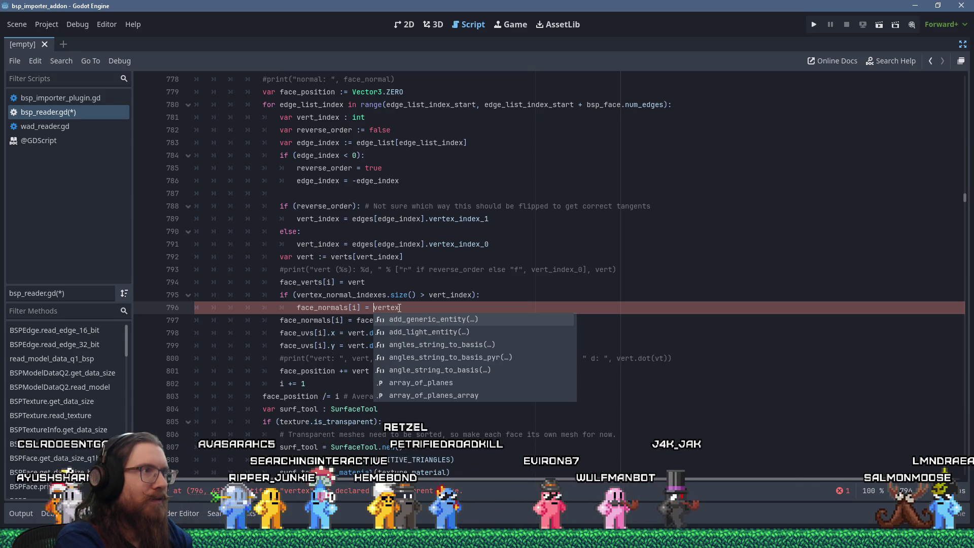
# - Review the face loop, then erase the placeholder 'vertex' at the end of line 796
pyautogui.scroll(15, 400, 307)
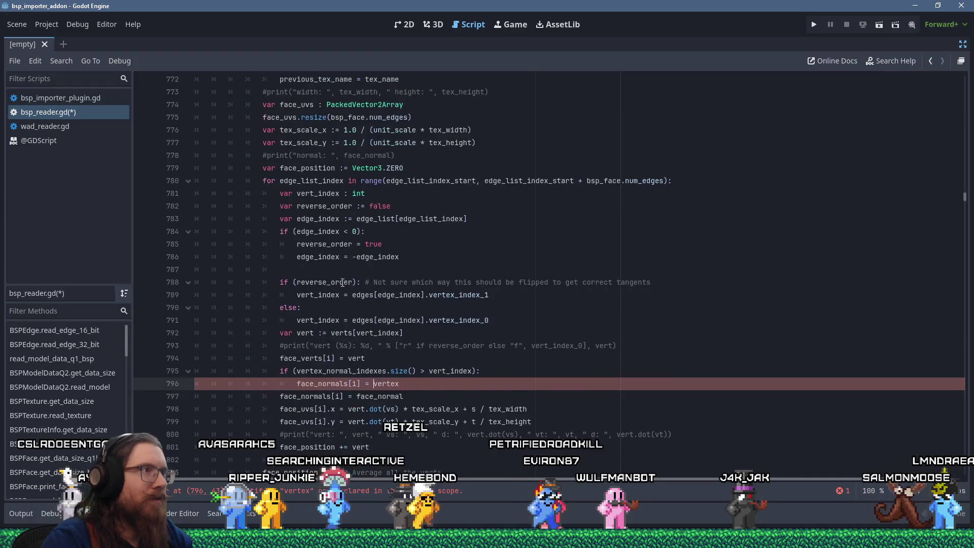
pyautogui.scroll(5, 346, 276)
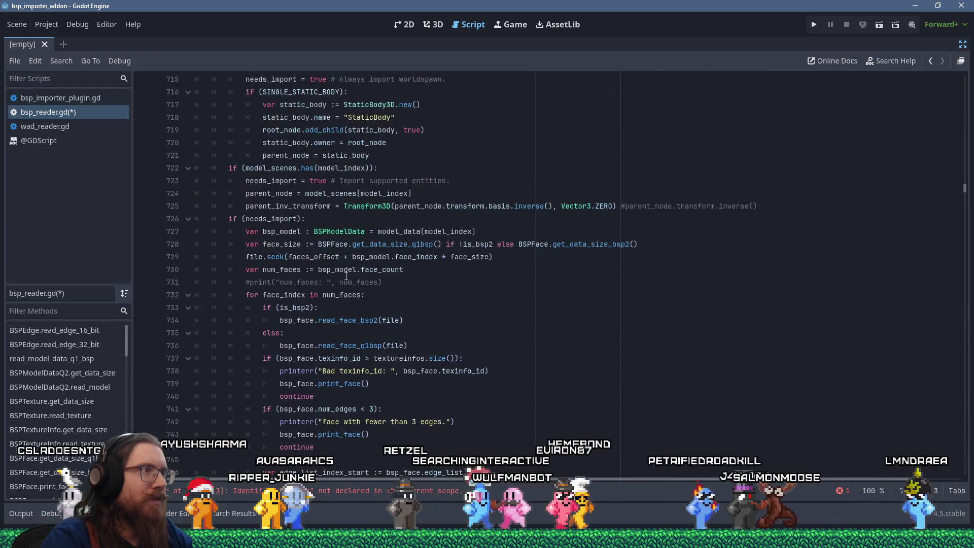
pyautogui.scroll(-19, 372, 273)
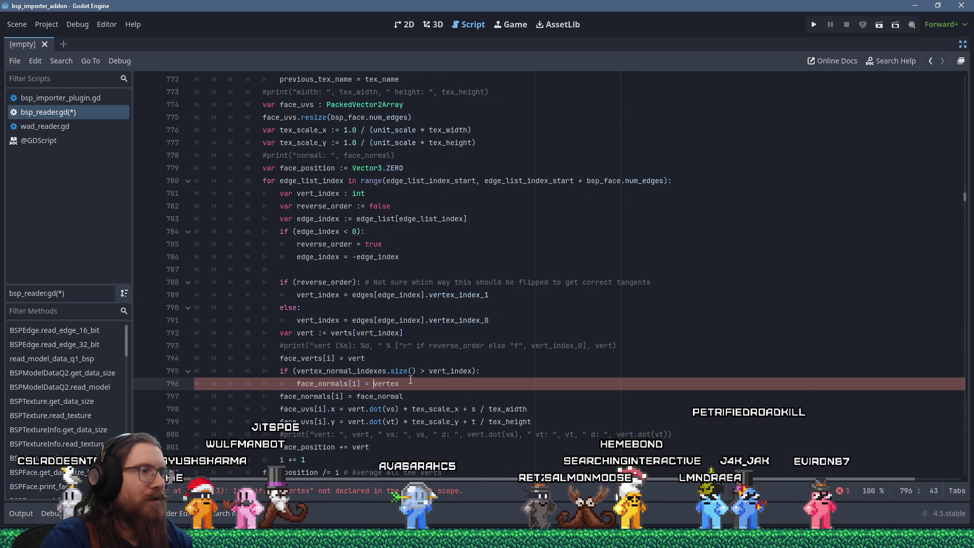
pyautogui.click(413, 384)
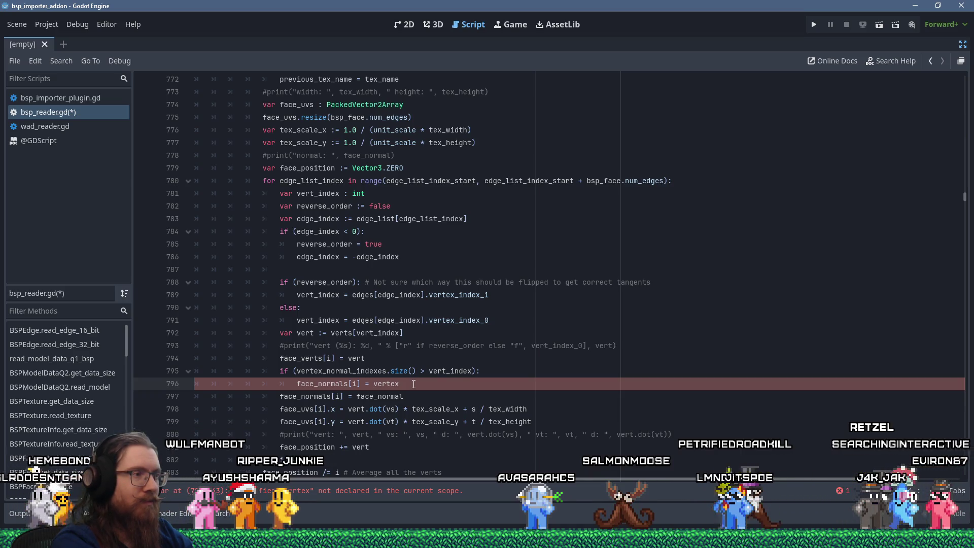
pyautogui.press('BackSpace')
pyautogui.press('BackSpace')
pyautogui.press('BackSpace')
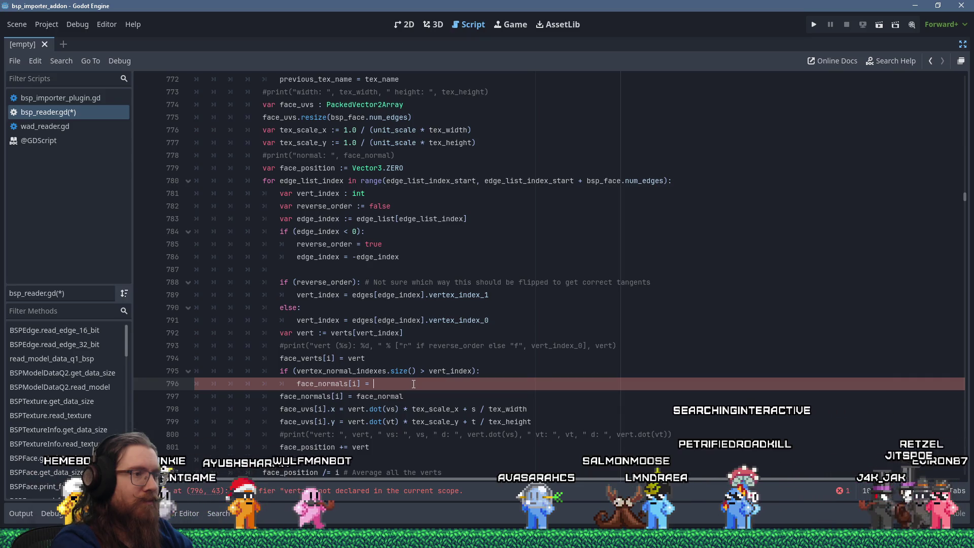
# - Assign face_normals[i] = vertex_normal_values[vertex_normal_indexes[vert_index]] on line 796
pyautogui.write('v')
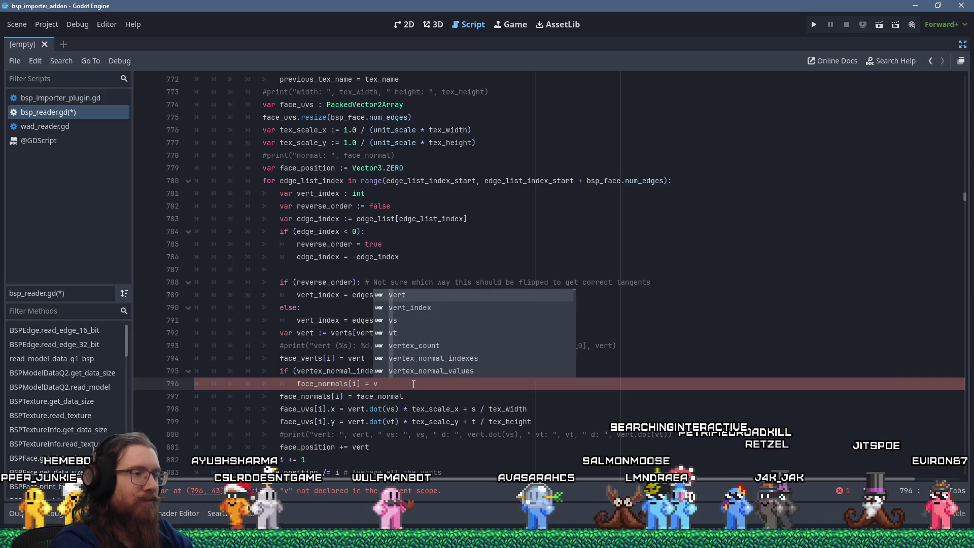
pyautogui.hotkey('alt', 'Tab')
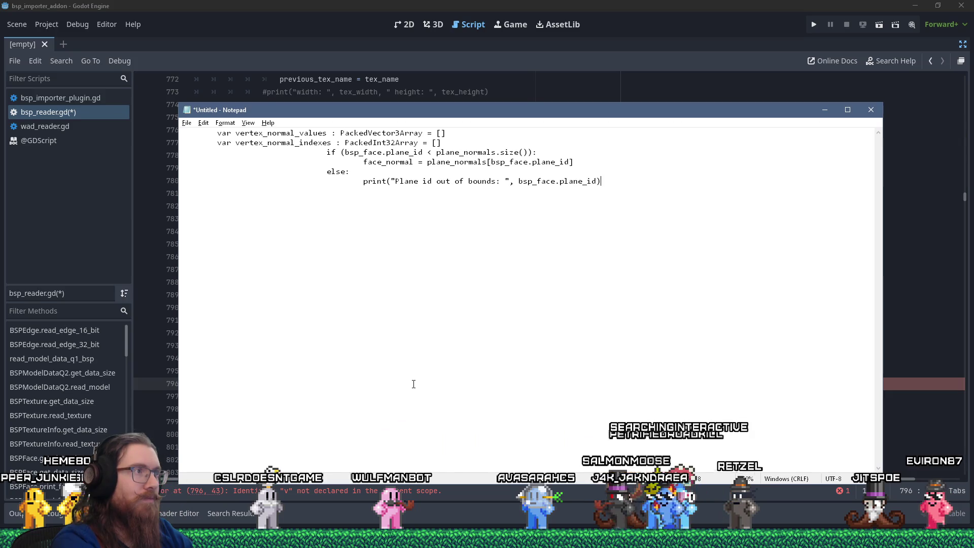
pyautogui.hotkey('alt', 'Tab')
pyautogui.write('r')
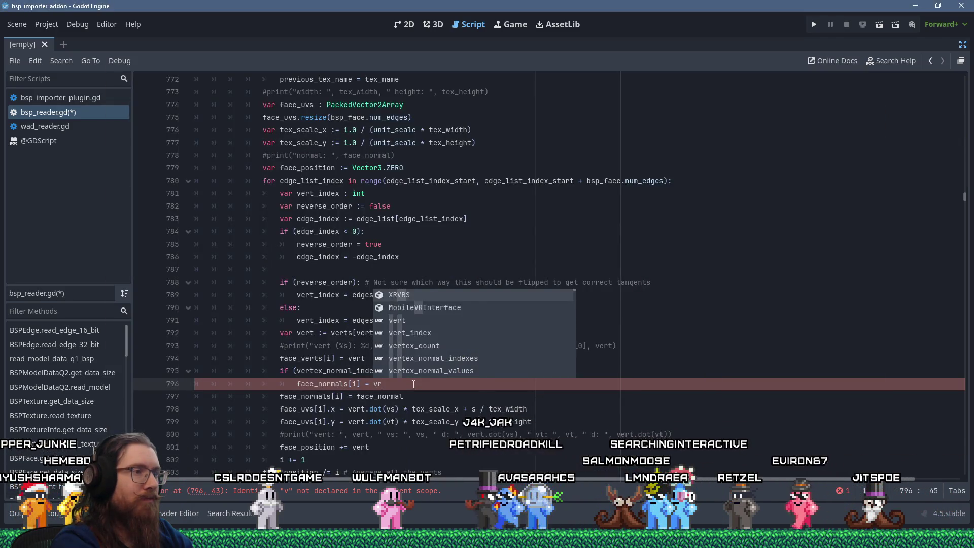
pyautogui.press('BackSpace')
pyautogui.write('ertex_normal_')
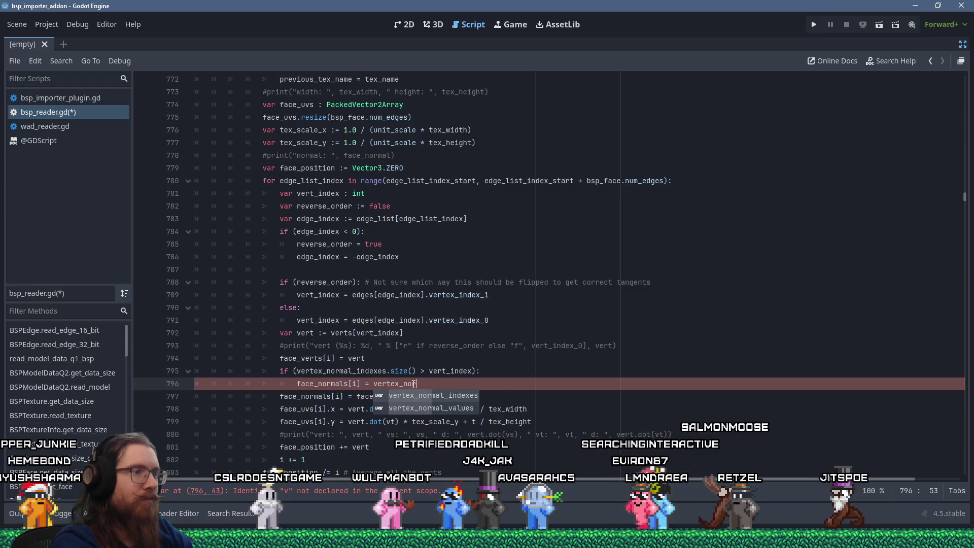
pyautogui.write('values]')
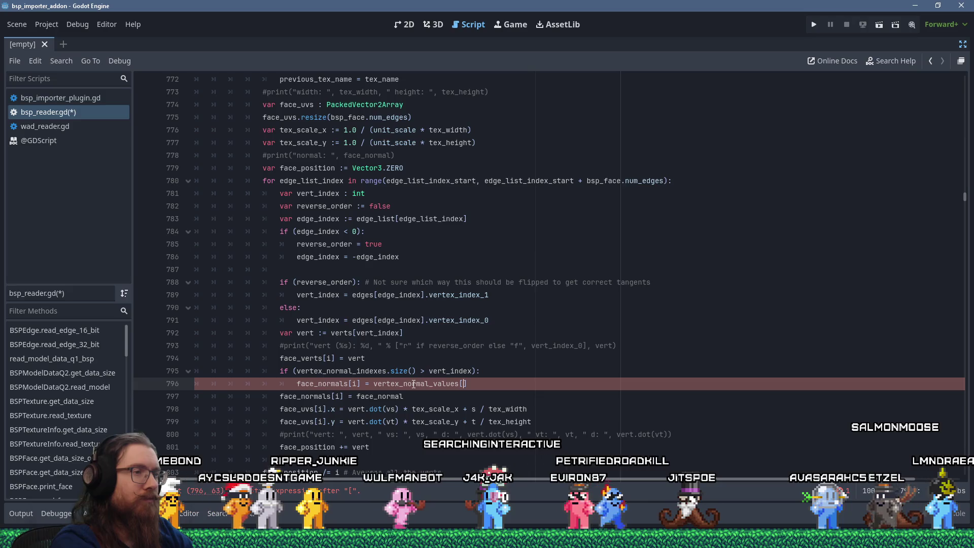
pyautogui.moveTo(414, 384)
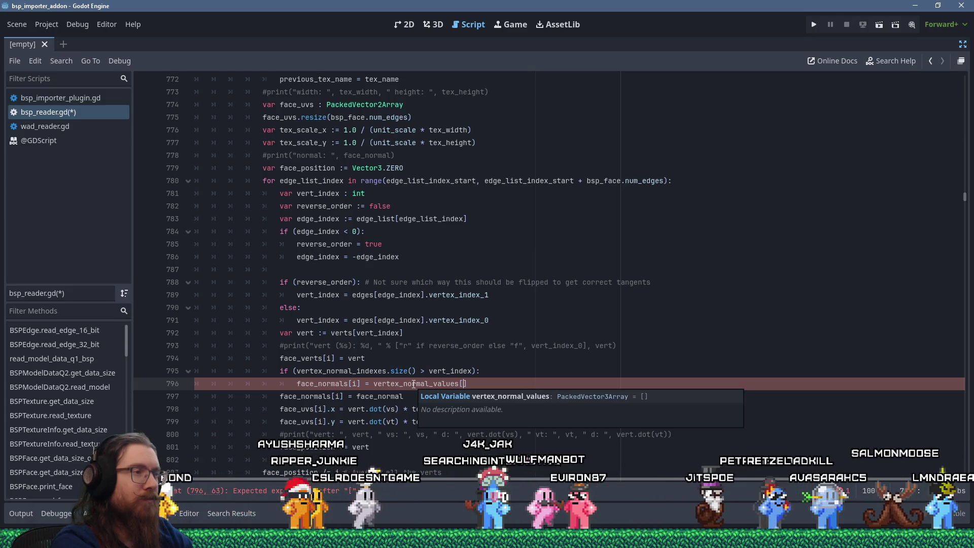
pyautogui.write('vertex_normal_inde')
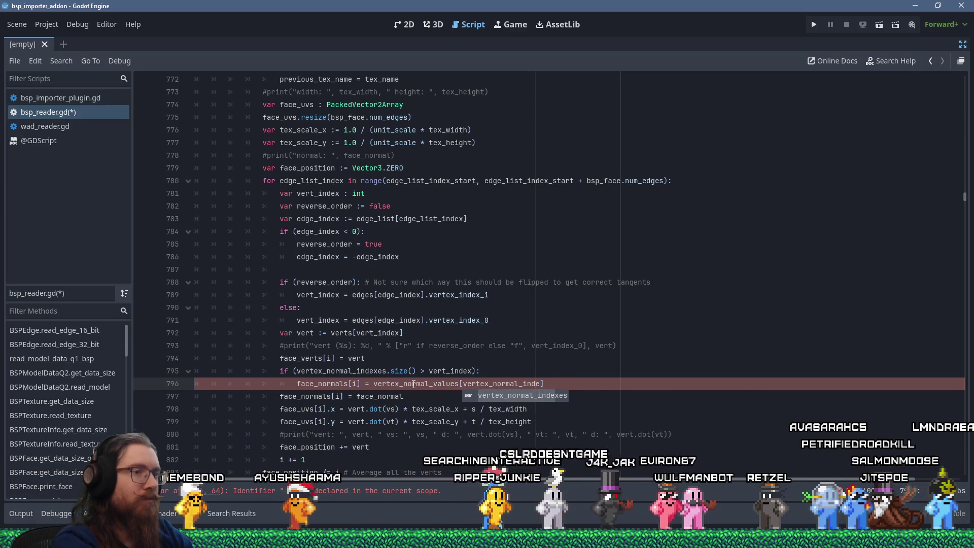
pyautogui.press('Return')
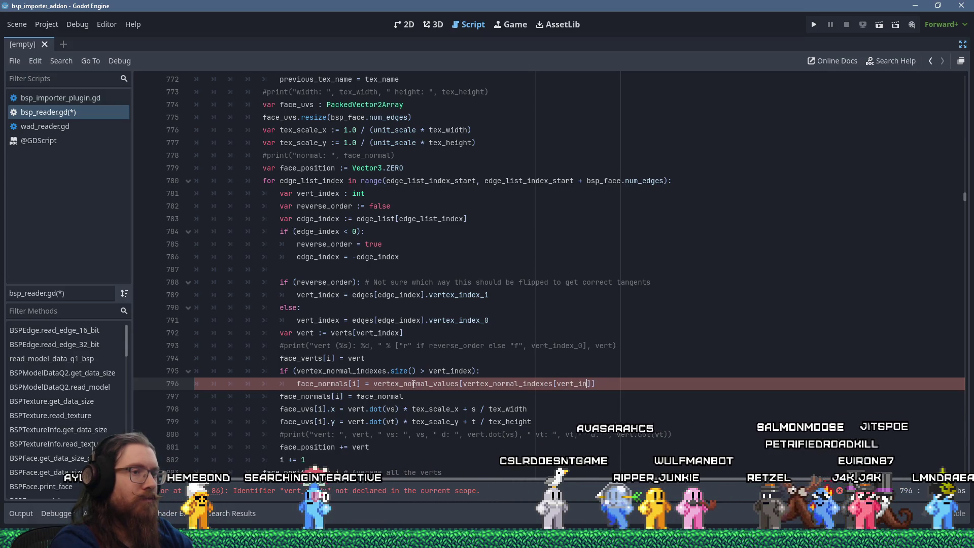
pyautogui.write('dex')
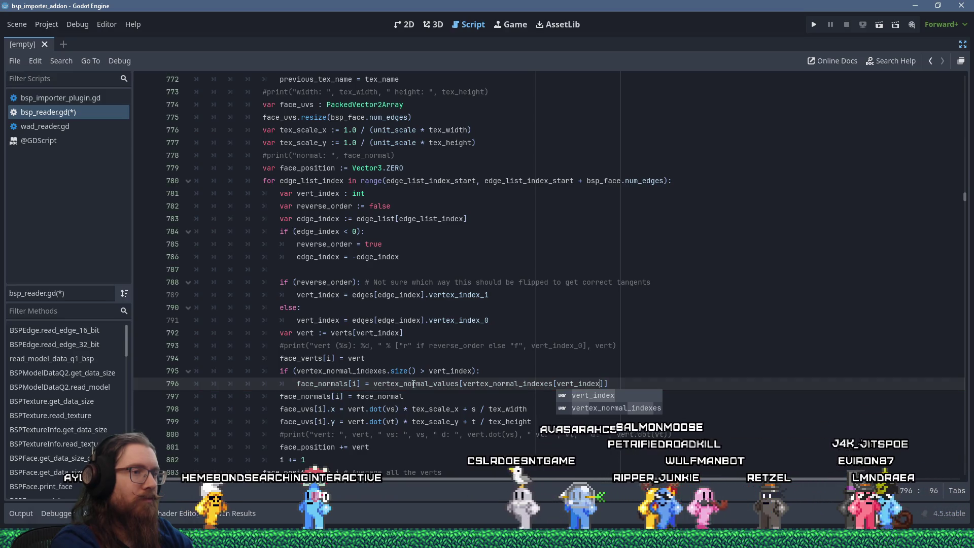
pyautogui.write(']')
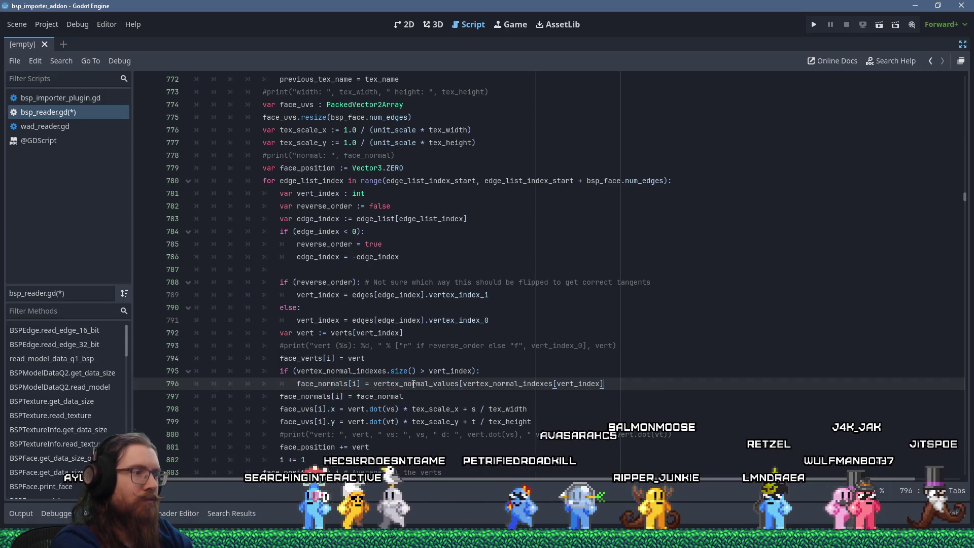
# - Add an else fallback to face_normal, save bsp_reader.gd, and show the output log
pyautogui.press('Return')
pyautogui.write('else:')
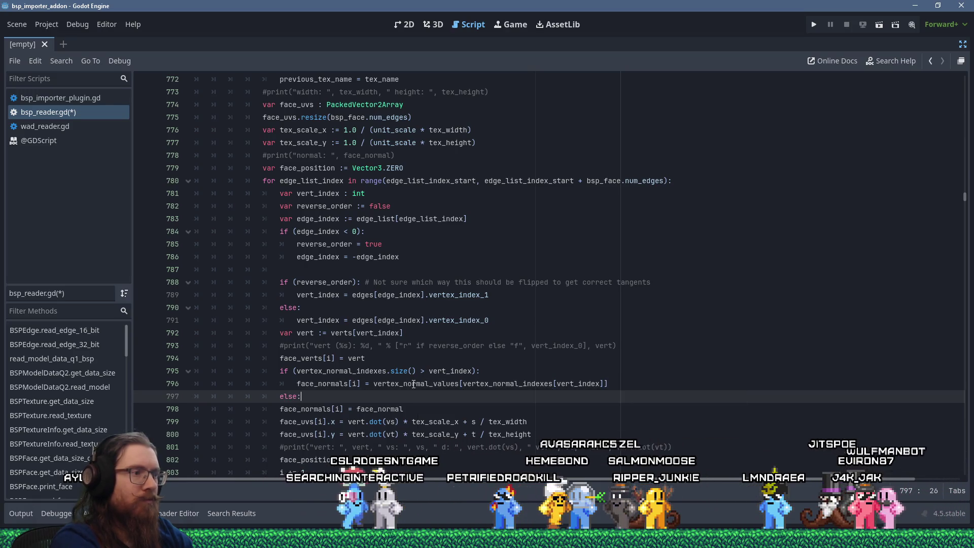
pyautogui.press('Down')
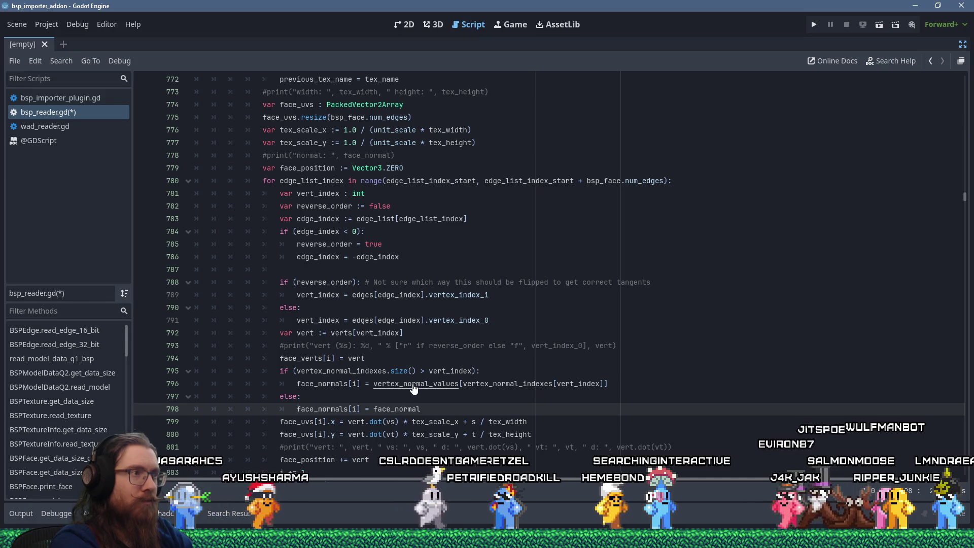
pyautogui.hotkey('ctrl', 's')
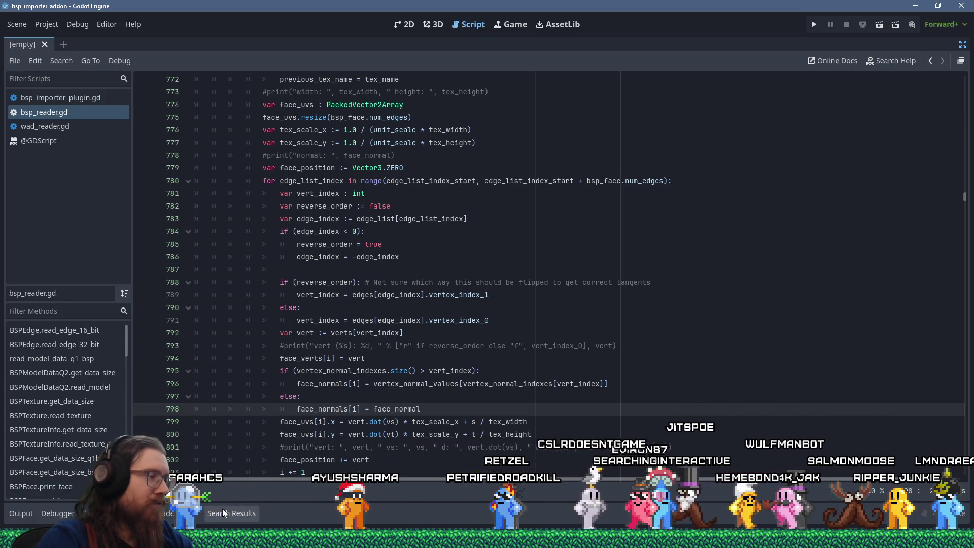
pyautogui.click(18, 513)
# - Restore the editor docks, reimport test_phong_shade.bsp from the Import dock, and show the 3D view
pyautogui.click(18, 512)
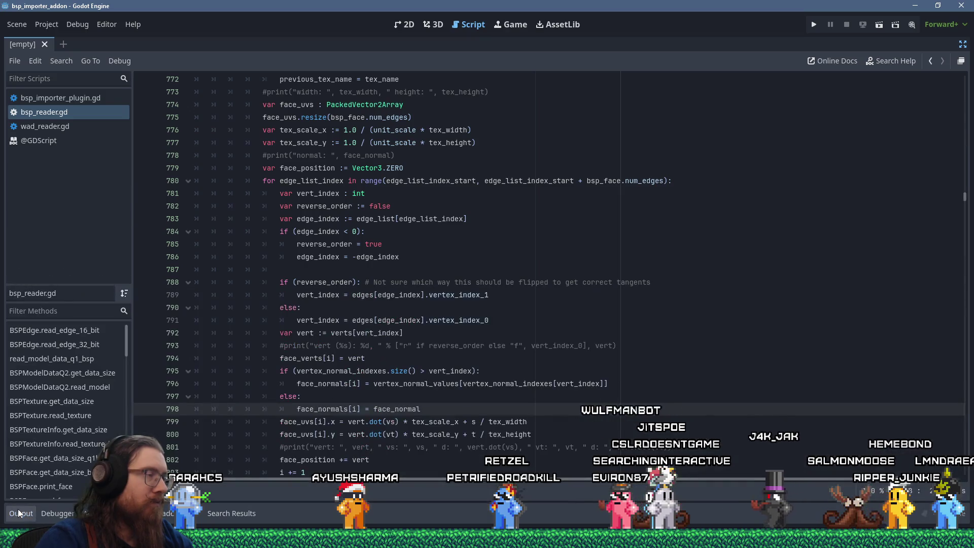
pyautogui.click(18, 513)
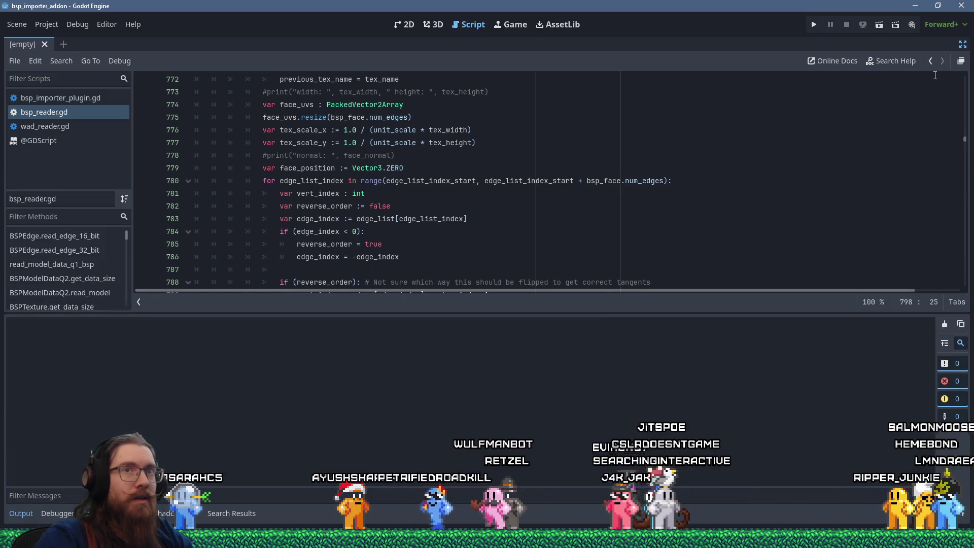
pyautogui.click(959, 61)
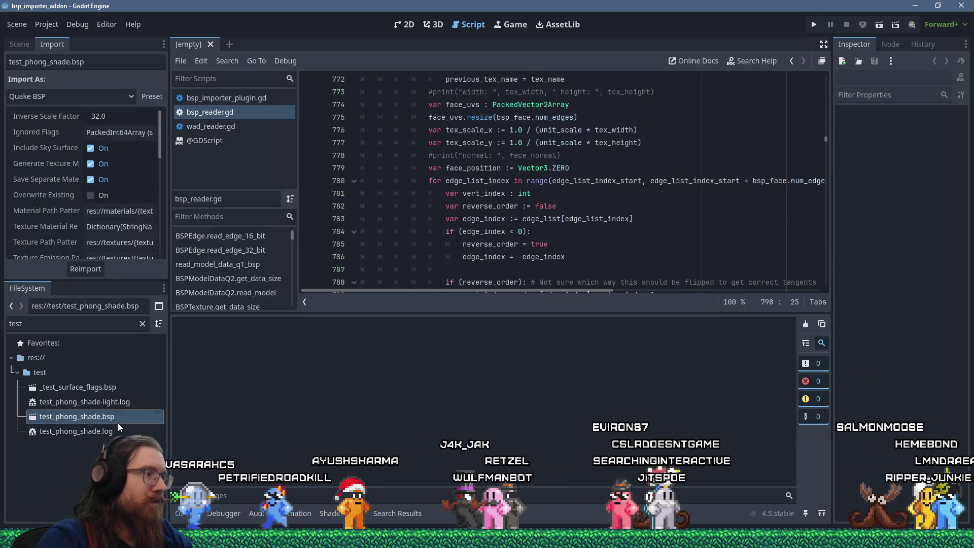
pyautogui.click(96, 430)
pyautogui.click(76, 416)
pyautogui.click(85, 269)
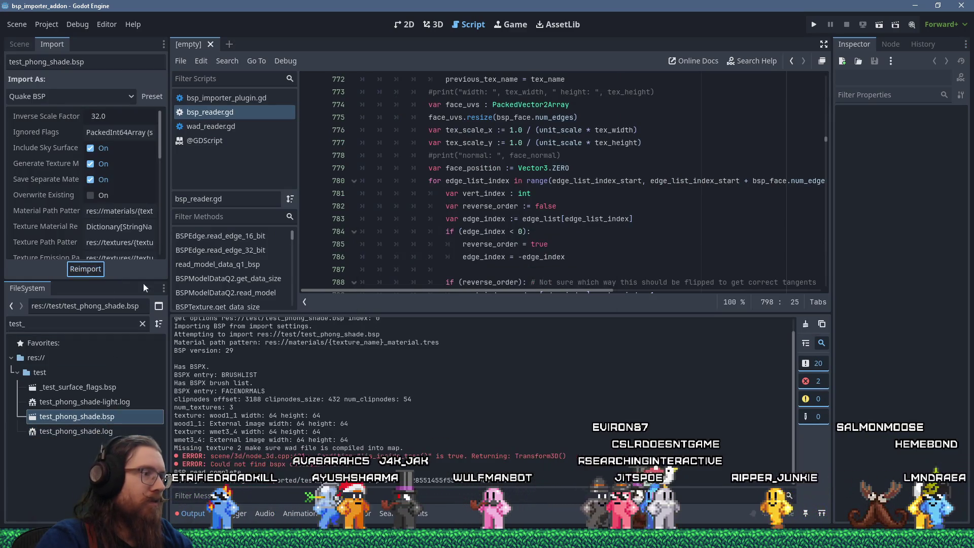
pyautogui.scroll(1, 561, 391)
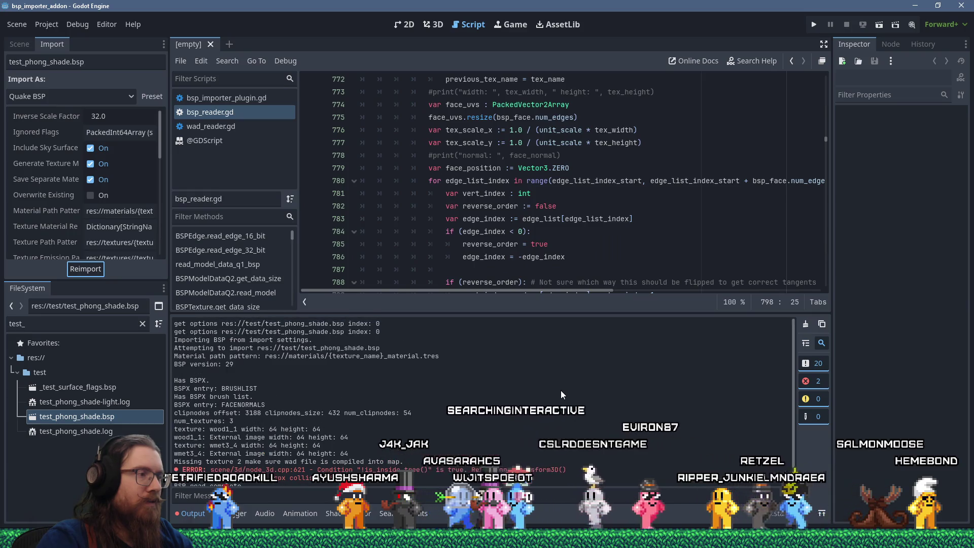
pyautogui.click(432, 24)
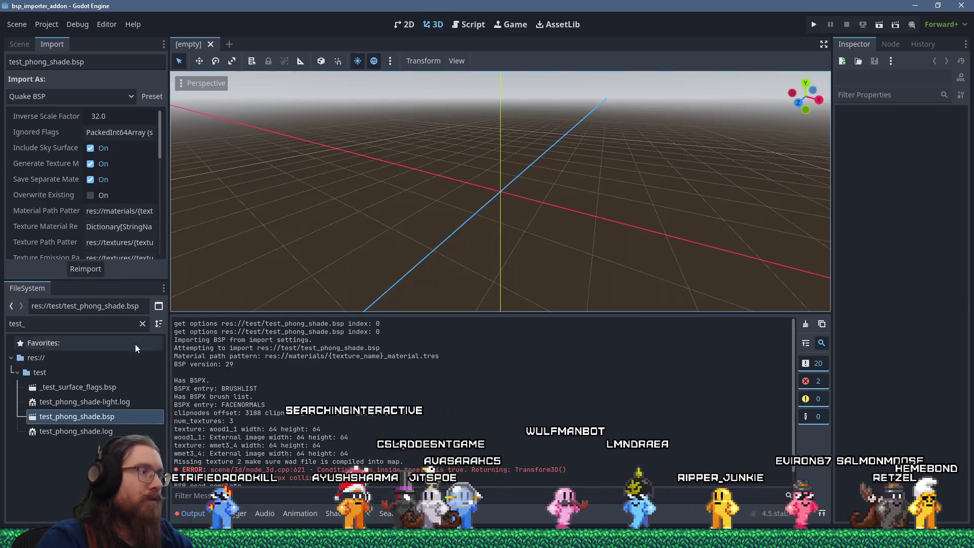
# - Open test_phong_shade.bsp as a scene anyway and orbit around the pillar and floor slab
pyautogui.doubleClick(106, 417)
pyautogui.click(469, 302)
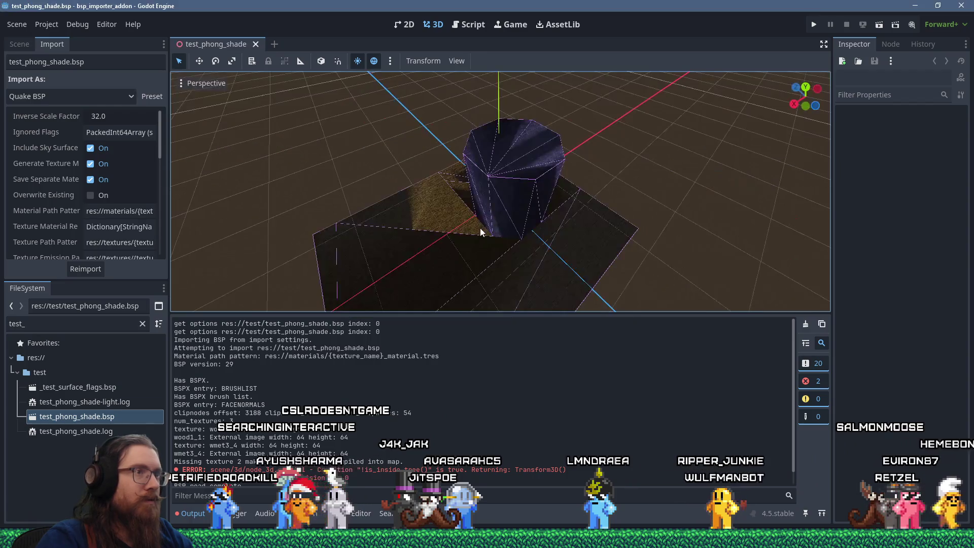
pyautogui.moveTo(526, 213); pyautogui.dragTo(668, 165)
pyautogui.moveTo(464, 193)
pyautogui.mouseDown()
pyautogui.moveTo(568, 238)
pyautogui.moveTo(631, 238)
pyautogui.moveTo(445, 224)
pyautogui.mouseUp()
pyautogui.scroll(-3, 491, 220)
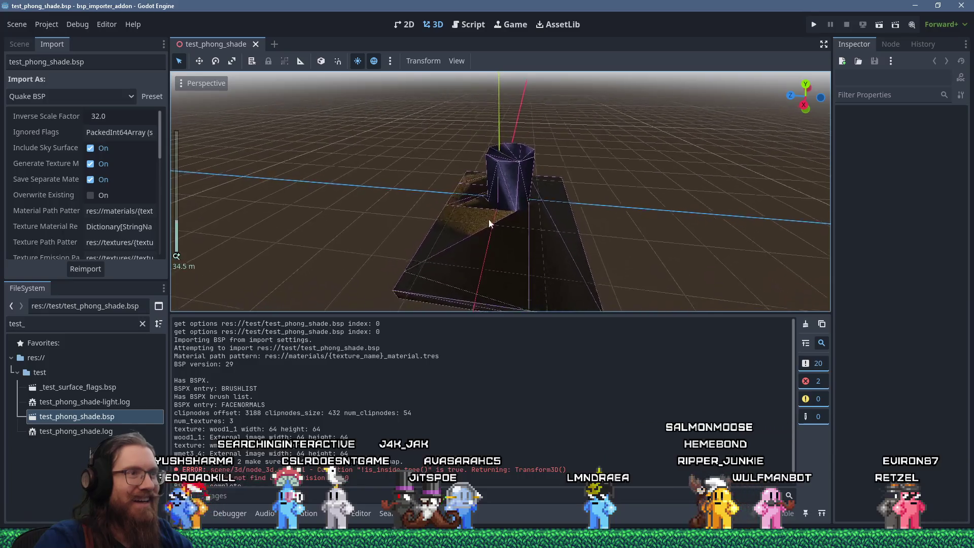
pyautogui.scroll(3, 463, 169)
pyautogui.moveTo(462, 174); pyautogui.dragTo(591, 202)
pyautogui.scroll(3, 479, 181)
pyautogui.moveTo(479, 180)
pyautogui.mouseDown()
pyautogui.moveTo(409, 187)
pyautogui.moveTo(439, 247)
pyautogui.moveTo(428, 202)
pyautogui.moveTo(459, 155)
pyautogui.moveTo(501, 159)
pyautogui.moveTo(534, 245)
pyautogui.moveTo(666, 177)
pyautogui.moveTo(559, 233)
pyautogui.moveTo(342, 235)
pyautogui.moveTo(460, 217)
pyautogui.moveTo(376, 223)
pyautogui.moveTo(441, 206)
pyautogui.moveTo(461, 263)
pyautogui.moveTo(501, 192)
pyautogui.moveTo(638, 211)
pyautogui.moveTo(599, 209)
pyautogui.moveTo(576, 232)
pyautogui.moveTo(435, 241)
pyautogui.moveTo(479, 229)
pyautogui.mouseUp()
# - Zoom and orbit for top-down and low side views of the pillar's shading
pyautogui.scroll(3, 441, 206)
pyautogui.scroll(-5, 638, 211)
pyautogui.scroll(3, 589, 193)
pyautogui.scroll(3, 500, 220)
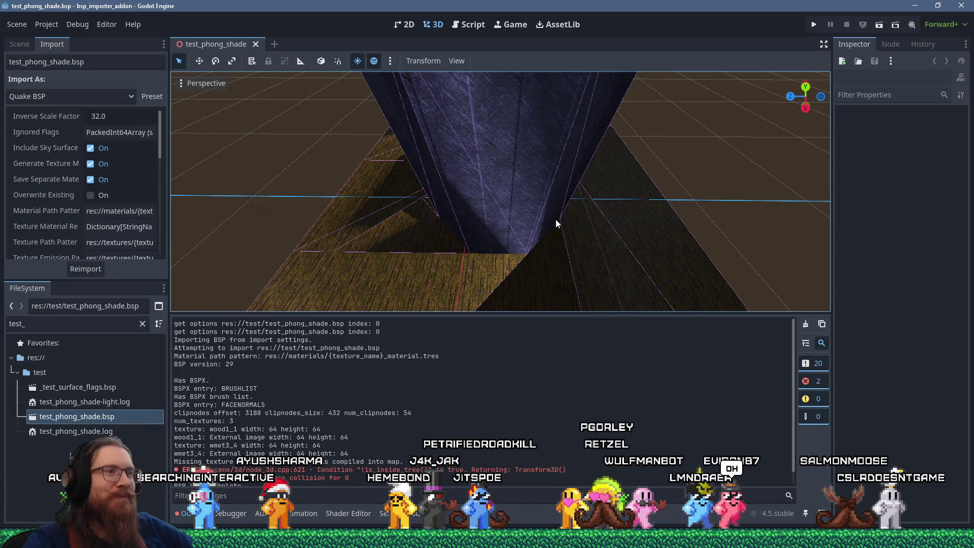
pyautogui.moveTo(585, 207)
pyautogui.mouseDown()
pyautogui.moveTo(503, 239)
pyautogui.moveTo(399, 240)
pyautogui.moveTo(409, 270)
pyautogui.moveTo(596, 195)
pyautogui.mouseUp()
pyautogui.scroll(-6, 648, 169)
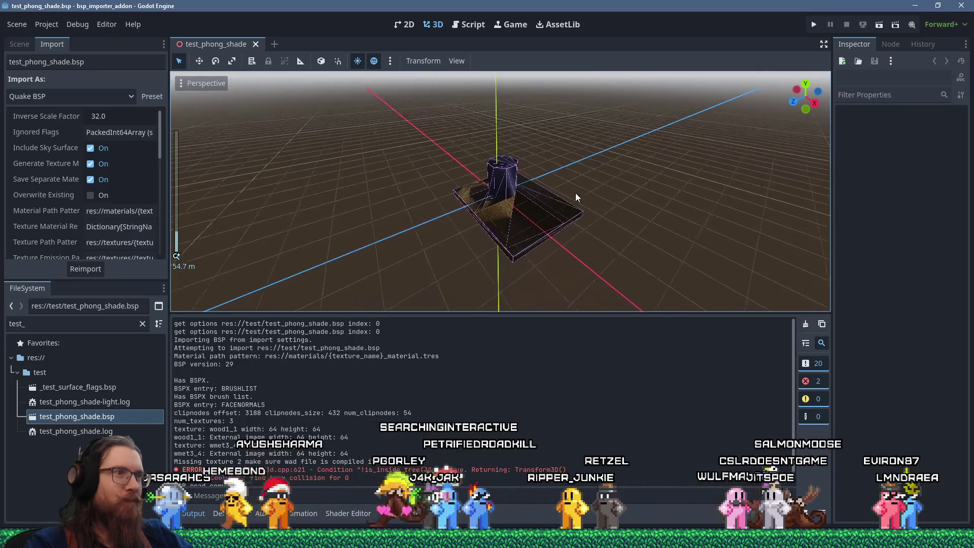
pyautogui.scroll(5, 477, 208)
pyautogui.moveTo(463, 202)
pyautogui.mouseDown()
pyautogui.moveTo(582, 183)
pyautogui.moveTo(560, 169)
pyautogui.moveTo(525, 185)
pyautogui.moveTo(558, 155)
pyautogui.moveTo(537, 220)
pyautogui.moveTo(462, 211)
pyautogui.moveTo(446, 228)
pyautogui.moveTo(368, 214)
pyautogui.moveTo(376, 205)
pyautogui.moveTo(454, 226)
pyautogui.moveTo(435, 228)
pyautogui.moveTo(416, 199)
pyautogui.moveTo(359, 242)
pyautogui.moveTo(421, 212)
pyautogui.mouseUp()
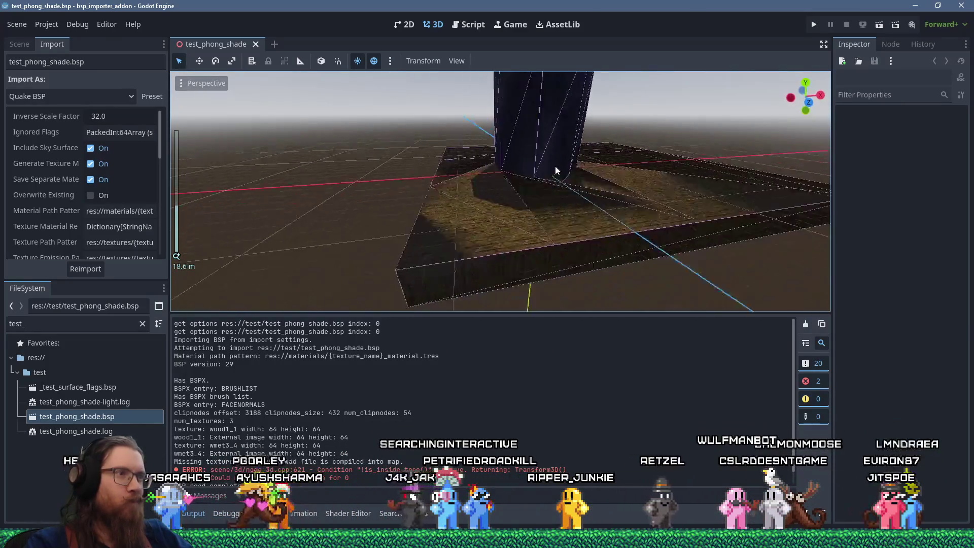
pyautogui.scroll(3, 499, 228)
pyautogui.scroll(5, 421, 212)
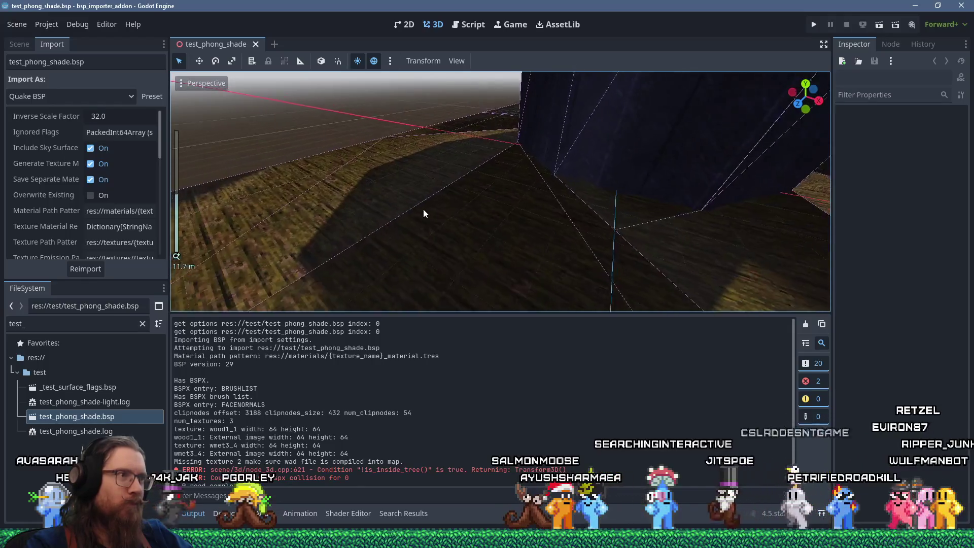
pyautogui.scroll(-2, 455, 164)
pyautogui.moveTo(455, 164)
pyautogui.mouseDown()
pyautogui.moveTo(476, 139)
pyautogui.moveTo(466, 174)
pyautogui.mouseUp()
pyautogui.moveTo(467, 166)
pyautogui.mouseDown()
pyautogui.moveTo(472, 152)
pyautogui.moveTo(485, 188)
pyautogui.moveTo(502, 164)
pyautogui.moveTo(525, 163)
pyautogui.moveTo(526, 182)
pyautogui.moveTo(498, 191)
pyautogui.moveTo(528, 173)
pyautogui.moveTo(483, 193)
pyautogui.moveTo(504, 191)
pyautogui.moveTo(507, 218)
pyautogui.moveTo(498, 222)
pyautogui.moveTo(521, 178)
pyautogui.moveTo(385, 130)
pyautogui.moveTo(430, 177)
pyautogui.moveTo(447, 175)
pyautogui.moveTo(426, 179)
pyautogui.moveTo(395, 163)
pyautogui.moveTo(399, 145)
pyautogui.moveTo(354, 140)
pyautogui.mouseUp()
pyautogui.scroll(3, 502, 183)
pyautogui.scroll(-5, 437, 161)
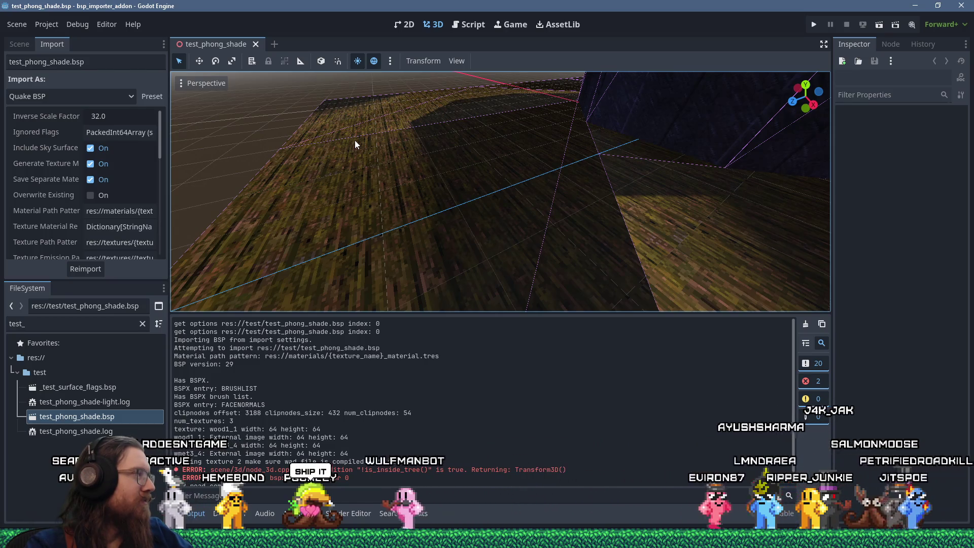
pyautogui.moveTo(354, 140)
pyautogui.mouseDown()
pyautogui.moveTo(394, 211)
pyautogui.moveTo(530, 174)
pyautogui.moveTo(619, 166)
pyautogui.moveTo(506, 261)
pyautogui.moveTo(547, 203)
pyautogui.moveTo(428, 185)
pyautogui.moveTo(565, 191)
pyautogui.moveTo(496, 257)
pyautogui.moveTo(512, 232)
pyautogui.moveTo(412, 181)
pyautogui.mouseUp()
pyautogui.scroll(-3, 566, 194)
pyautogui.moveTo(439, 112)
pyautogui.mouseDown()
pyautogui.moveTo(542, 142)
pyautogui.moveTo(547, 154)
pyautogui.mouseUp()
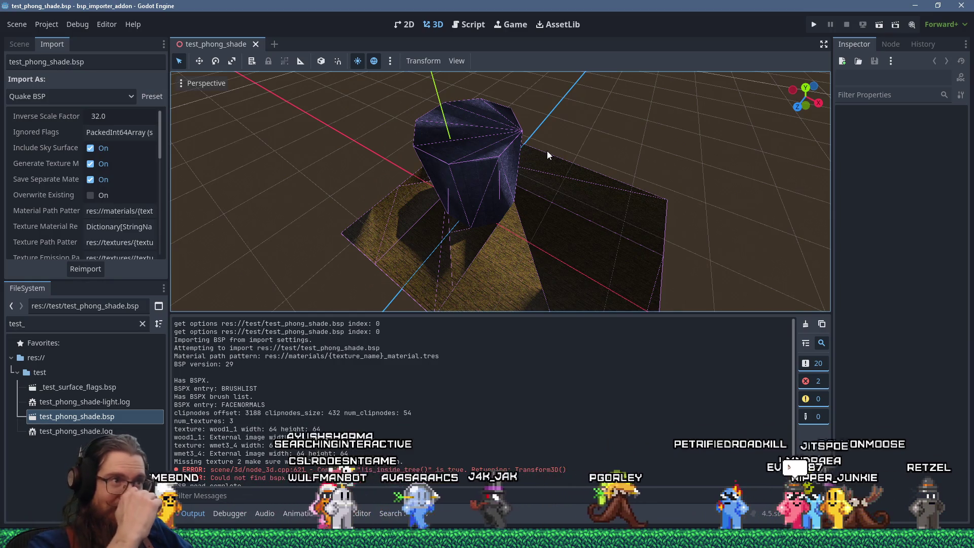
pyautogui.moveTo(478, 174)
pyautogui.mouseDown()
pyautogui.moveTo(591, 171)
pyautogui.moveTo(672, 144)
pyautogui.moveTo(656, 133)
pyautogui.moveTo(470, 162)
pyautogui.moveTo(480, 201)
pyautogui.moveTo(473, 169)
pyautogui.moveTo(492, 181)
pyautogui.moveTo(494, 110)
pyautogui.moveTo(458, 147)
pyautogui.moveTo(442, 182)
pyautogui.moveTo(446, 202)
pyautogui.moveTo(538, 255)
pyautogui.moveTo(497, 183)
pyautogui.moveTo(529, 193)
pyautogui.moveTo(601, 159)
pyautogui.moveTo(593, 190)
pyautogui.moveTo(496, 222)
pyautogui.moveTo(418, 168)
pyautogui.moveTo(396, 128)
pyautogui.moveTo(480, 227)
pyautogui.moveTo(549, 197)
pyautogui.moveTo(628, 204)
pyautogui.moveTo(484, 254)
pyautogui.mouseUp()
pyautogui.scroll(3, 498, 197)
pyautogui.scroll(-2, 498, 196)
pyautogui.scroll(2, 480, 227)
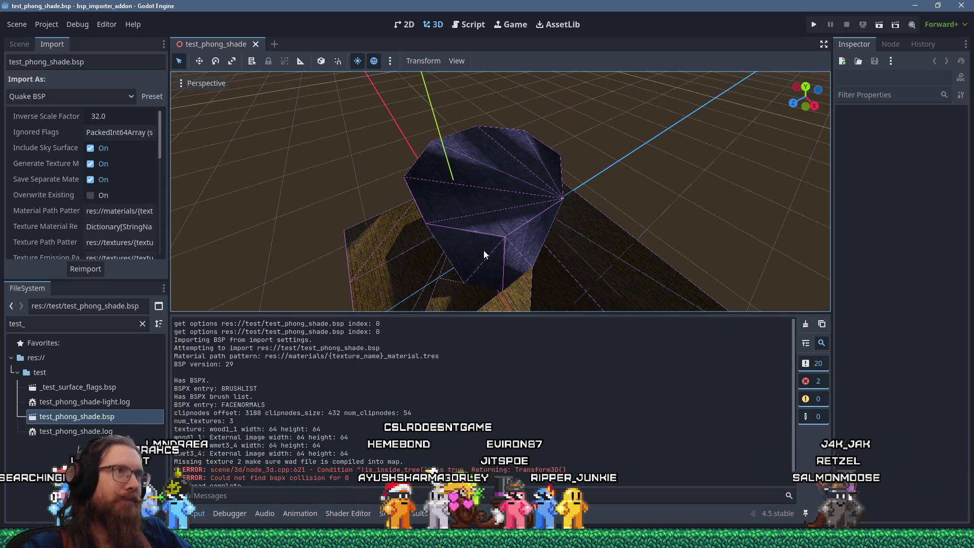
# - Back in bsp_reader.gd, replace the line 795 index check with has_bspx_
pyautogui.click(478, 27)
pyautogui.scroll(2, 522, 181)
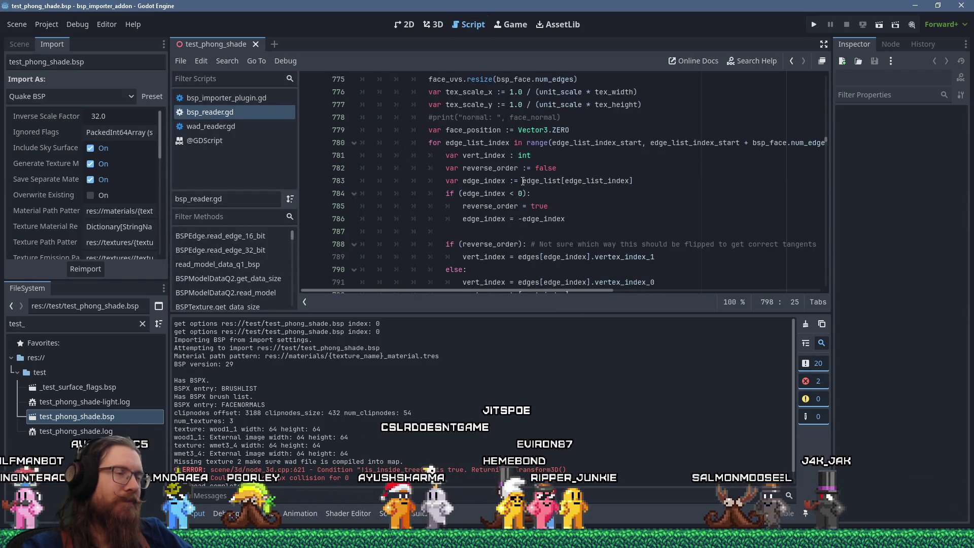
pyautogui.scroll(-9, 522, 181)
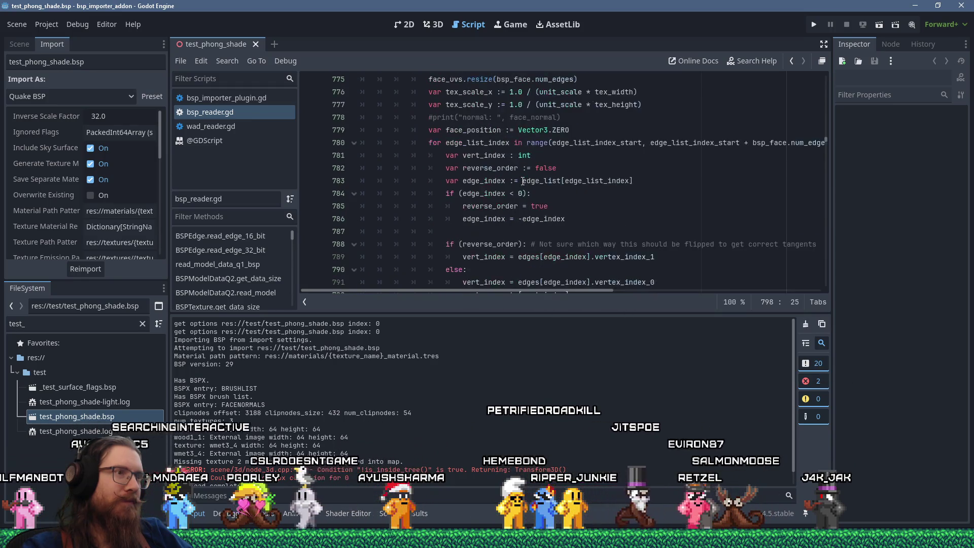
pyautogui.scroll(2, 522, 181)
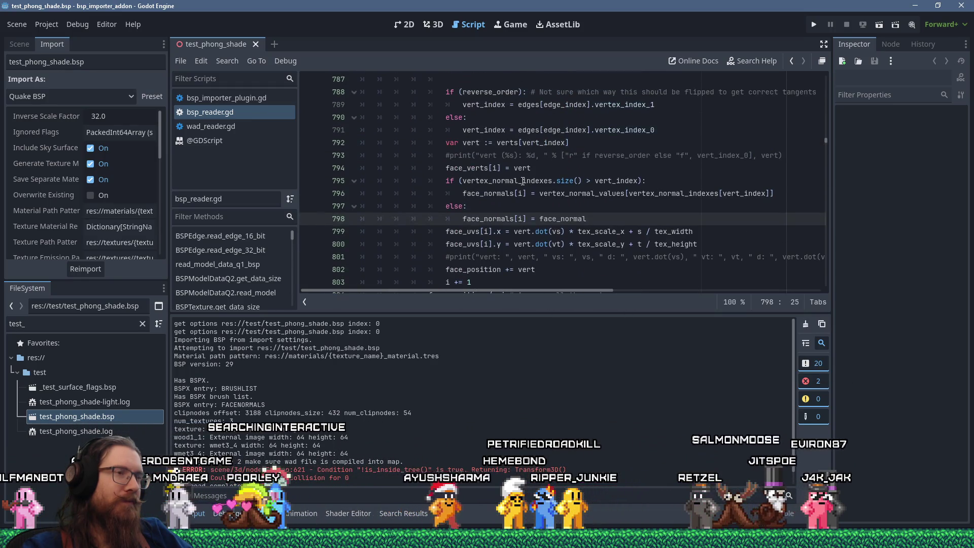
pyautogui.click(464, 181)
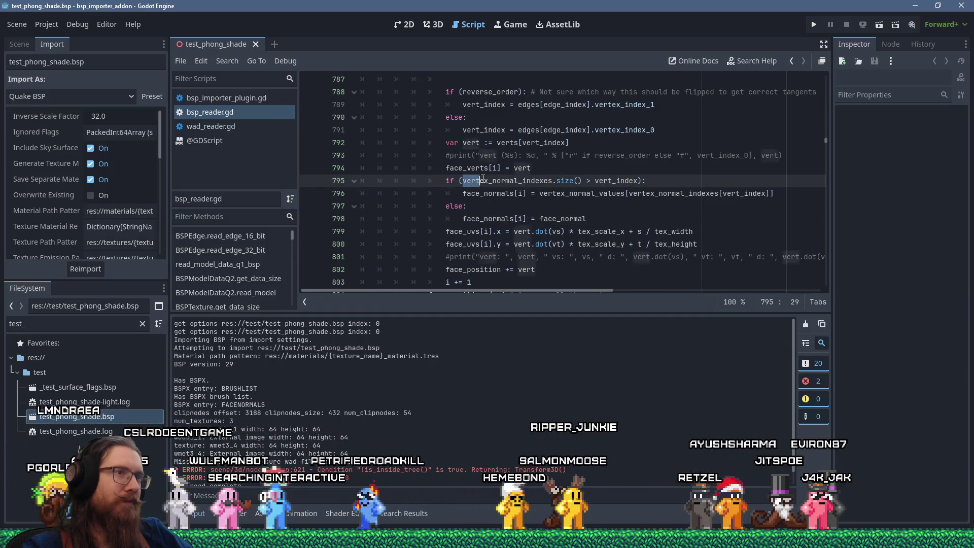
pyautogui.moveTo(463, 180); pyautogui.dragTo(637, 174)
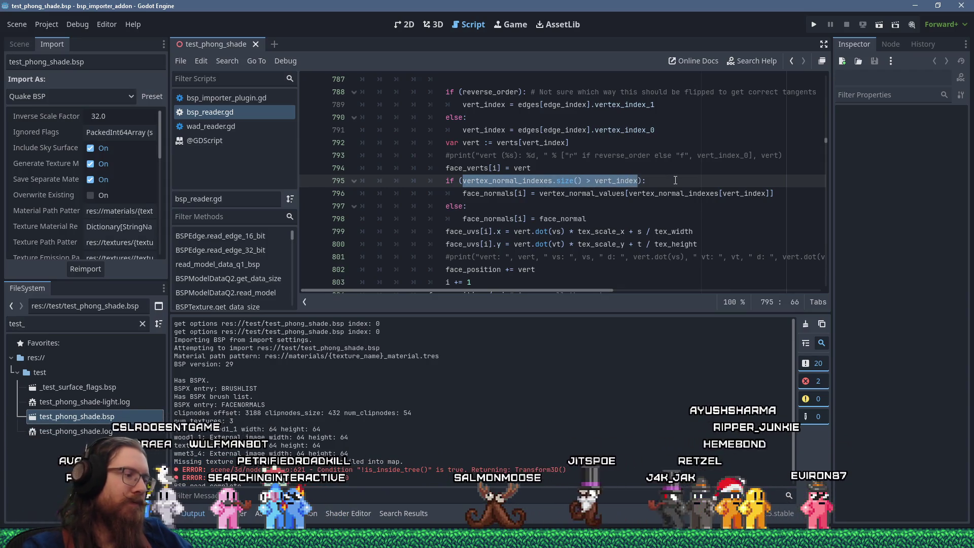
pyautogui.write('has_bs')
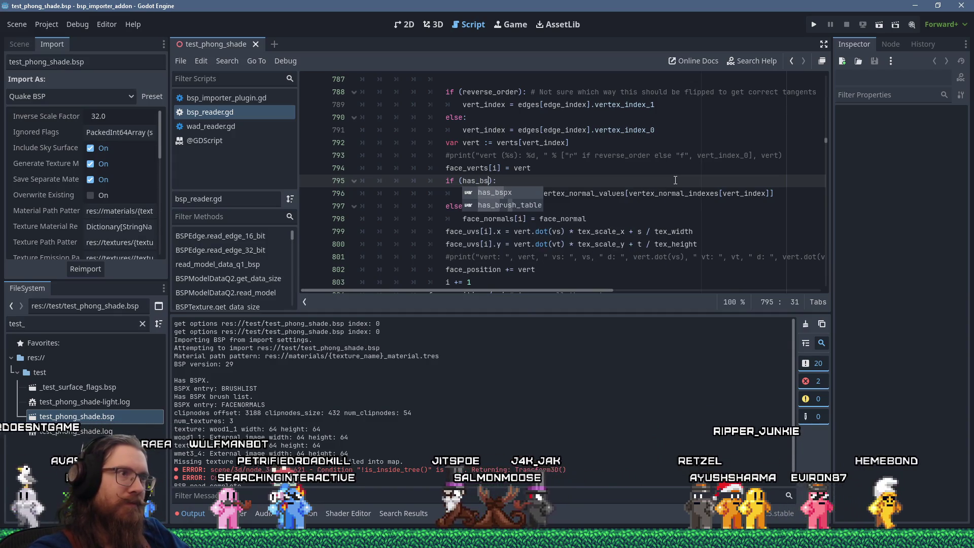
pyautogui.write('px')
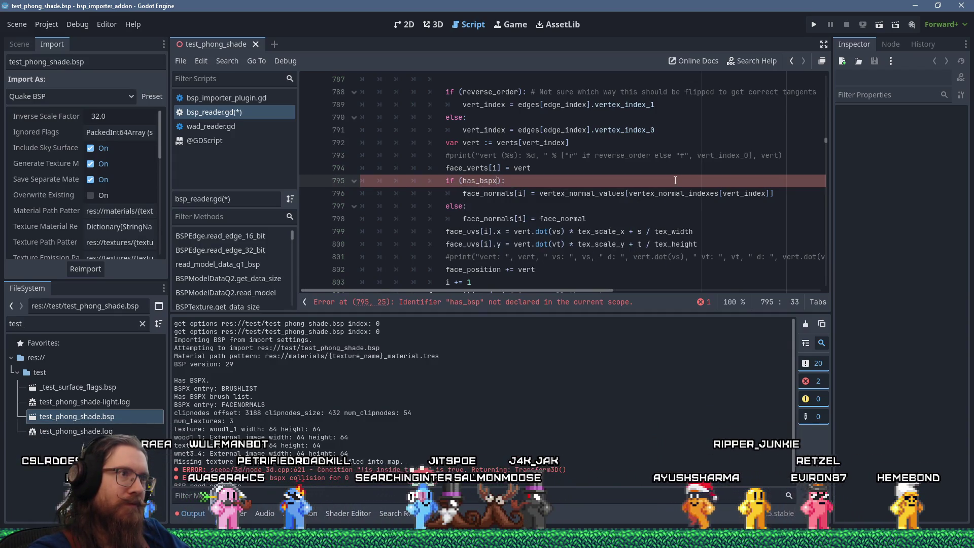
pyautogui.write('_')
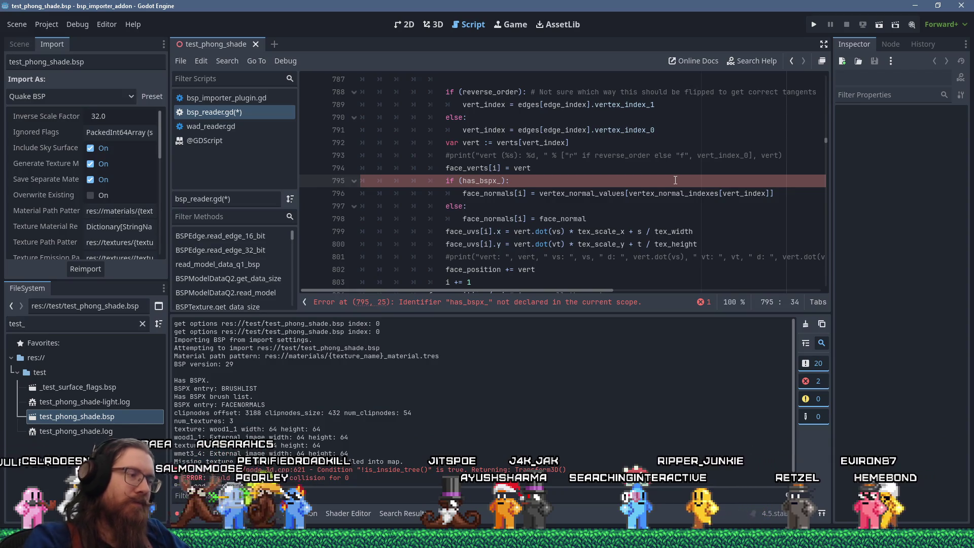
# - Move the has_bspx_face_normals declaration above the BSPX check, below the vertex normal arrays
pyautogui.hotkey('ctrl', 'f')
pyautogui.write('has_bspx_')
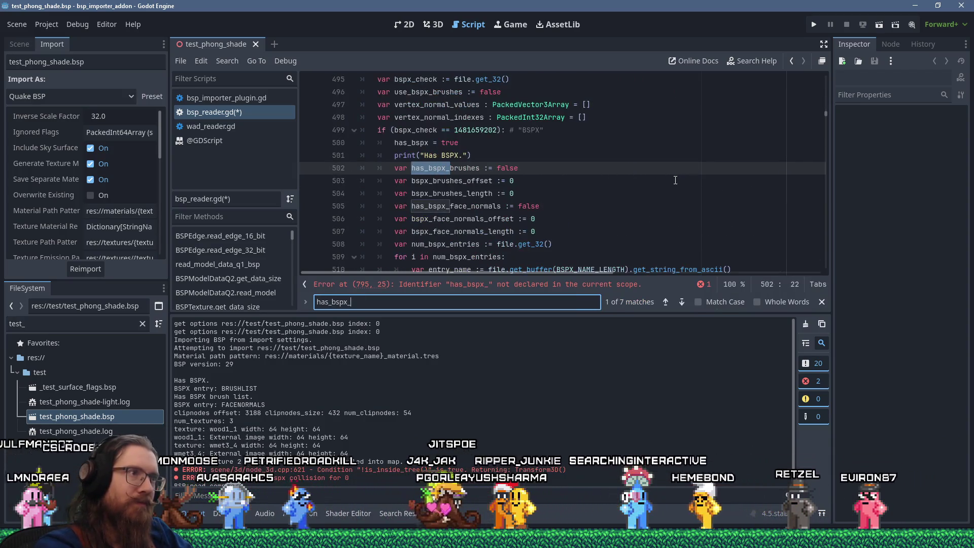
pyautogui.write('nor')
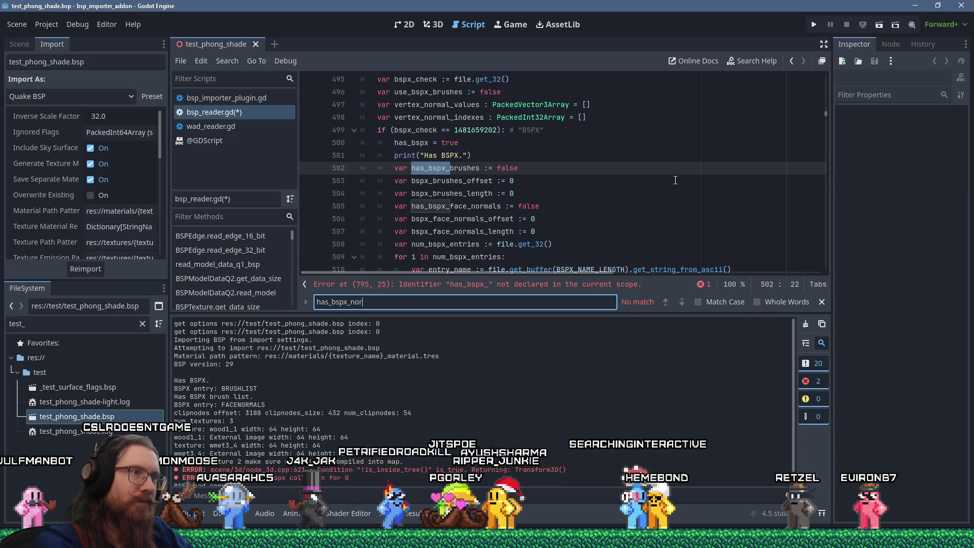
pyautogui.moveTo(556, 205); pyautogui.dragTo(553, 200)
pyautogui.hotkey('ctrl', 'c')
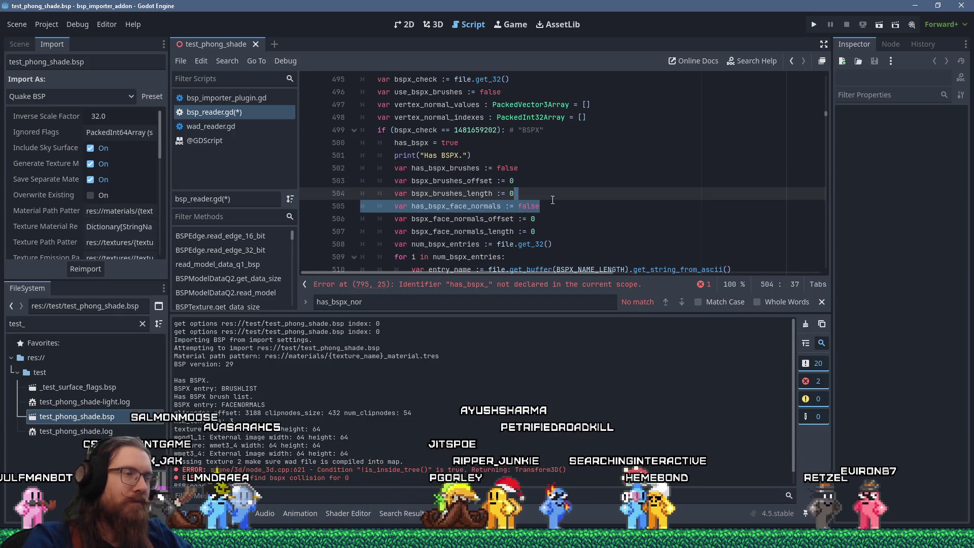
pyautogui.press('BackSpace')
pyautogui.press('Up')
pyautogui.press('Up')
pyautogui.press('Up')
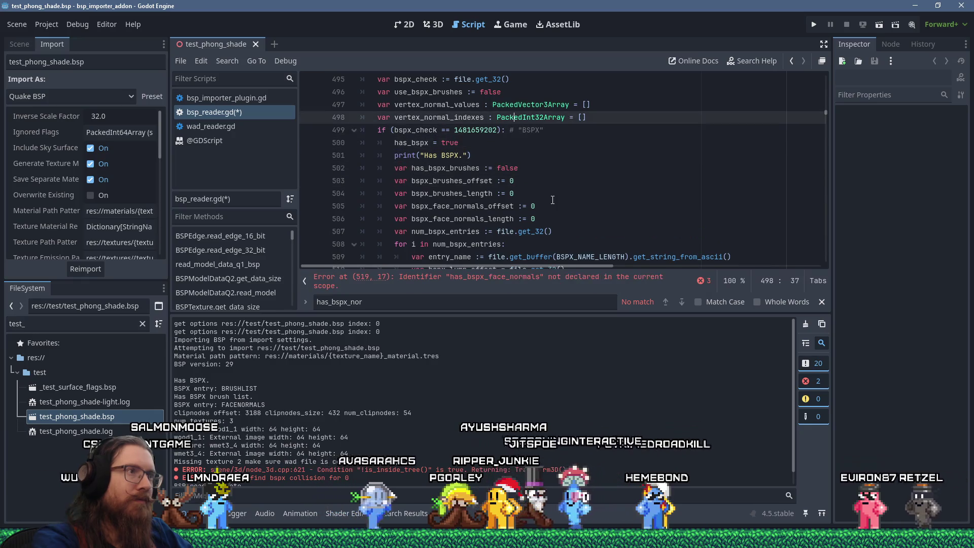
pyautogui.press('End')
pyautogui.press('Return')
pyautogui.hotkey('ctrl', 'v')
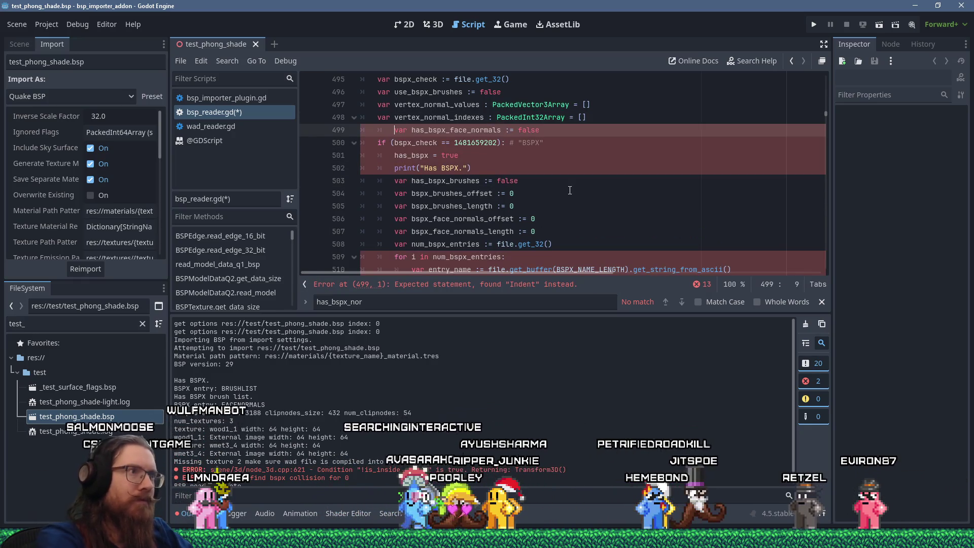
pyautogui.click(571, 284)
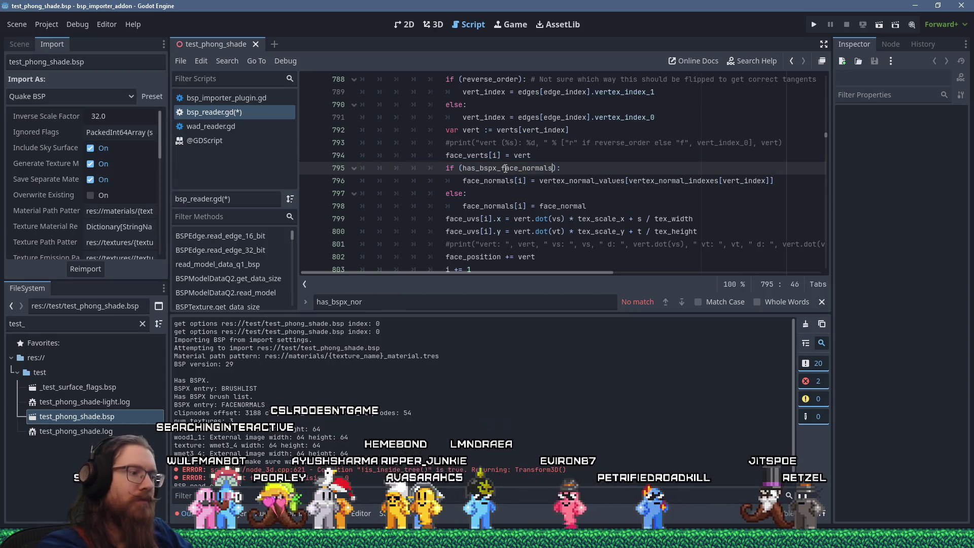
# - Save the script, clear the output log, and reimport test_phong_shade.bsp
pyautogui.hotkey('ctrl', 's')
pyautogui.click(486, 282)
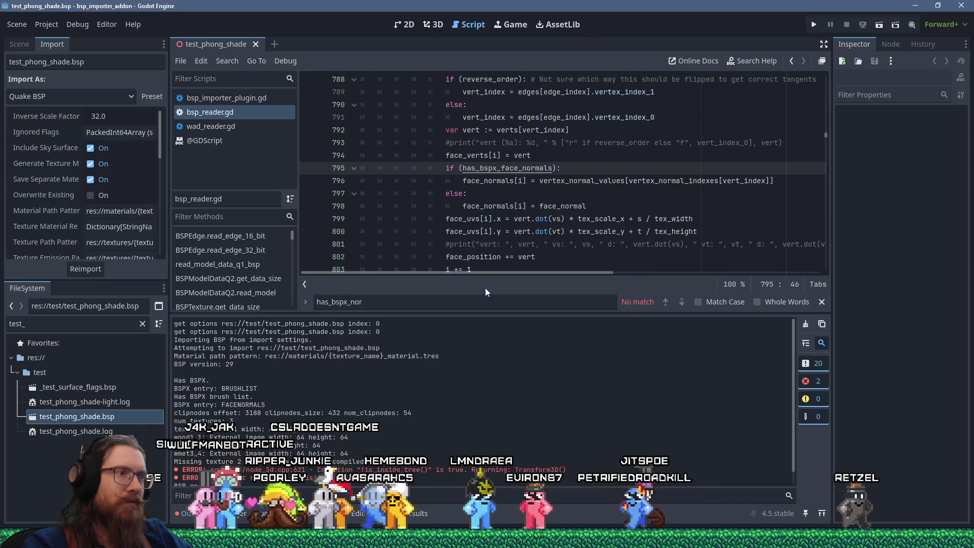
pyautogui.click(122, 430)
pyautogui.click(124, 421)
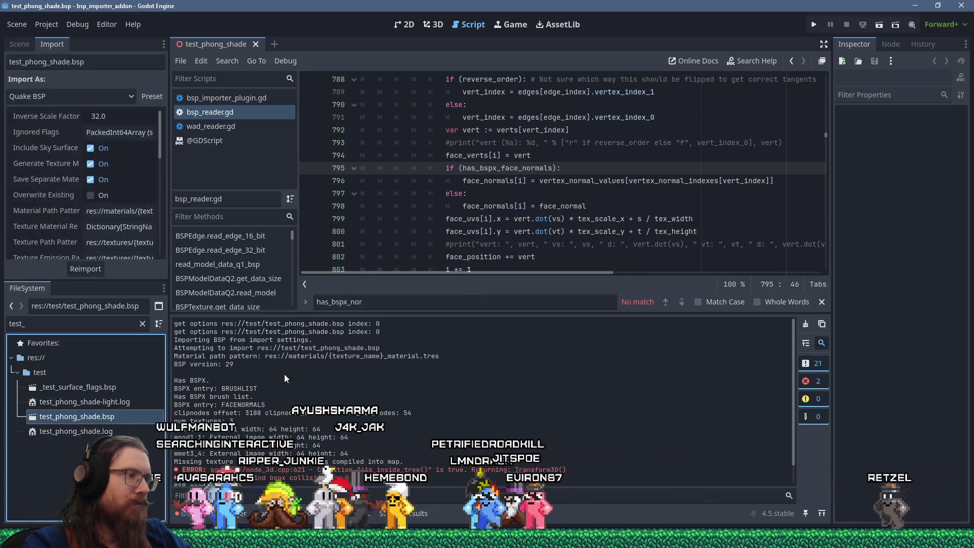
pyautogui.hotkey('ctrl', 'shift', 'k')
pyautogui.click(85, 269)
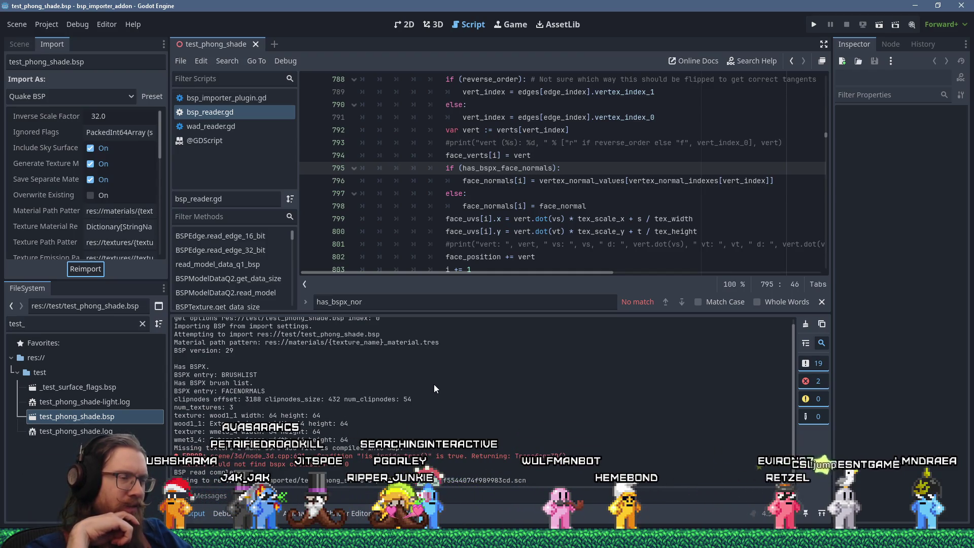
pyautogui.hotkey('alt', 'Tab')
pyautogui.hotkey('alt', 'Tab')
pyautogui.hotkey('alt', 'Tab')
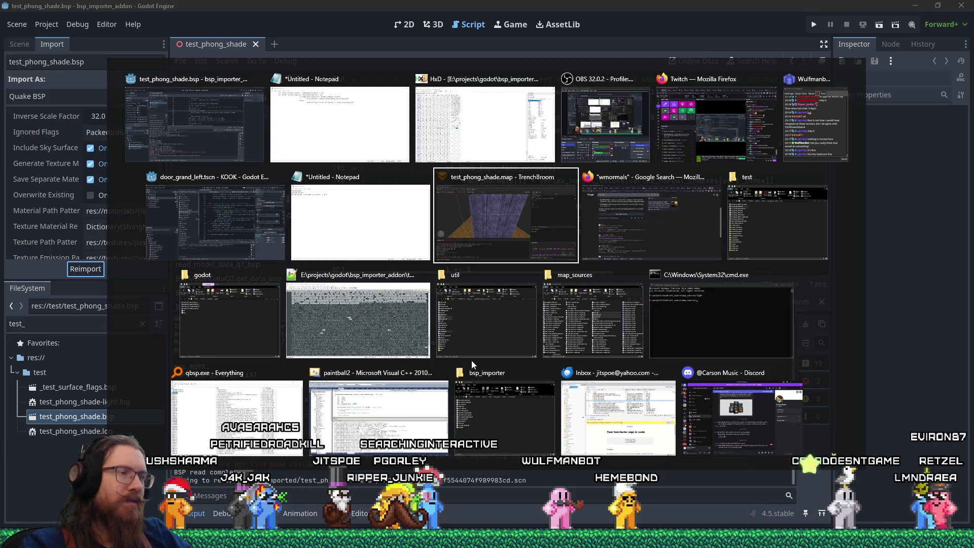
pyautogui.hotkey('shift', 'alt', 'Tab')
pyautogui.hotkey('shift', 'alt', 'Tab')
pyautogui.hotkey('shift', 'alt', 'Tab')
pyautogui.hotkey('alt', 'Tab')
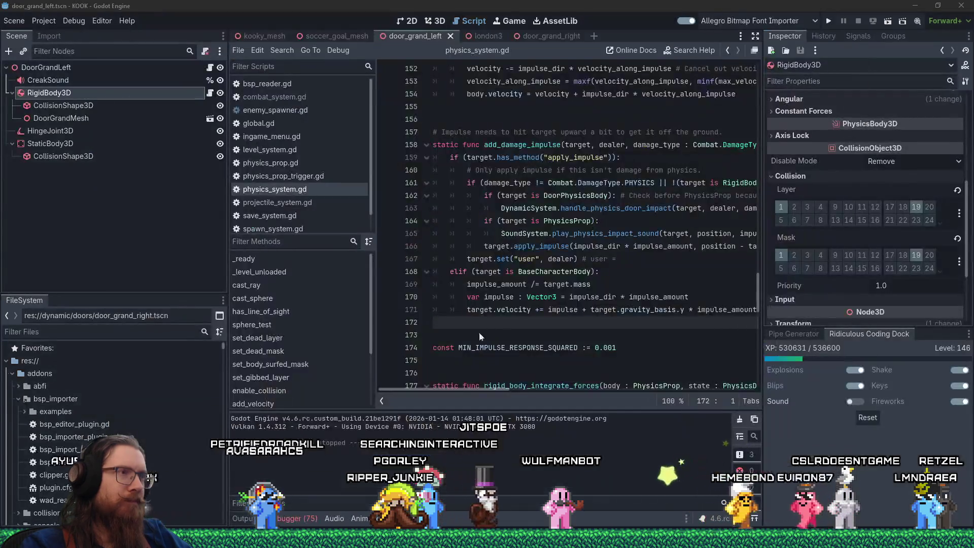
pyautogui.hotkey('ctrl', 'F2')
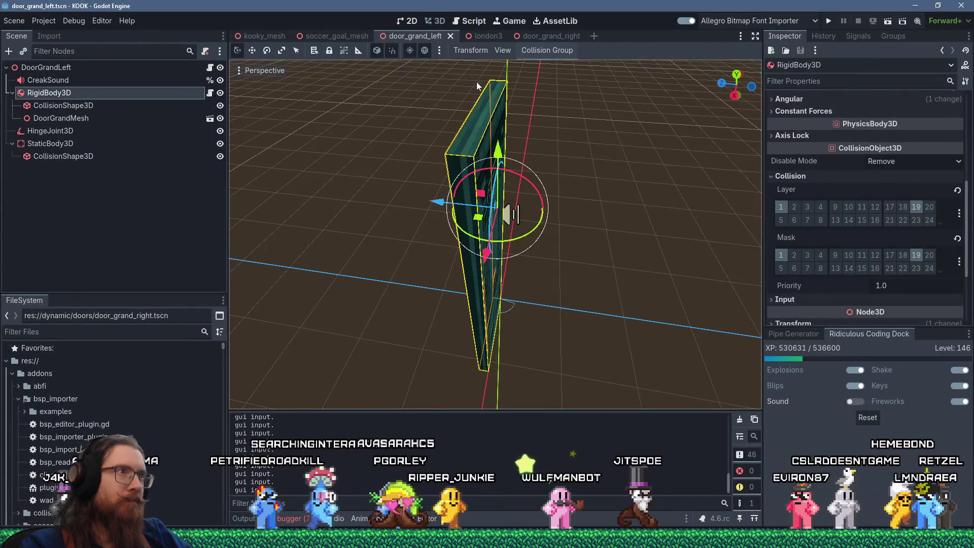
pyautogui.hotkey('alt', 'Tab')
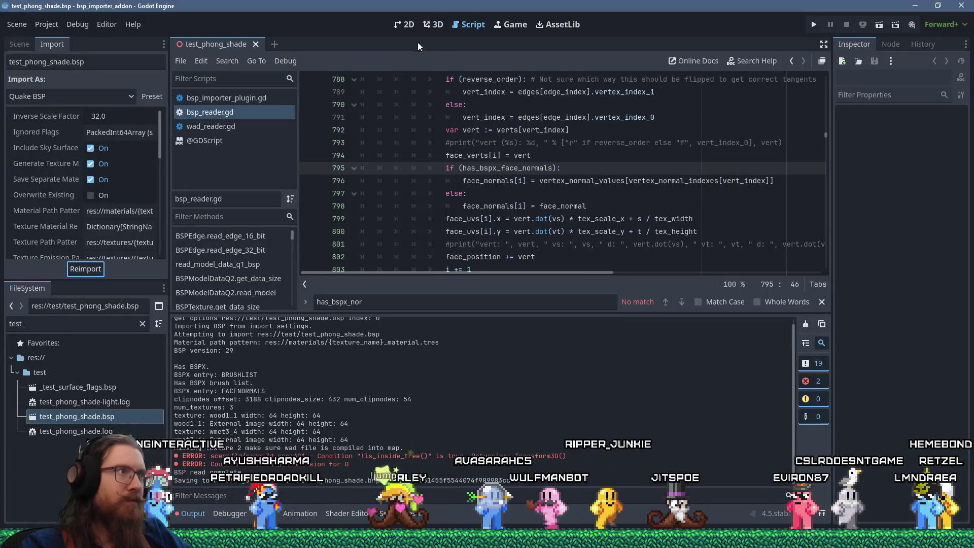
pyautogui.click(440, 24)
# - Orbit and zoom around the imported pillar mesh, then view the BSP bytes in HxD and return
pyautogui.moveTo(485, 162)
pyautogui.mouseDown()
pyautogui.moveTo(445, 191)
pyautogui.moveTo(407, 187)
pyautogui.moveTo(442, 223)
pyautogui.moveTo(514, 211)
pyautogui.moveTo(514, 259)
pyautogui.moveTo(516, 238)
pyautogui.moveTo(576, 201)
pyautogui.moveTo(612, 199)
pyautogui.mouseUp()
pyautogui.scroll(5, 550, 200)
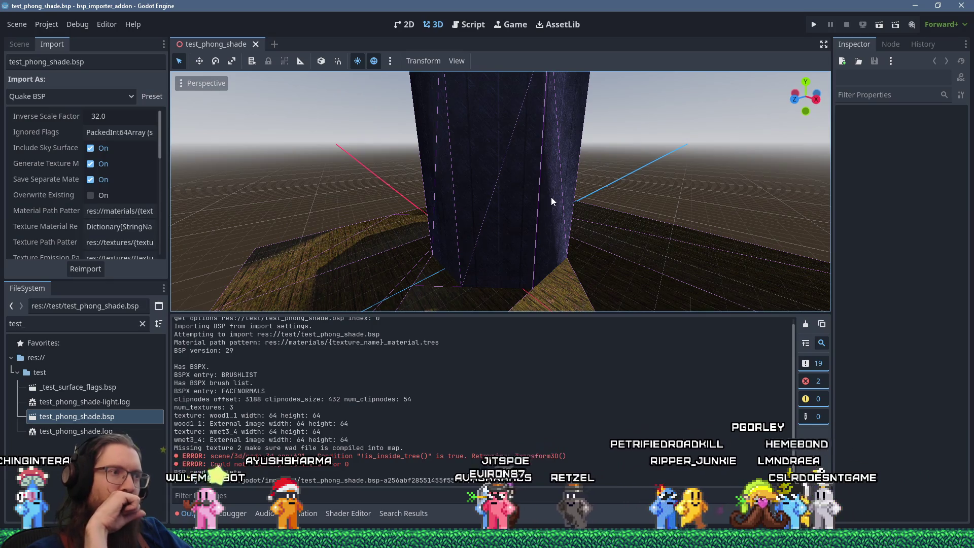
pyautogui.hotkey('alt', 'Tab')
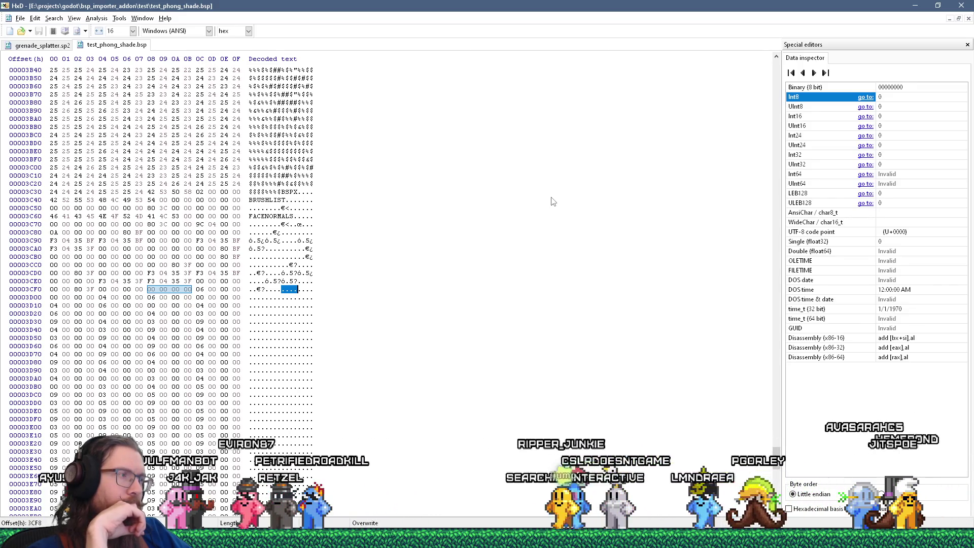
pyautogui.hotkey('alt', 'Tab')
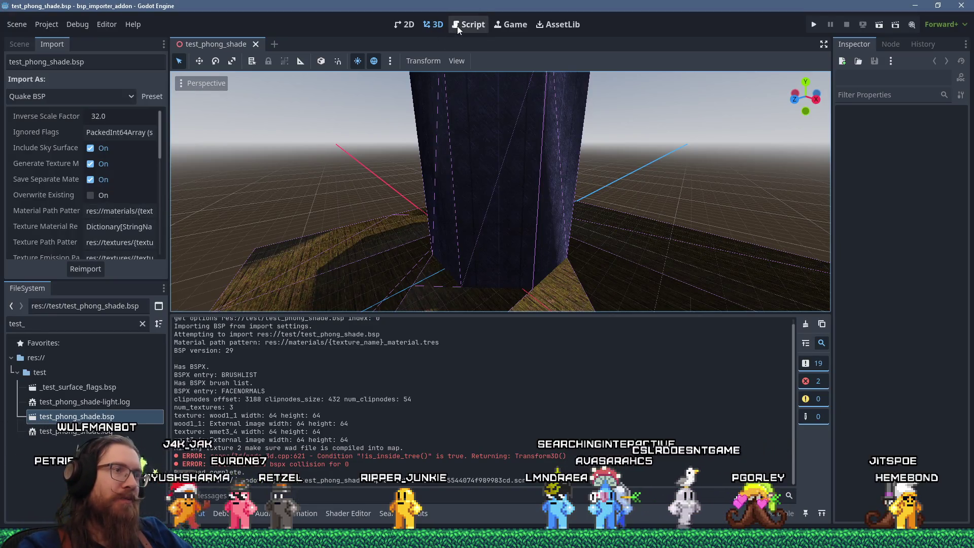
# - Orbit and zoom out to view the pillar's shading from above, then return to bsp_reader.gd
pyautogui.moveTo(488, 86)
pyautogui.mouseDown()
pyautogui.moveTo(489, 224)
pyautogui.moveTo(440, 207)
pyautogui.moveTo(473, 167)
pyautogui.moveTo(558, 251)
pyautogui.moveTo(460, 111)
pyautogui.mouseUp()
pyautogui.scroll(-5, 472, 167)
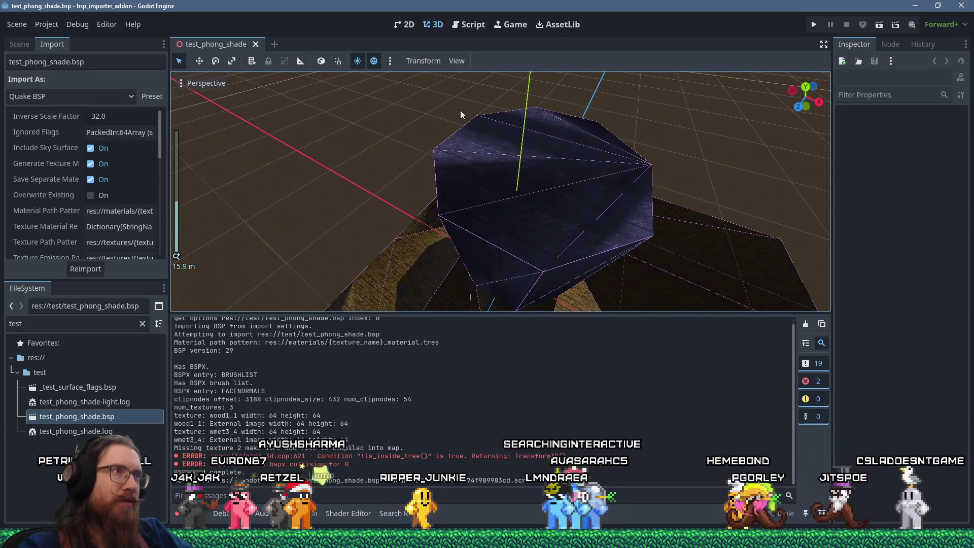
pyautogui.click(471, 25)
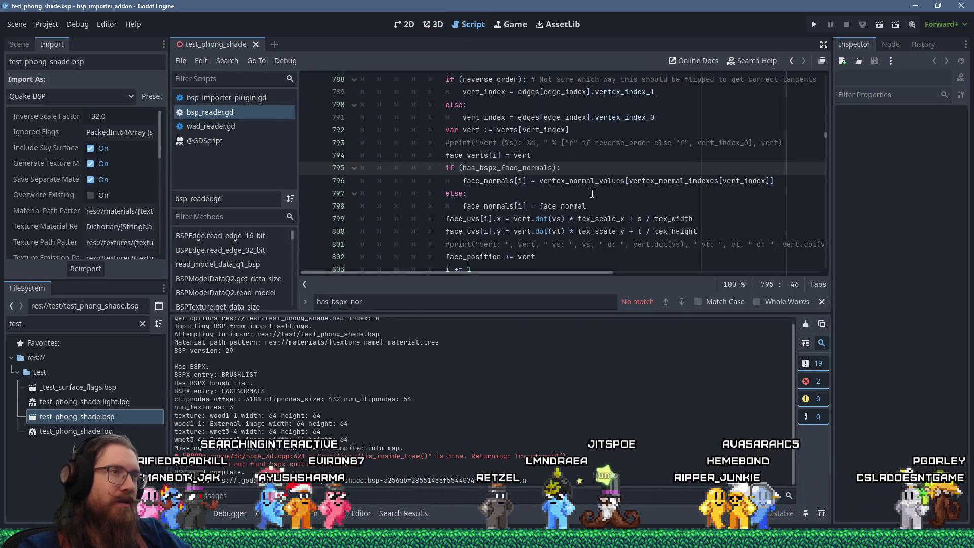
# - Glance at HxD's bytes, then come back to the face-normal lookup on line 796
pyautogui.moveTo(590, 183)
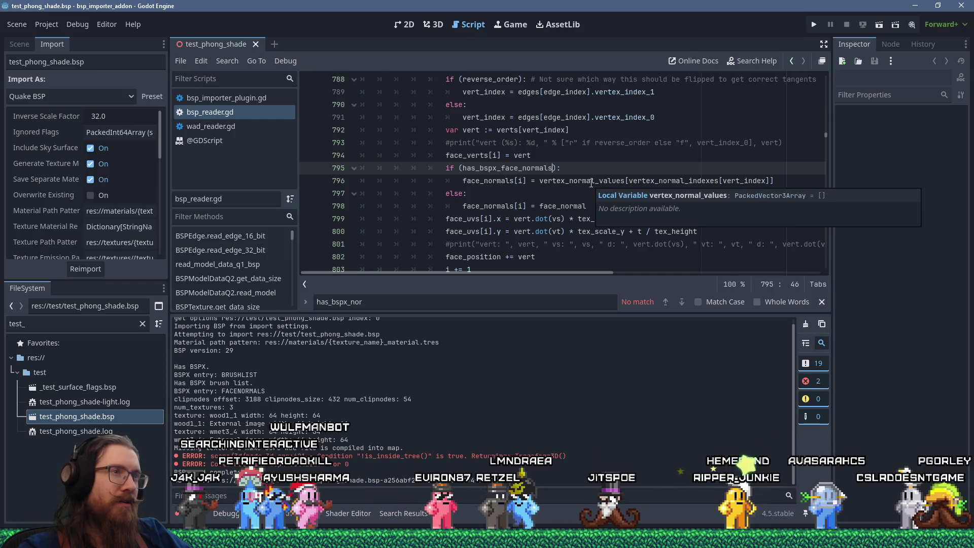
pyautogui.hotkey('alt', 'Tab')
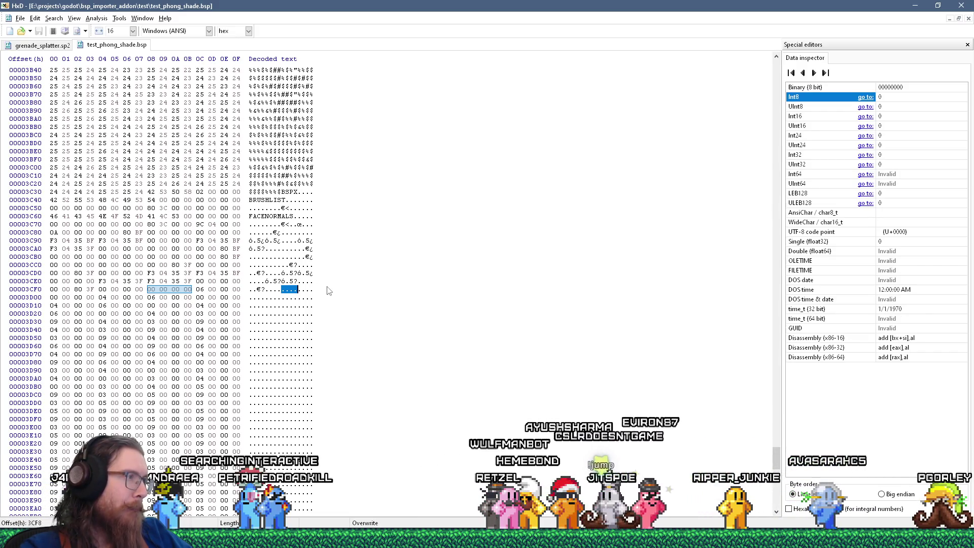
pyautogui.hotkey('alt', 'Tab')
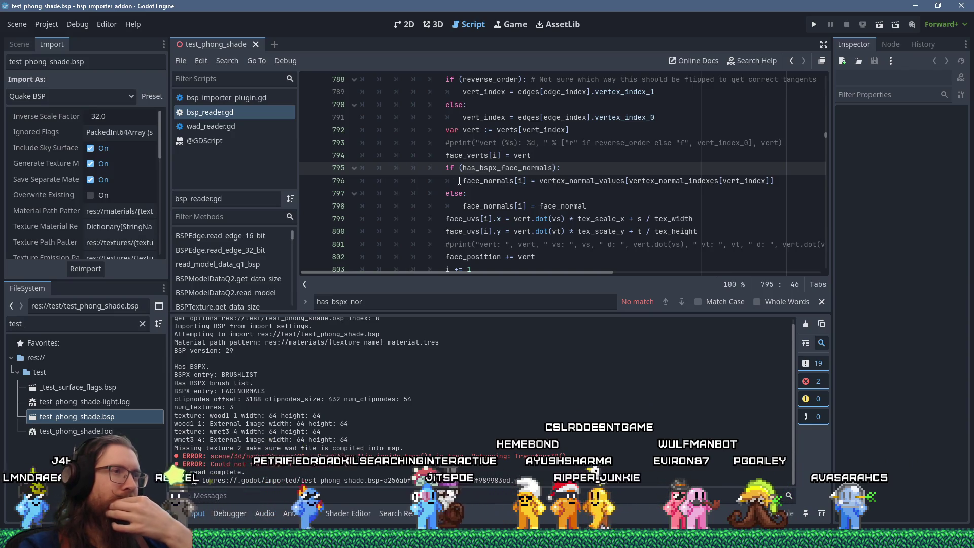
pyautogui.scroll(-2, 459, 181)
pyautogui.scroll(2, 525, 181)
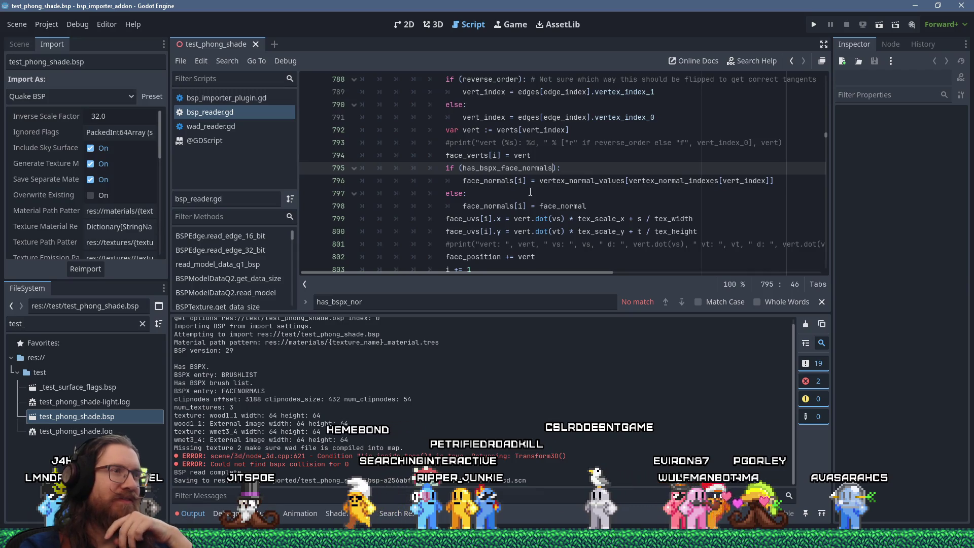
# - Select vertex_normal_values on line 796 and check the types of both normal arrays
pyautogui.moveTo(600, 180)
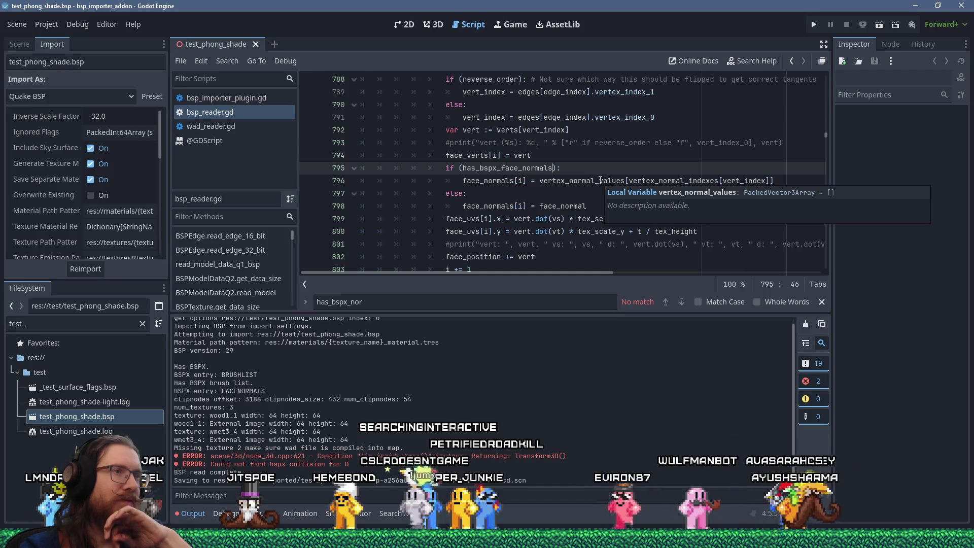
pyautogui.doubleClick(600, 181)
pyautogui.moveTo(600, 180)
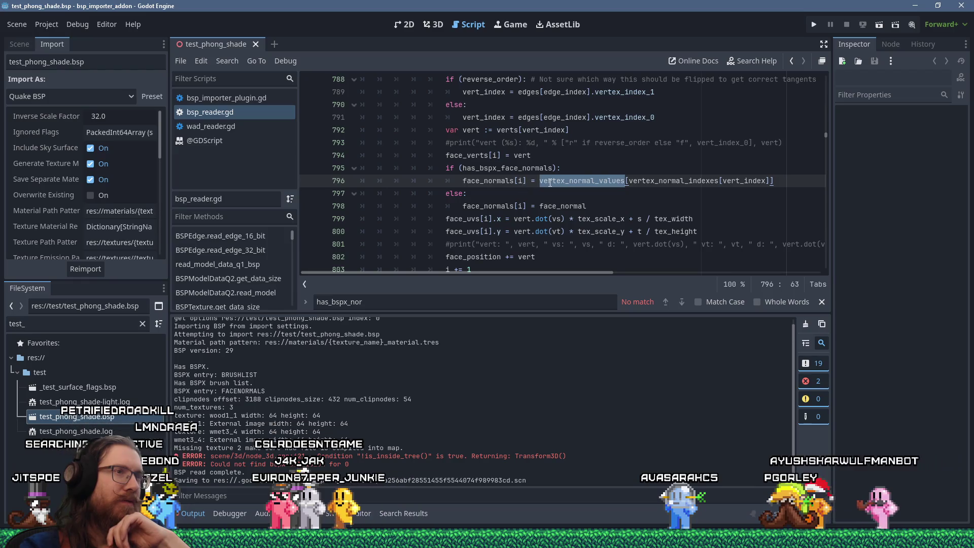
pyautogui.moveTo(690, 182)
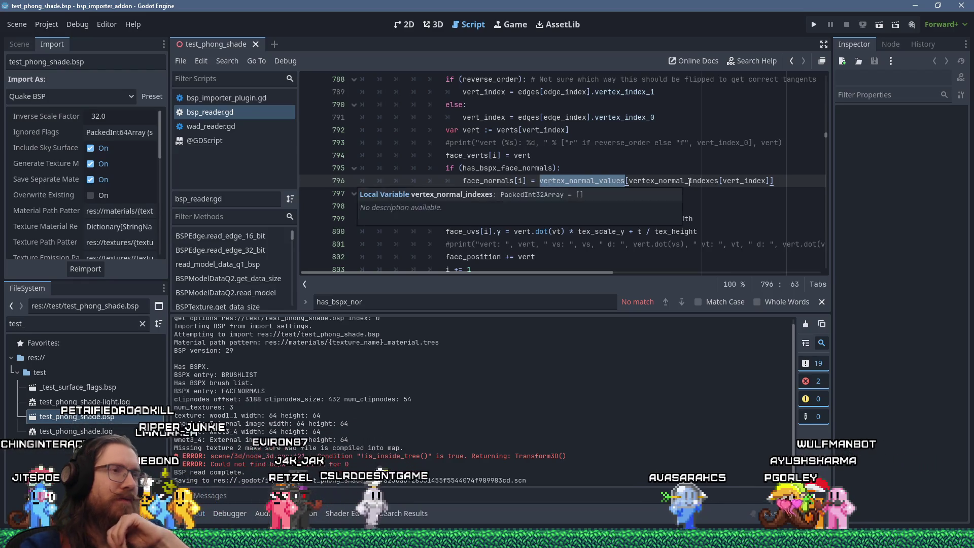
pyautogui.hotkey('alt', 'Tab')
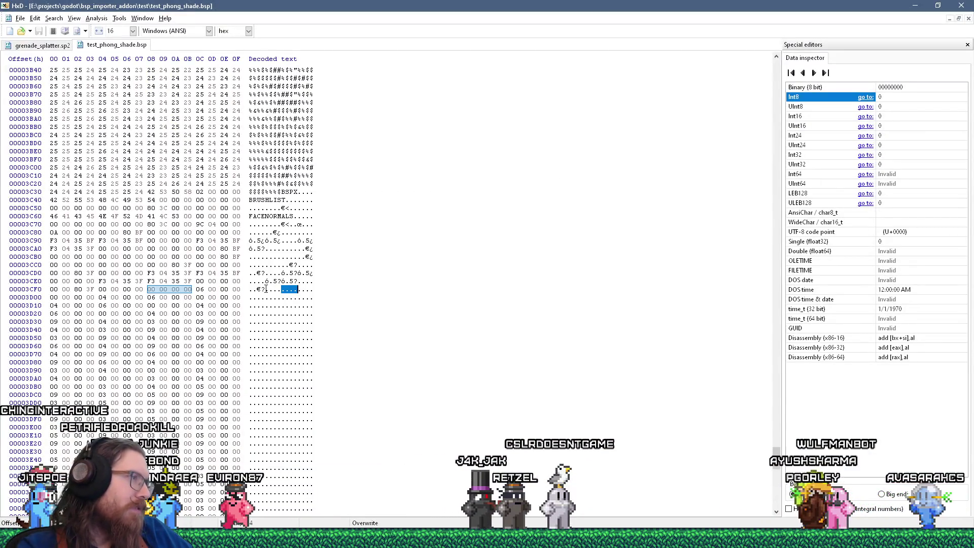
# - Select bytes around the FACENORMALS entry, then narrow to the eight index bytes at 3CF4
pyautogui.moveTo(273, 232); pyautogui.dragTo(259, 232)
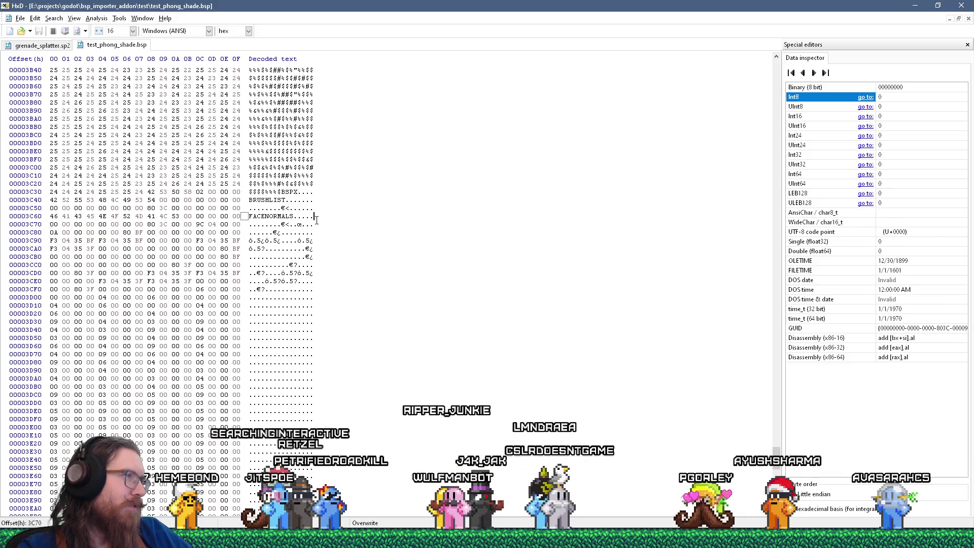
pyautogui.moveTo(249, 224)
pyautogui.mouseDown()
pyautogui.moveTo(312, 225)
pyautogui.moveTo(290, 337)
pyautogui.mouseUp()
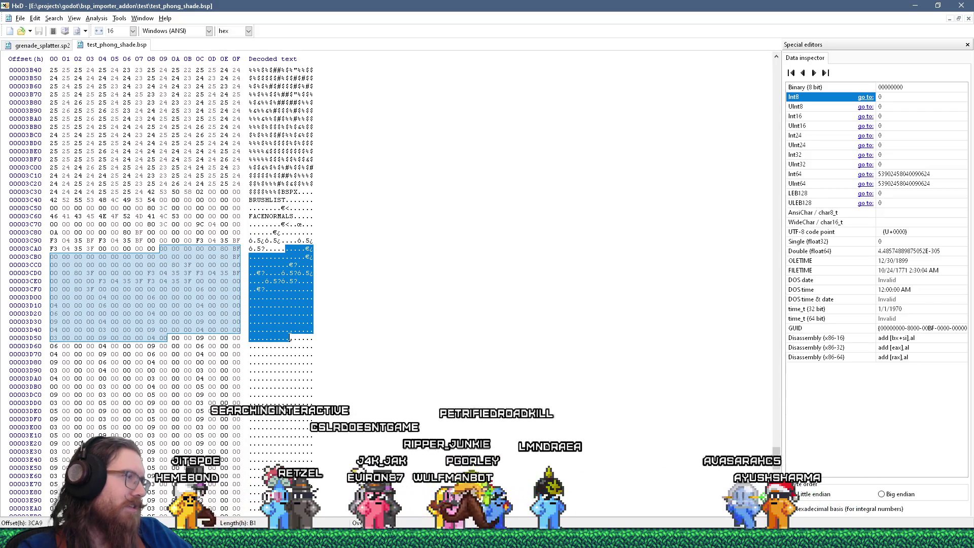
pyautogui.click(289, 338)
pyautogui.moveTo(265, 289); pyautogui.dragTo(283, 321)
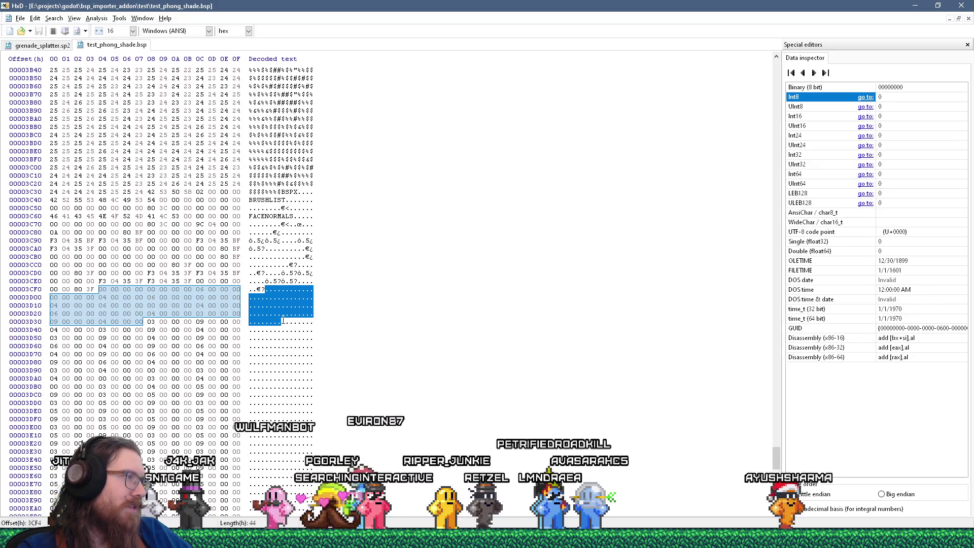
pyautogui.moveTo(282, 321); pyautogui.dragTo(294, 289)
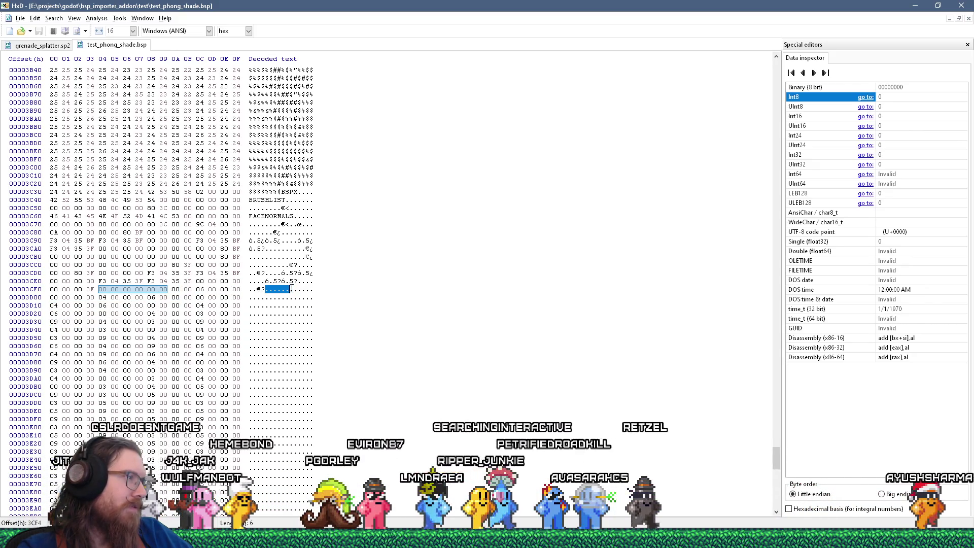
pyautogui.hotkey('alt', 'Tab')
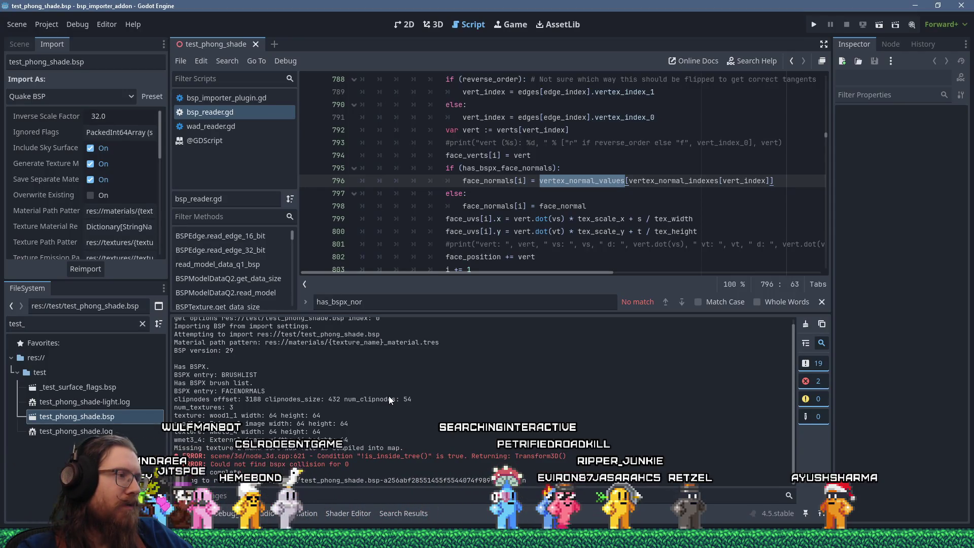
# - Search the script for 'facenormals' and fold the brushes block at line 523
pyautogui.click(537, 243)
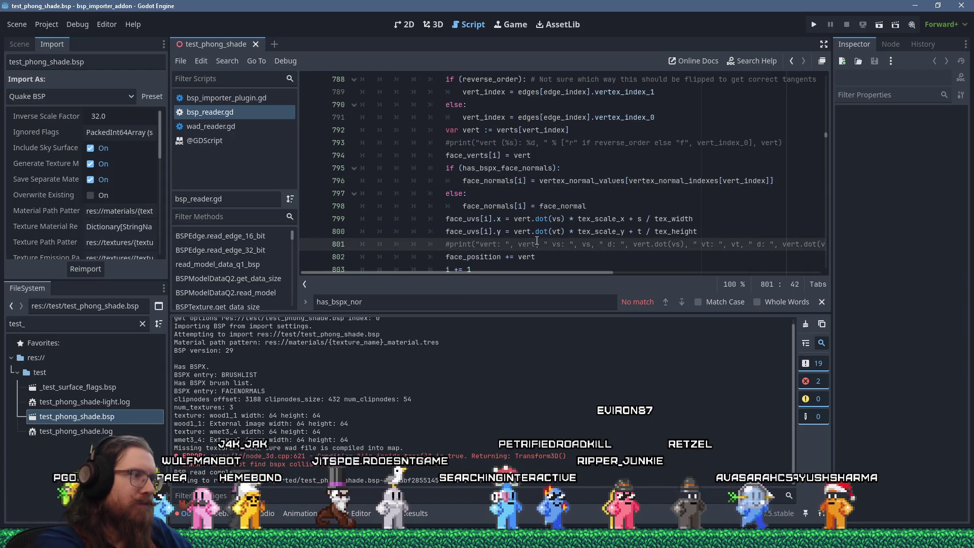
pyautogui.hotkey('ctrl', 'f')
pyautogui.write('facenormals')
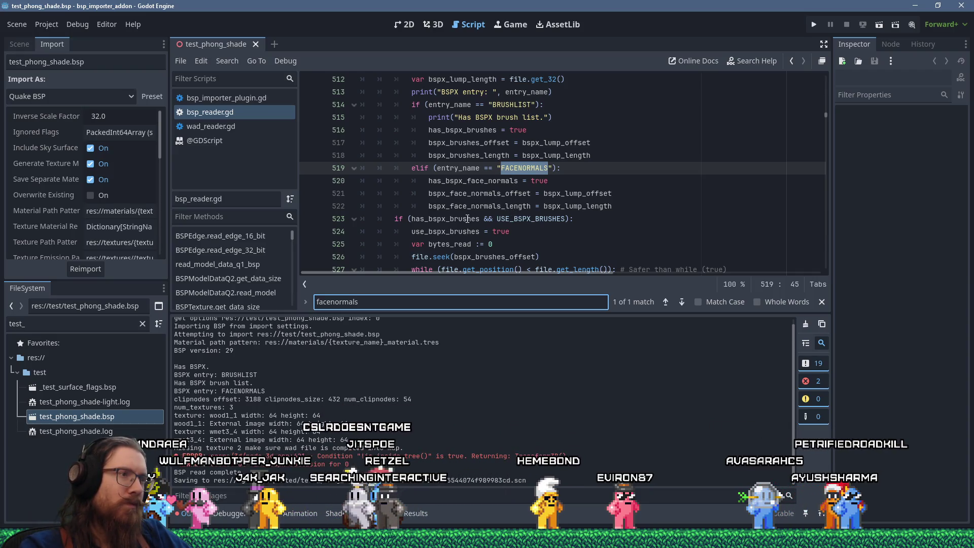
pyautogui.click(467, 219)
pyautogui.click(355, 218)
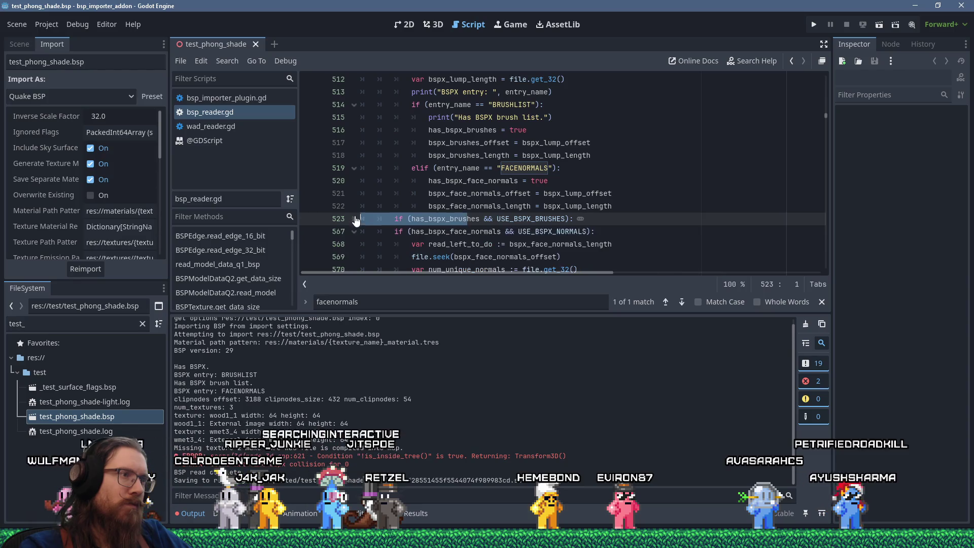
pyautogui.scroll(-5, 380, 217)
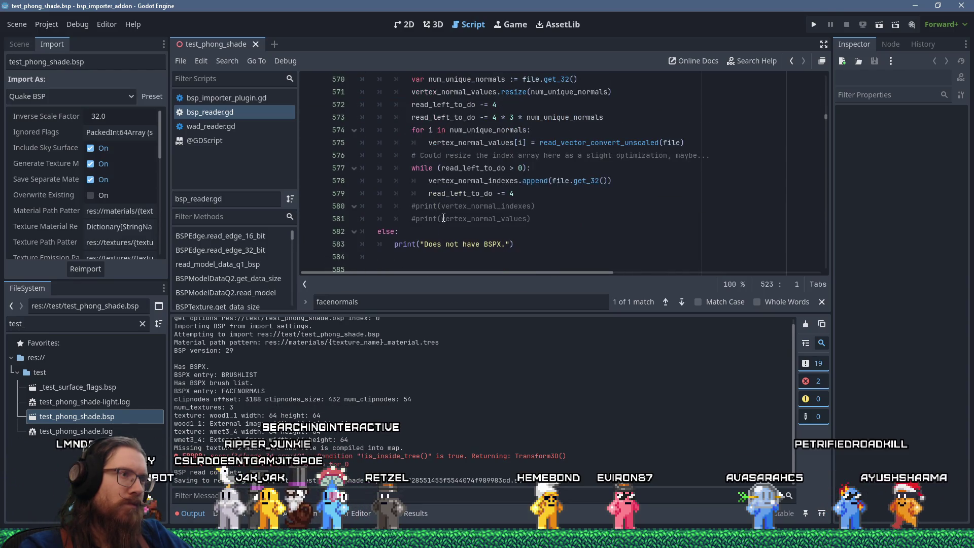
# - Uncomment the vertex_normal_indexes and vertex_normal_values print lines and save the script
pyautogui.click(415, 206)
pyautogui.press('BackSpace')
pyautogui.press('Down')
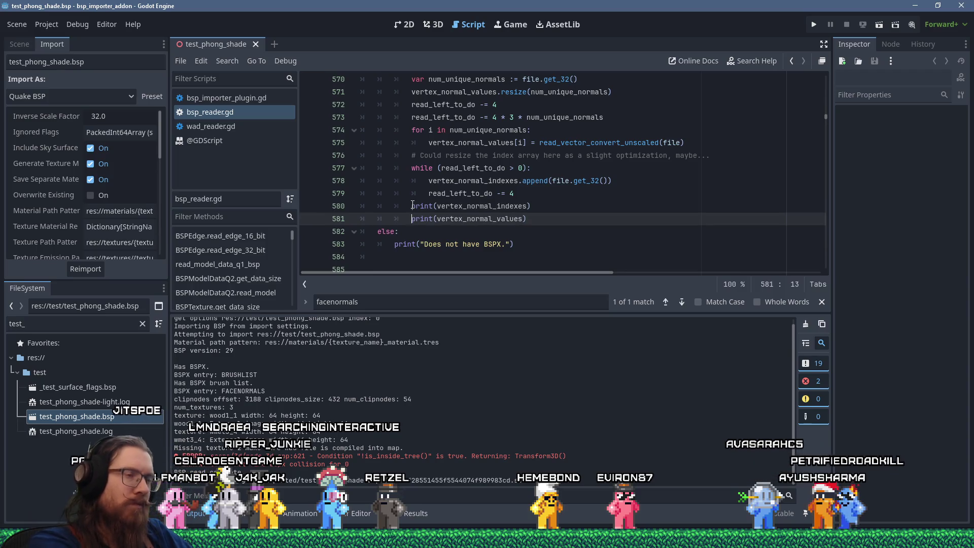
pyautogui.hotkey('ctrl', 's')
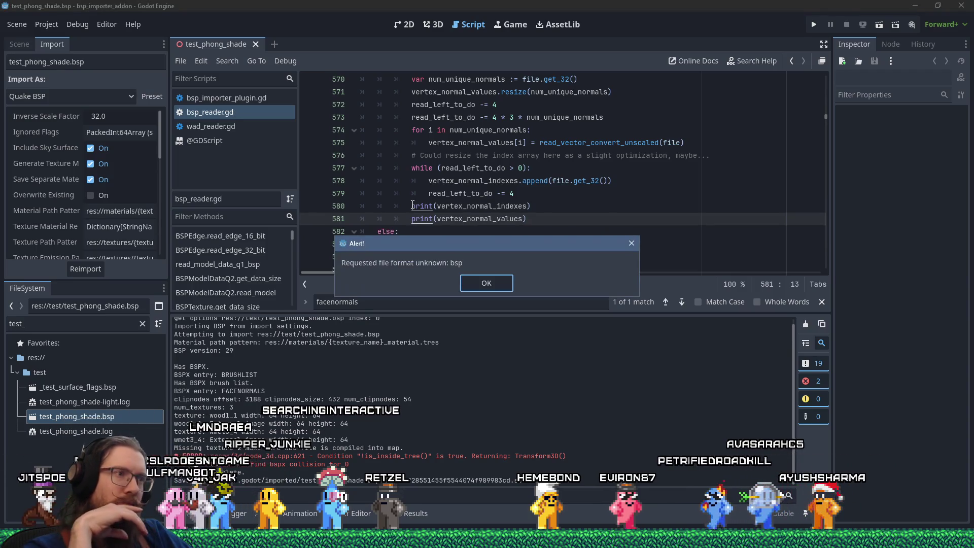
# - Dismiss the unknown file format alert and reimport test_phong_shade.bsp
pyautogui.press('Return')
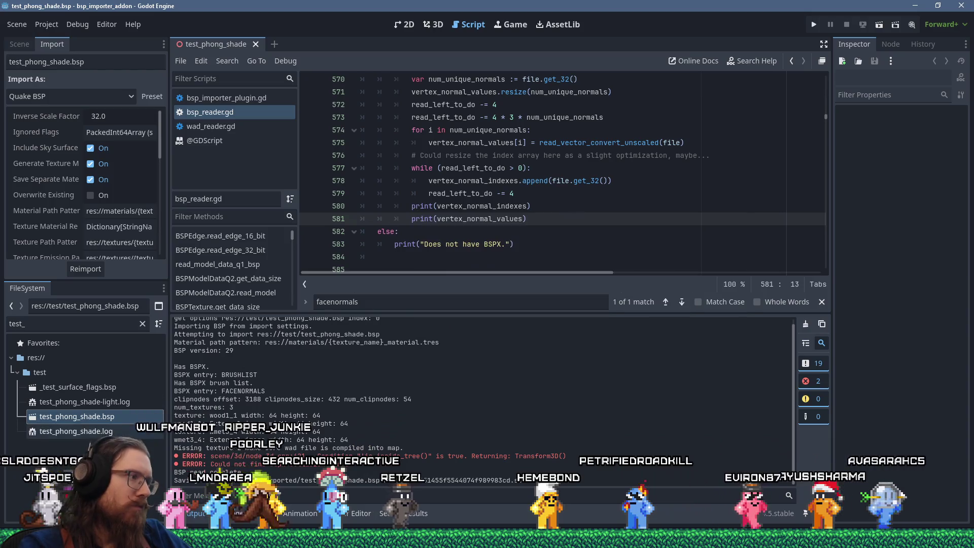
pyautogui.click(105, 417)
pyautogui.click(85, 269)
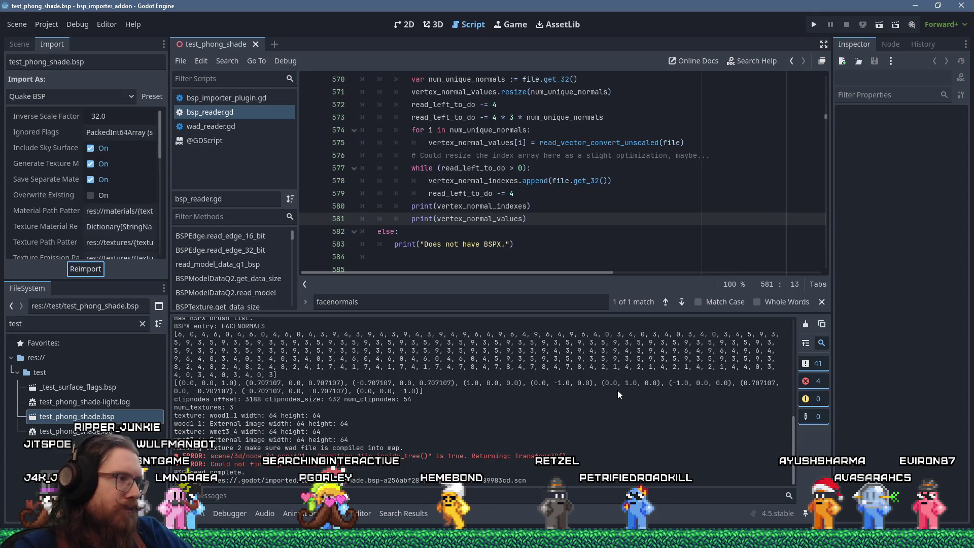
pyautogui.hotkey('alt', 'Tab')
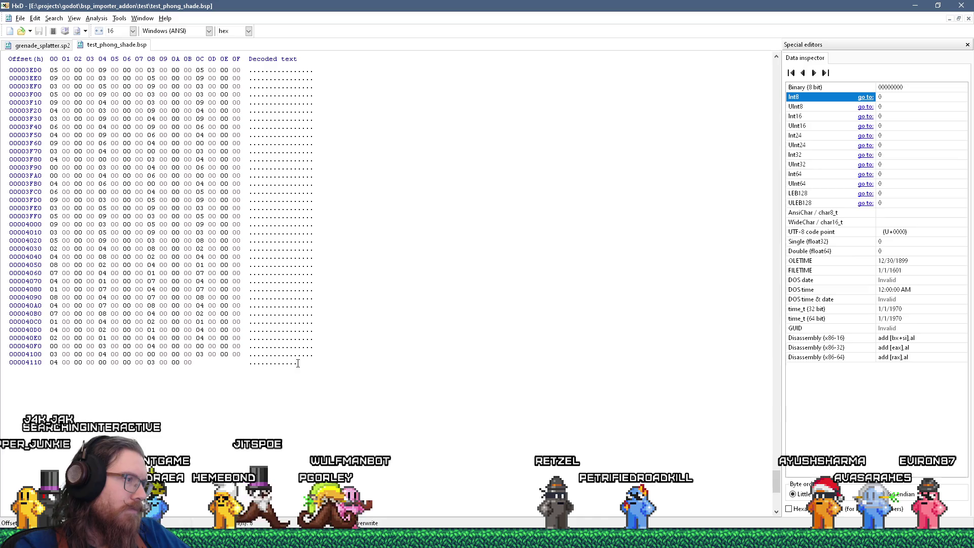
# - Select the file's final four bytes to read the trailing index value 3
pyautogui.moveTo(298, 363); pyautogui.dragTo(282, 363)
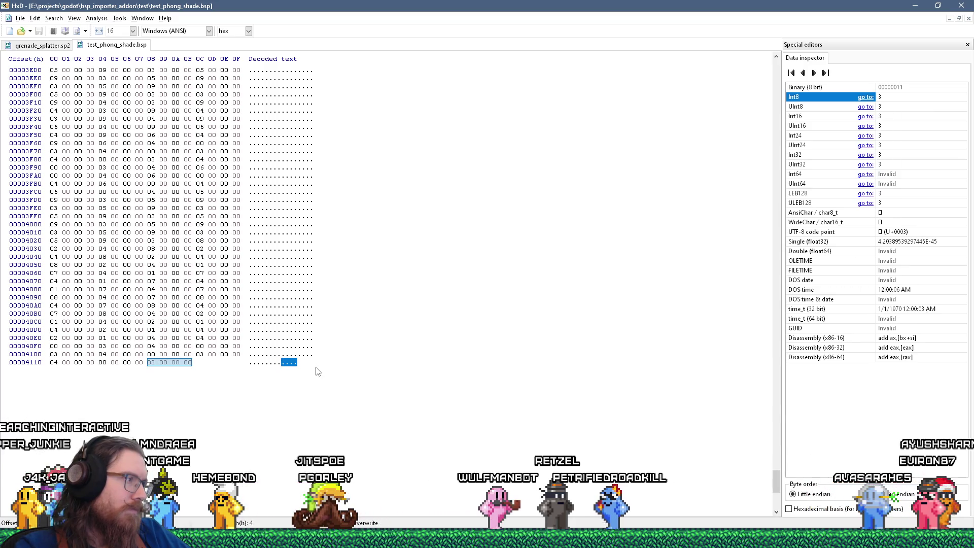
pyautogui.hotkey('alt', 'Tab')
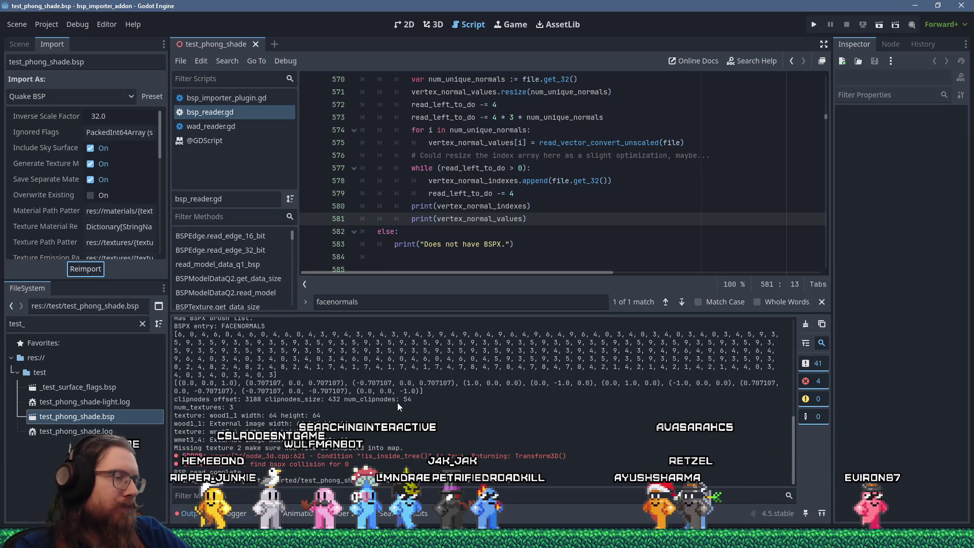
pyautogui.hotkey('alt', 'Tab')
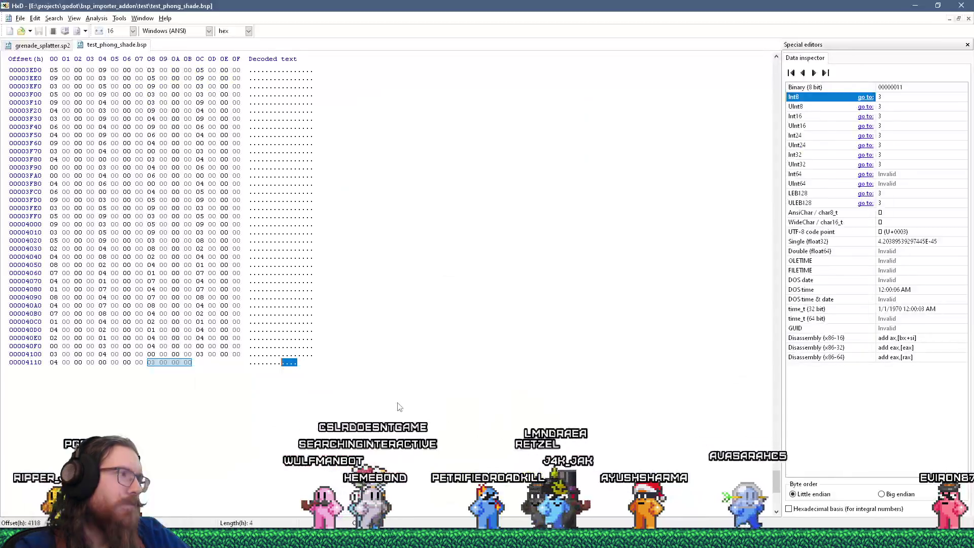
# - Inspect the bytes at offset 3CF0–3CF4 to read the first FACENORMALS float 1.0
pyautogui.scroll(1, 400, 406)
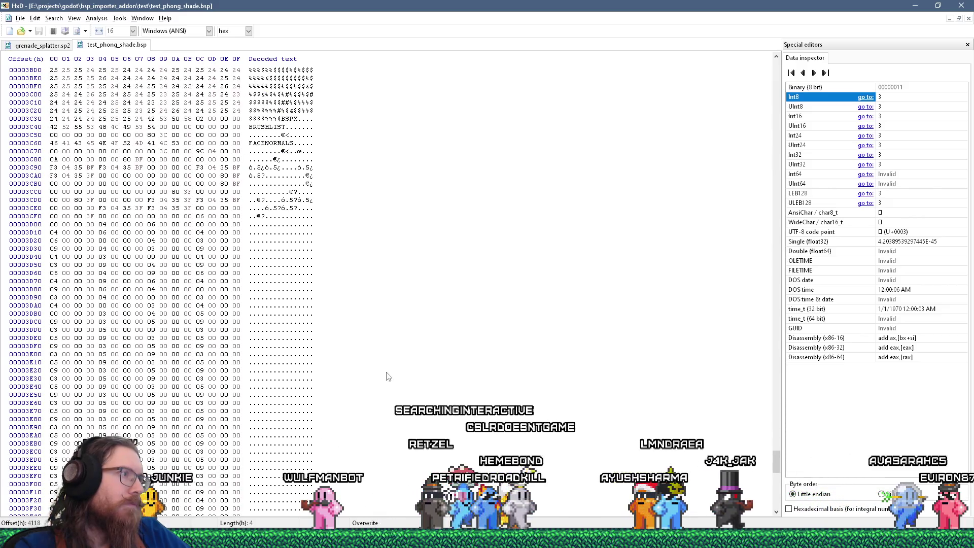
pyautogui.click(260, 216)
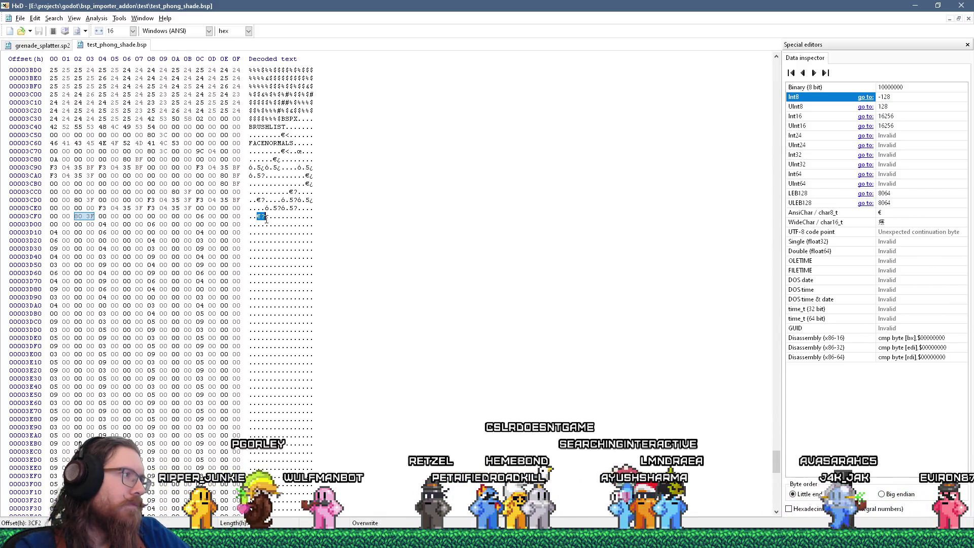
pyautogui.click(266, 217)
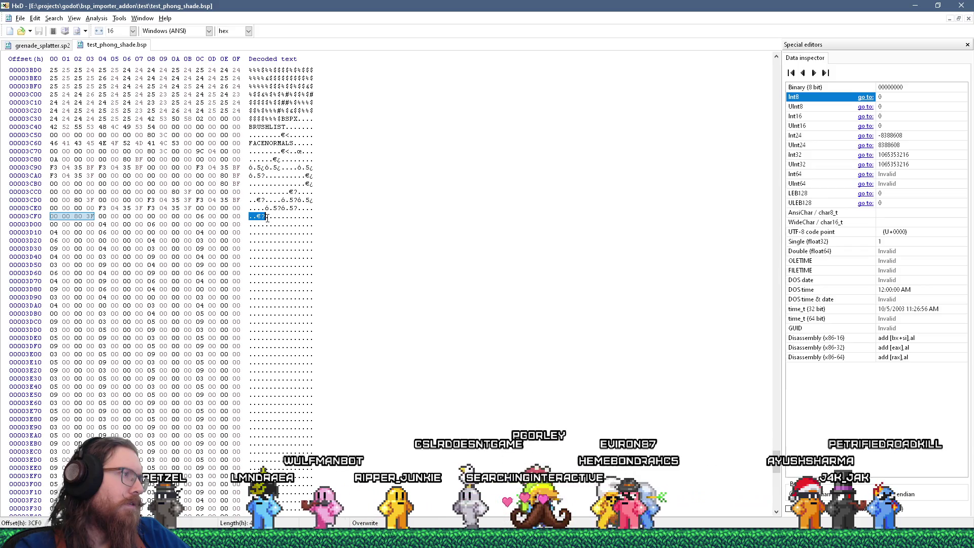
pyautogui.hotkey('alt', 'Tab')
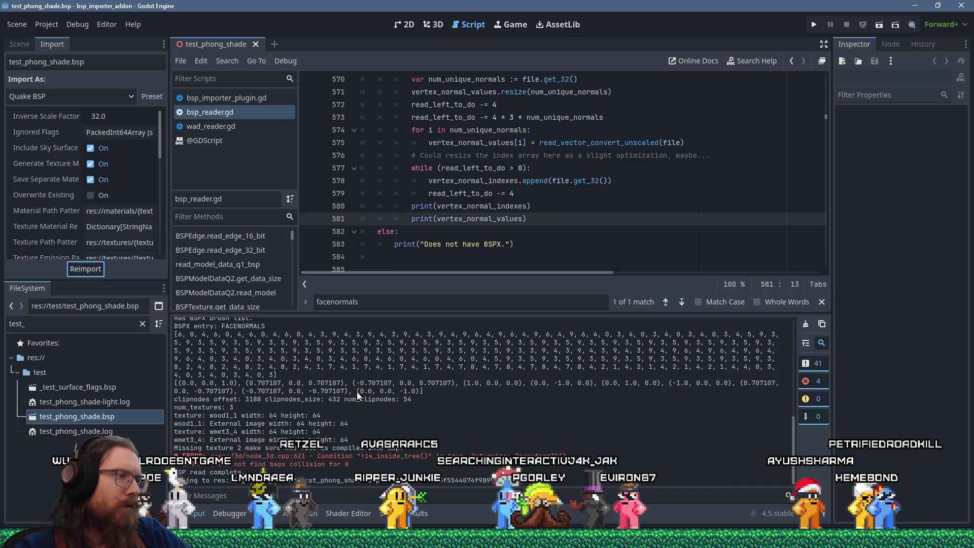
# - Select the last printed normal '(0.0, 0.0, -1.0)' in the Output panel
pyautogui.moveTo(357, 391); pyautogui.dragTo(421, 391)
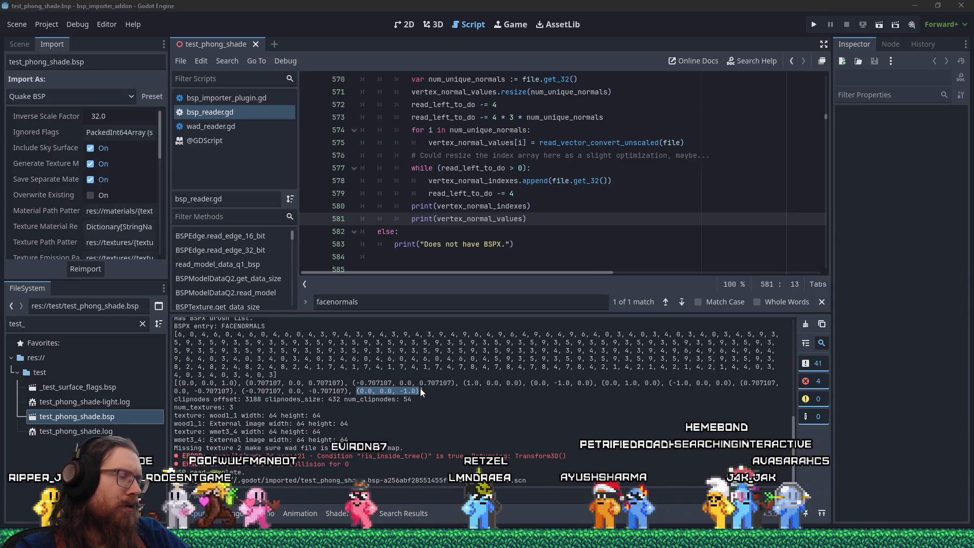
pyautogui.hotkey('alt', 'Tab')
pyautogui.hotkey('alt', 'Tab')
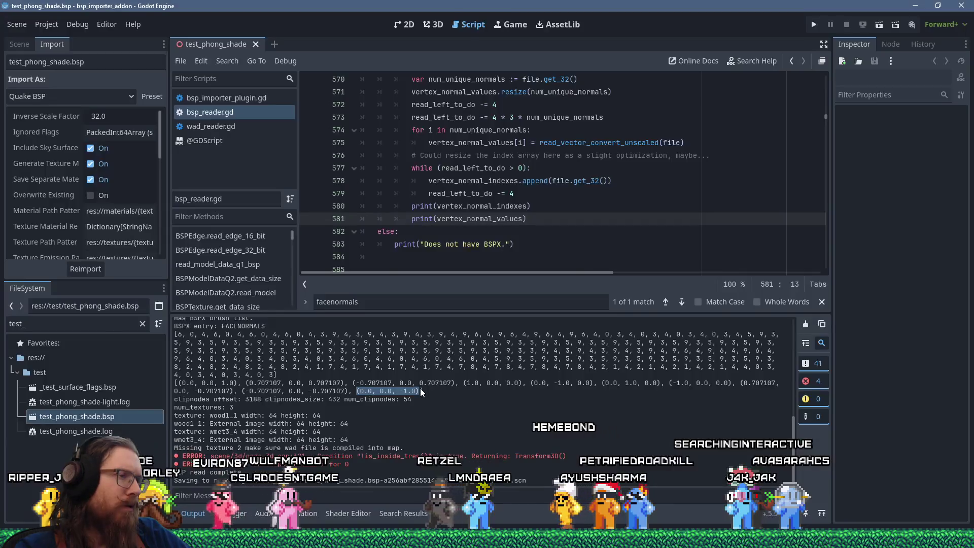
pyautogui.hotkey('alt', 'Tab')
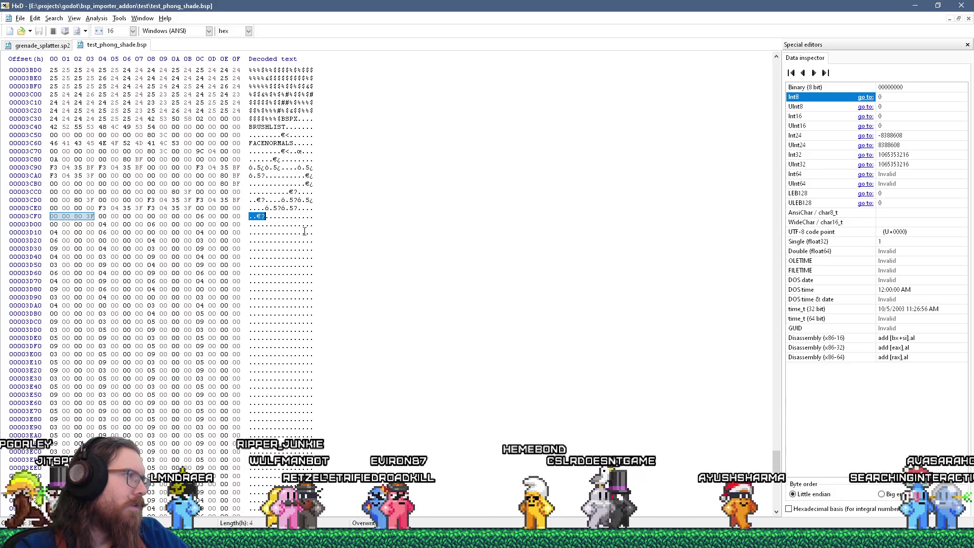
# - Read the 06 00 bytes as value 6 and check the zero bytes before it
pyautogui.moveTo(198, 216); pyautogui.dragTo(243, 216)
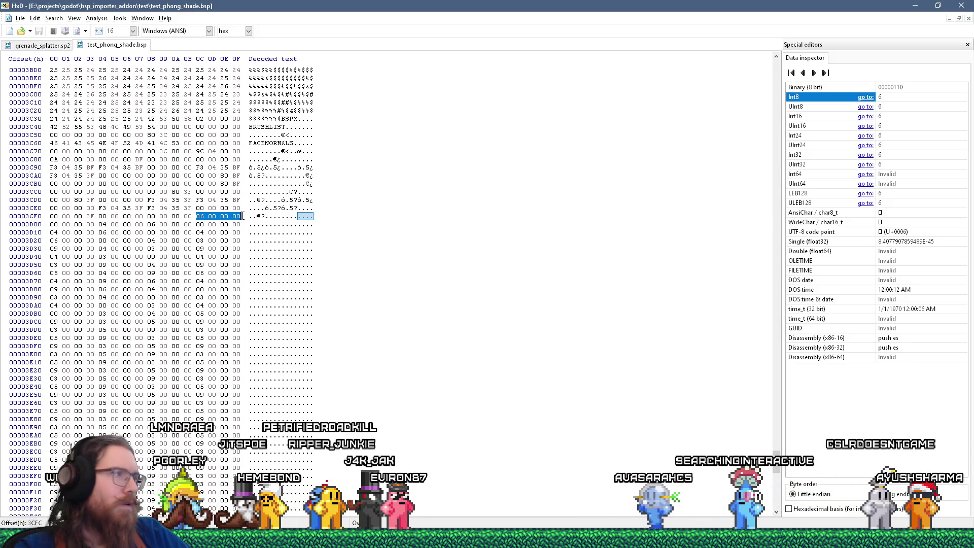
pyautogui.moveTo(191, 217)
pyautogui.mouseDown()
pyautogui.moveTo(151, 216)
pyautogui.moveTo(236, 217)
pyautogui.mouseUp()
pyautogui.hotkey('alt', 'Tab')
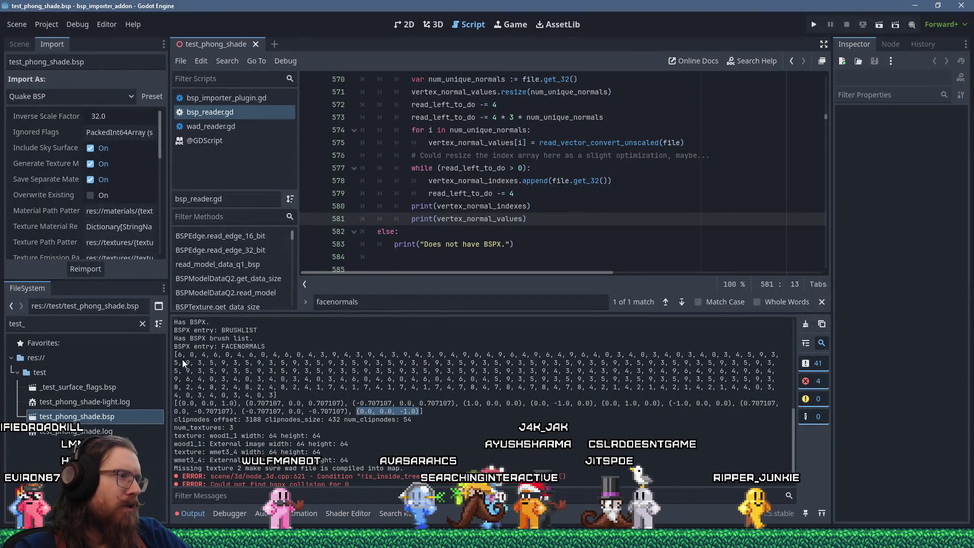
pyautogui.hotkey('alt', 'Tab')
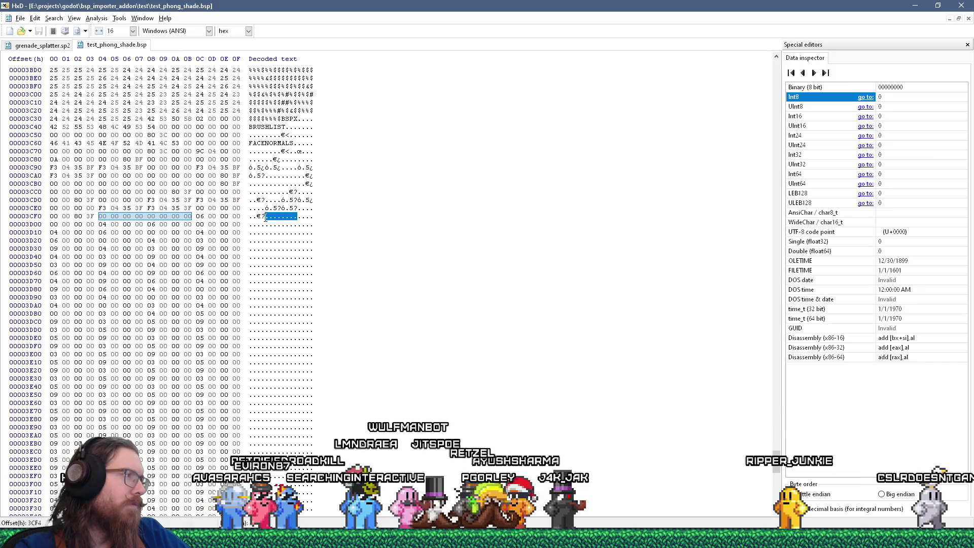
# - Read float 1.0 at 3CF0 and 0.707 at 3CE8, comparing them with Godot's printed normals
pyautogui.moveTo(266, 216); pyautogui.dragTo(248, 217)
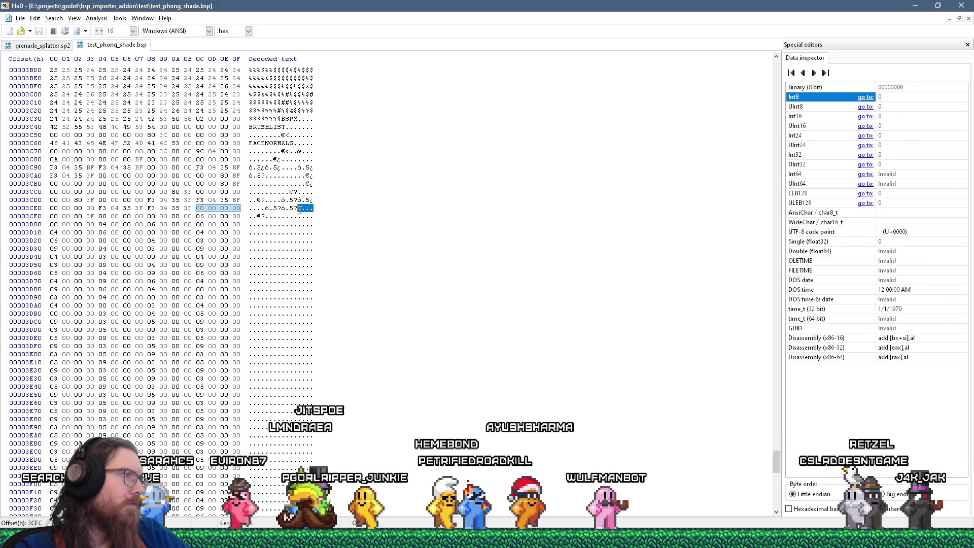
pyautogui.moveTo(299, 211); pyautogui.dragTo(283, 210)
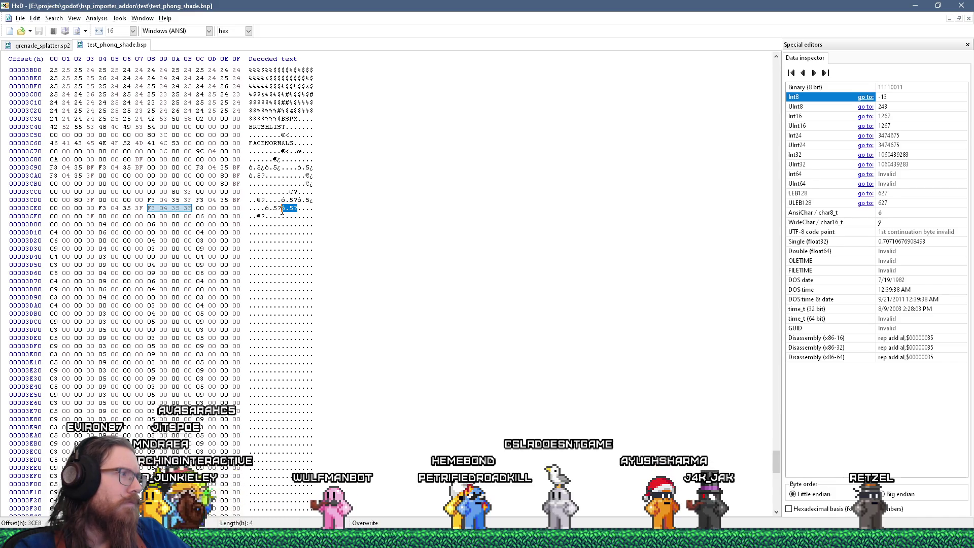
pyautogui.hotkey('alt', 'Tab')
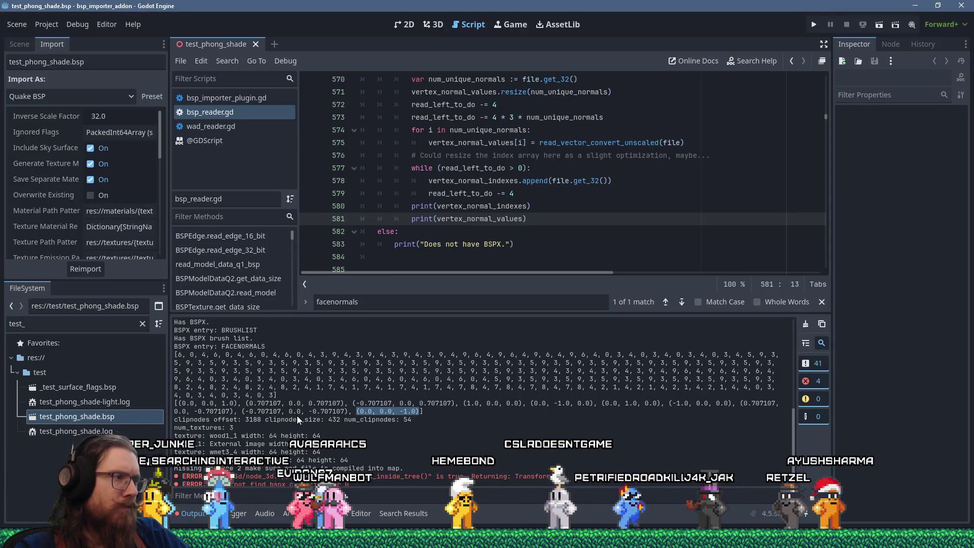
pyautogui.hotkey('alt', 'Tab')
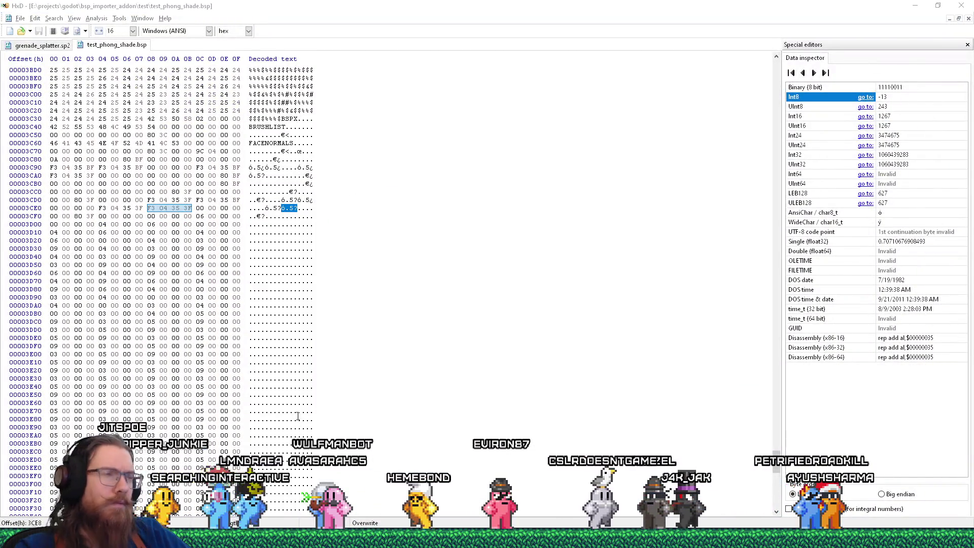
pyautogui.hotkey('alt', 'Tab')
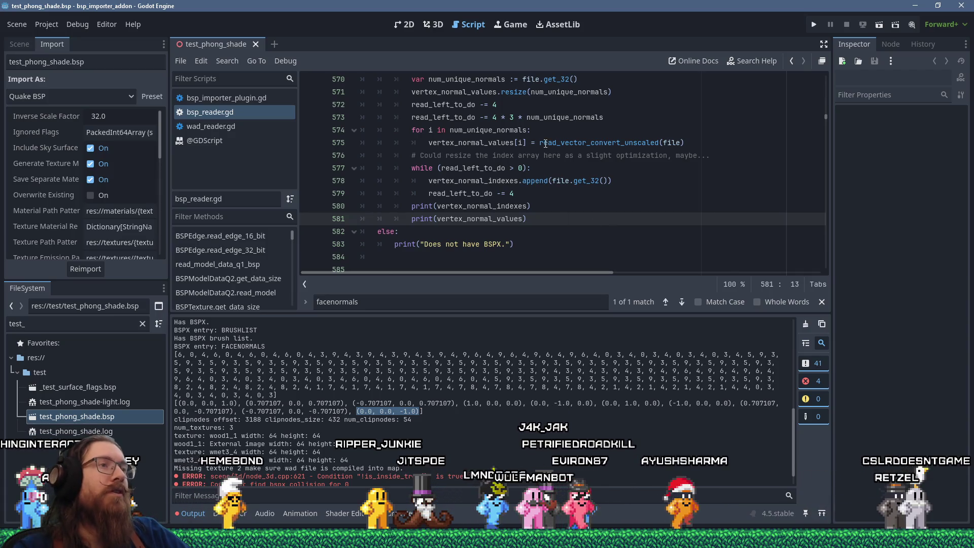
pyautogui.hotkey('alt', 'Tab')
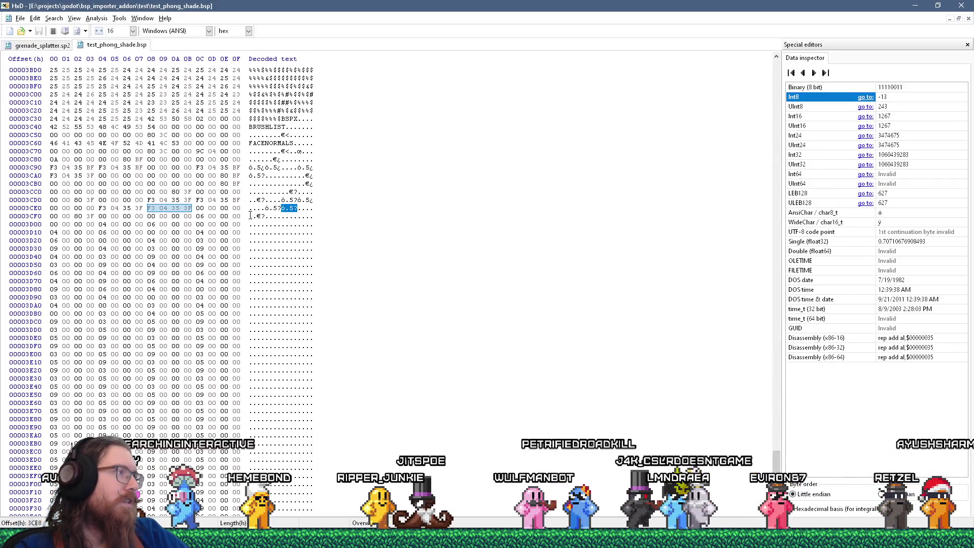
pyautogui.moveTo(251, 216); pyautogui.dragTo(274, 216)
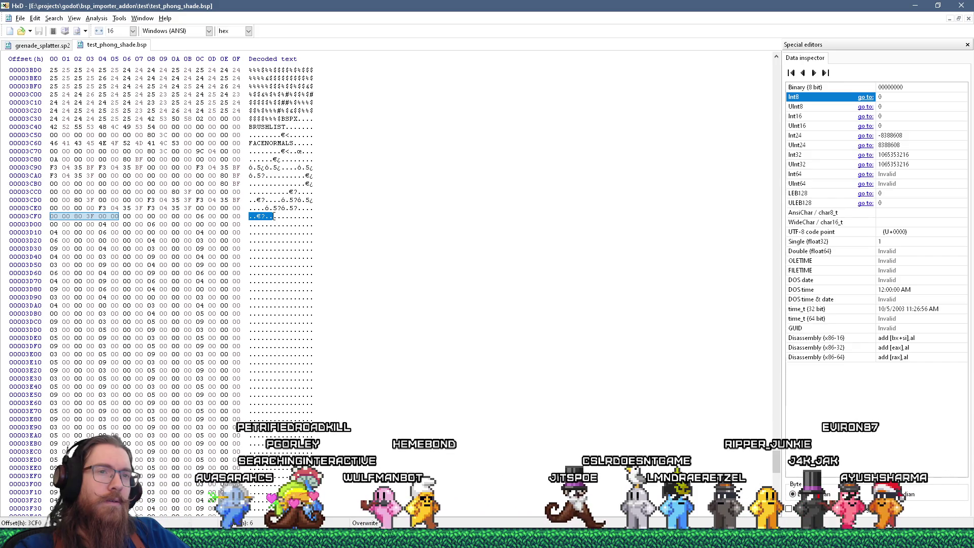
pyautogui.hotkey('alt', 'Tab')
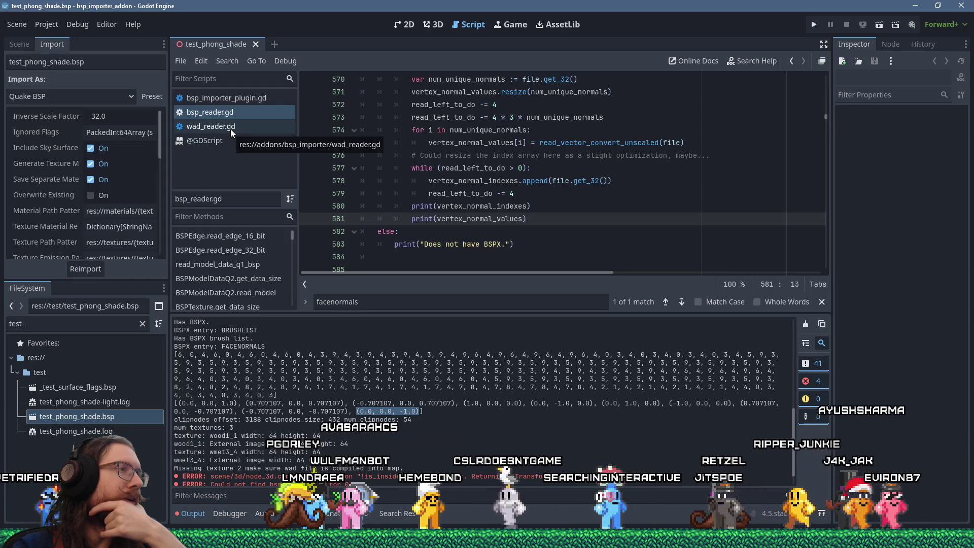
# - Find other uses of vertex_normal_values and enlarge the script area above the output log
pyautogui.doubleClick(493, 220)
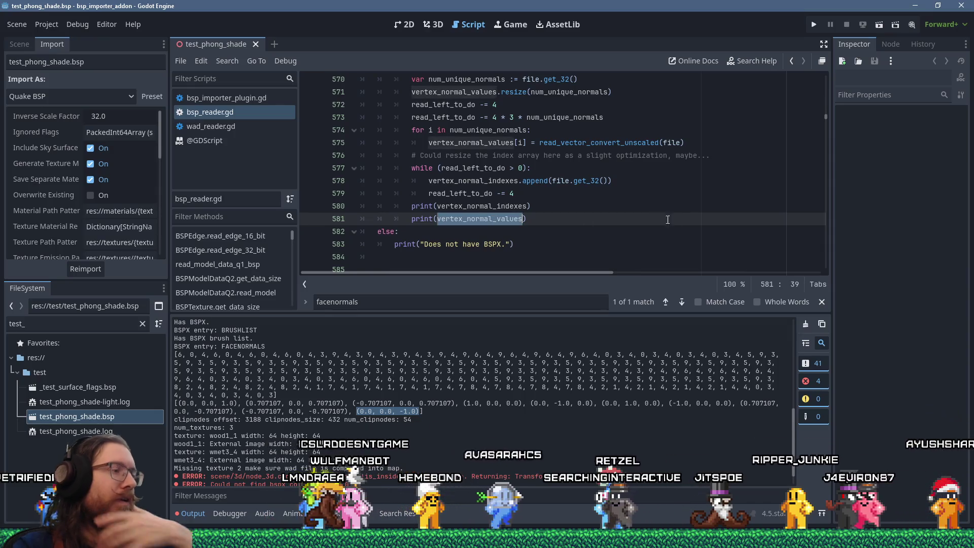
pyautogui.hotkey('ctrl', 'f')
pyautogui.press('Return')
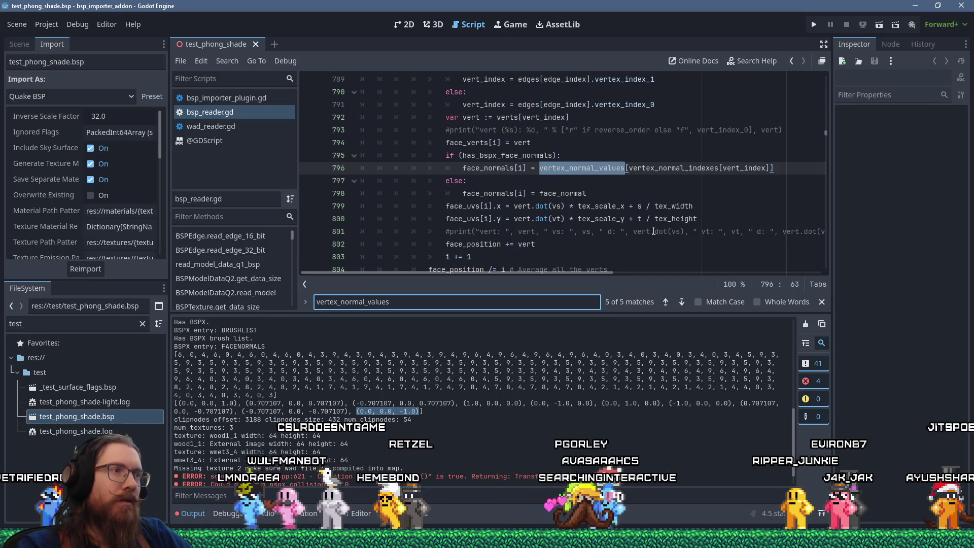
pyautogui.doubleClick(508, 193)
pyautogui.scroll(-1, 508, 193)
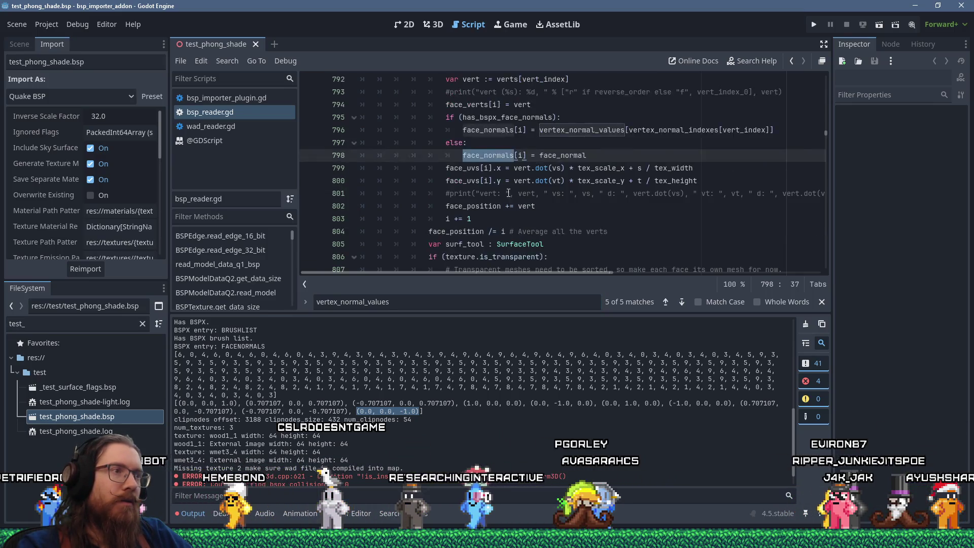
pyautogui.scroll(-2, 508, 194)
pyautogui.scroll(-3, 526, 203)
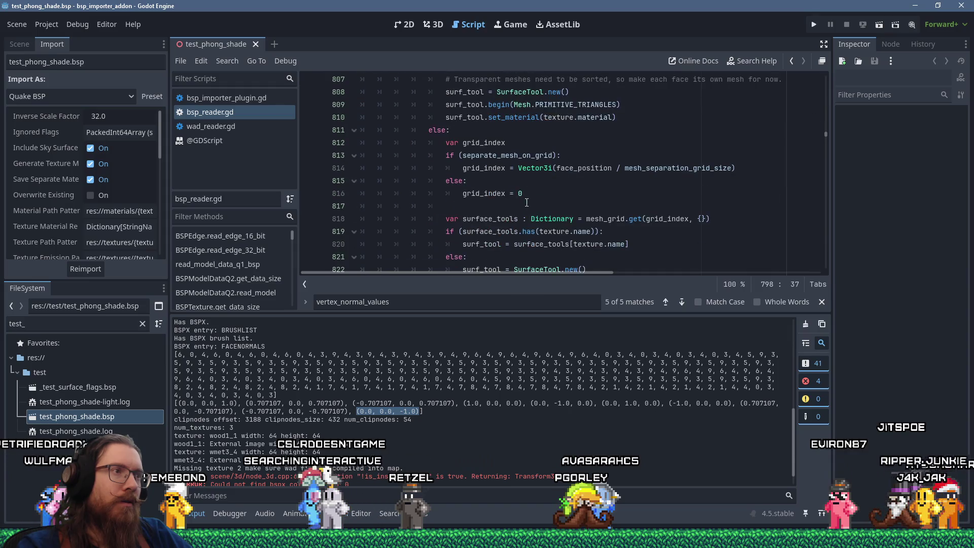
pyautogui.moveTo(560, 315); pyautogui.dragTo(544, 416)
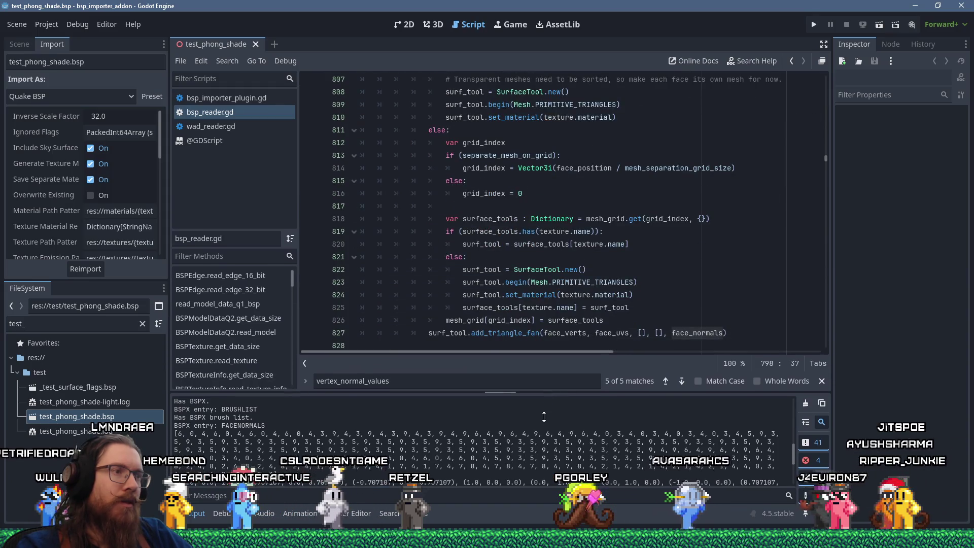
pyautogui.scroll(4, 622, 267)
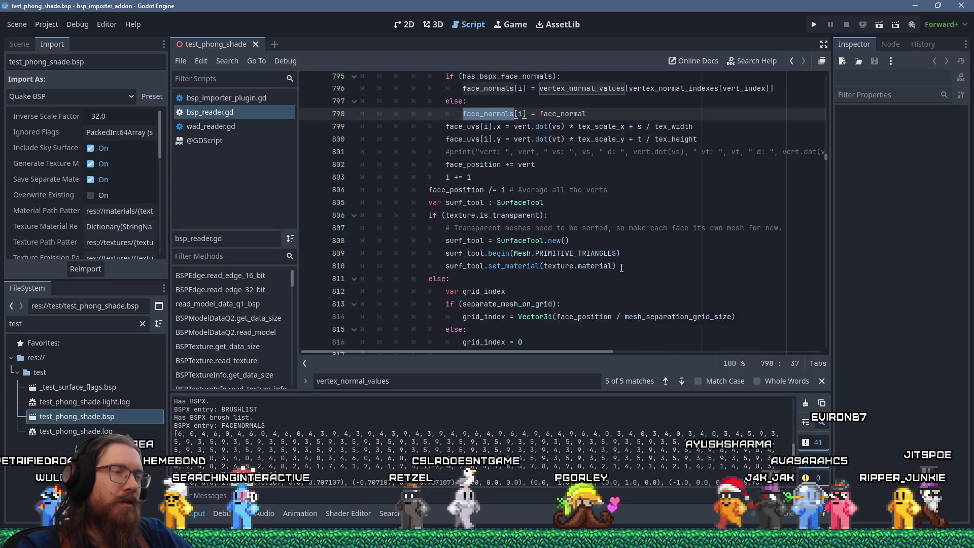
pyautogui.scroll(-5, 621, 267)
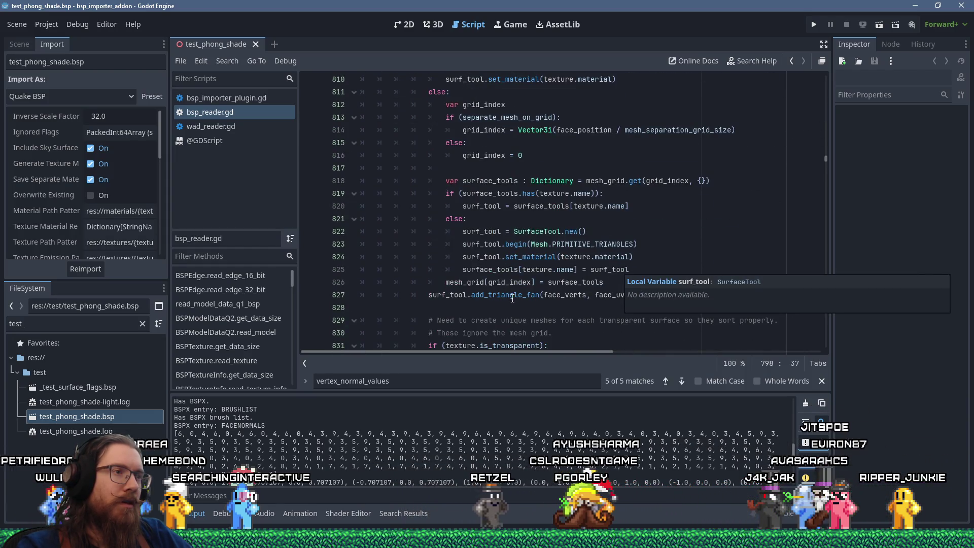
pyautogui.scroll(6, 505, 297)
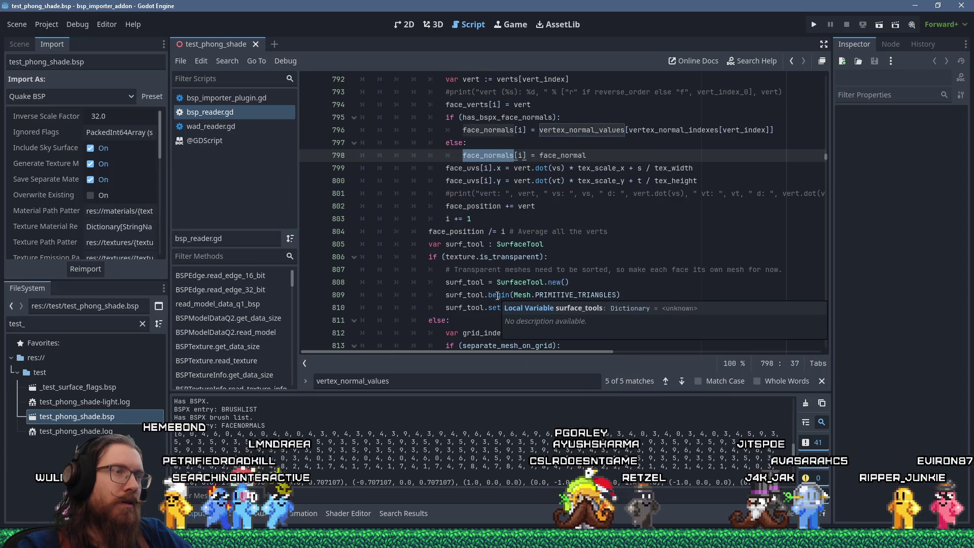
pyautogui.scroll(3, 497, 296)
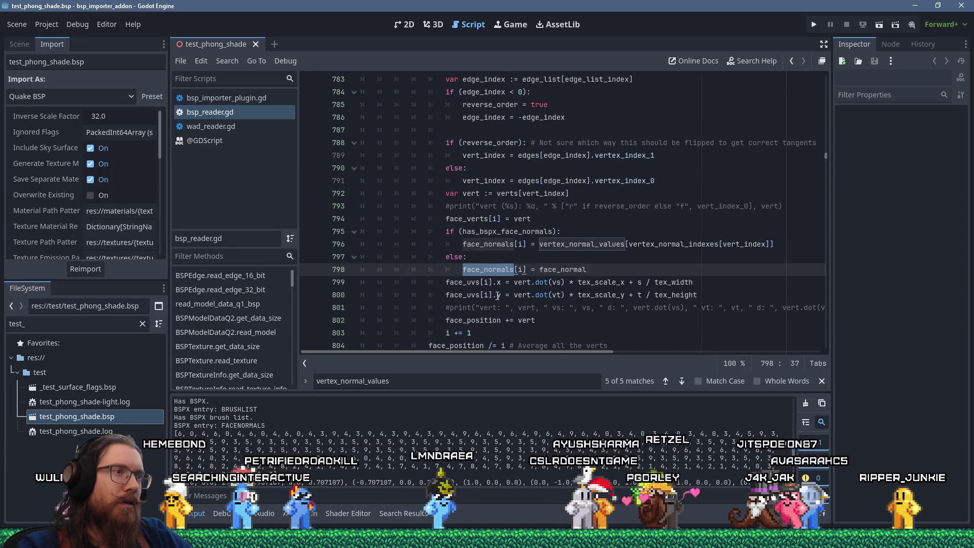
# - Select face_normal on line 798 and jump to its declaration at line 752
pyautogui.doubleClick(553, 269)
pyautogui.scroll(3, 553, 269)
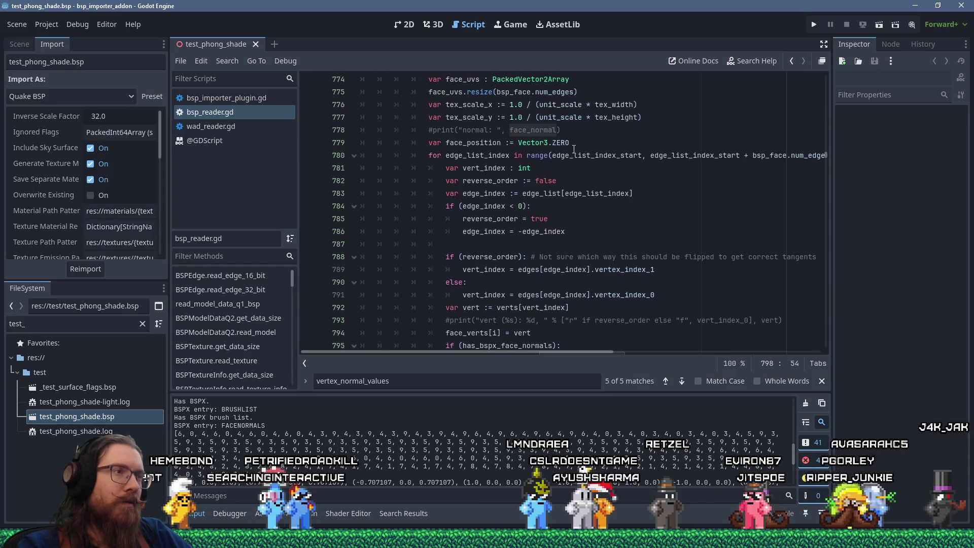
pyautogui.scroll(2, 583, 144)
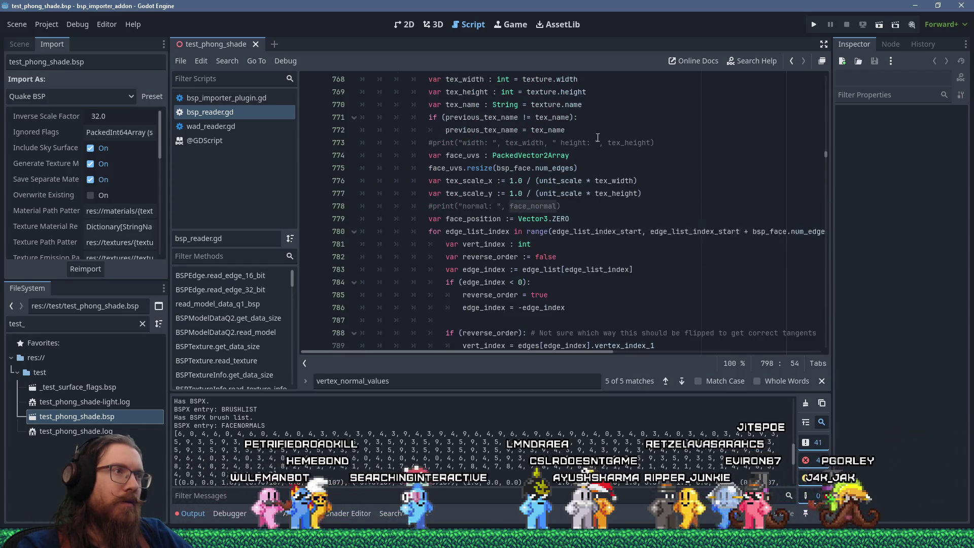
pyautogui.scroll(3, 603, 142)
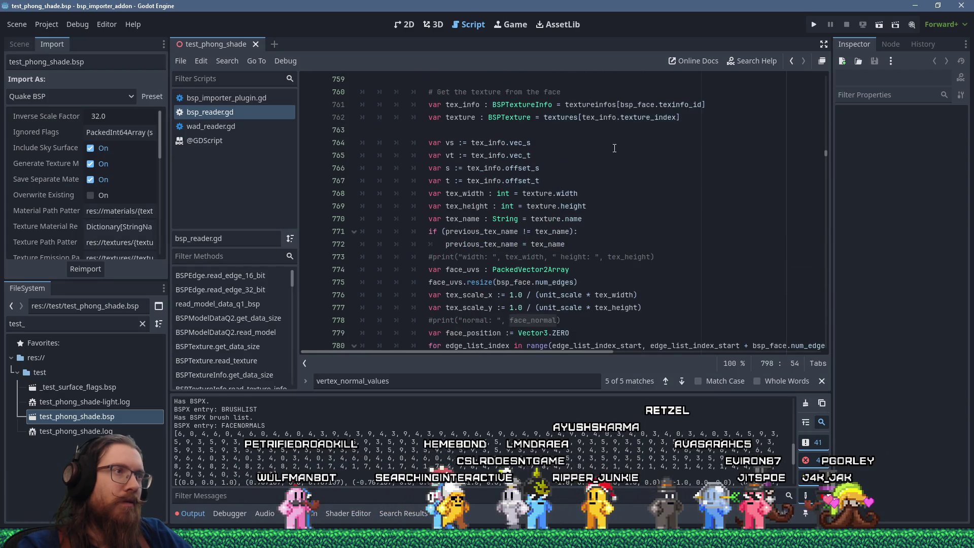
pyautogui.scroll(-5, 614, 148)
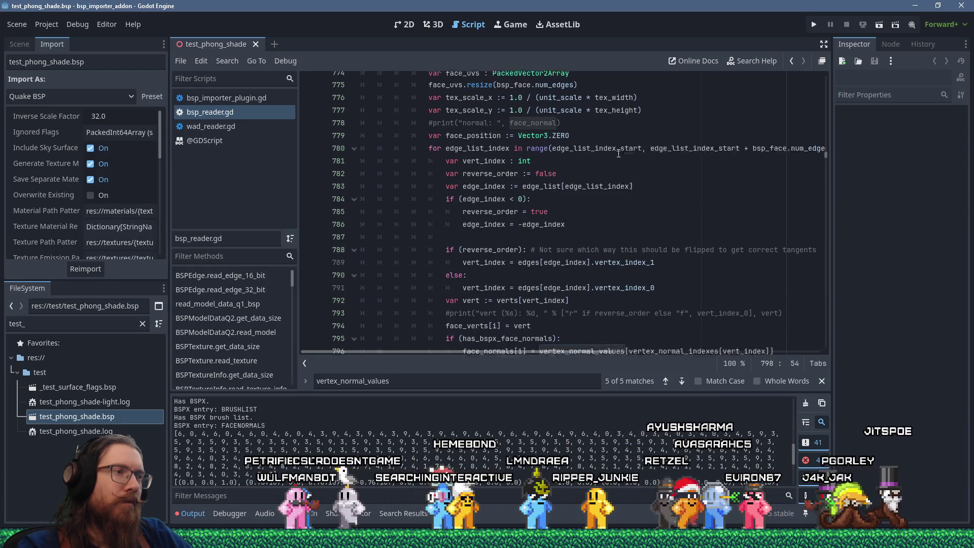
pyautogui.scroll(-3, 618, 153)
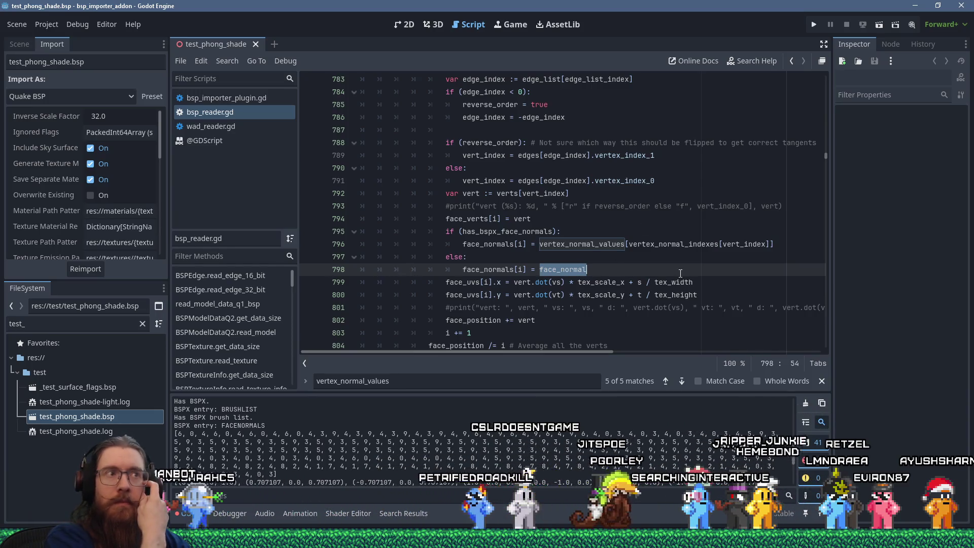
pyautogui.keyDown('ctrl'); pyautogui.click(578, 269); pyautogui.keyUp('ctrl')
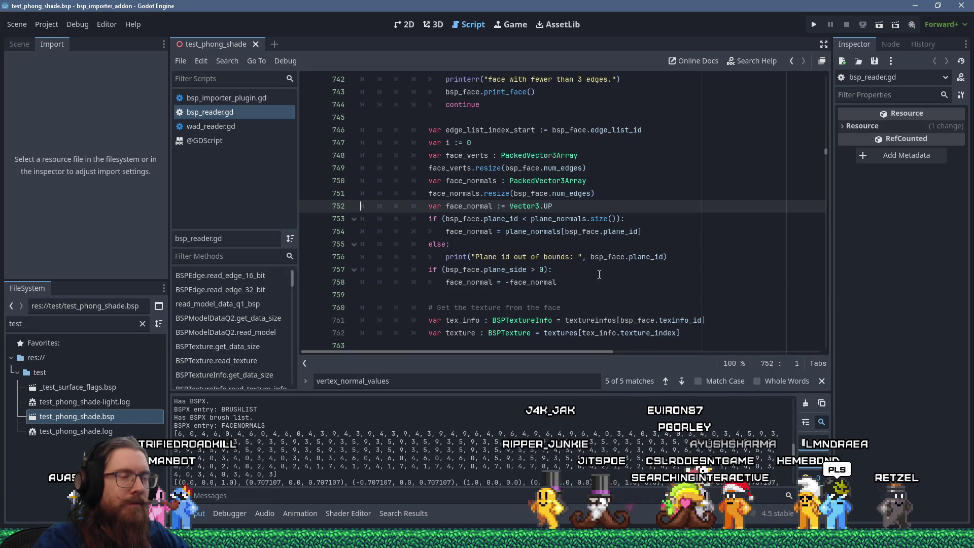
# - Run Find in Files for plane_normals and enlarge the results to show all 9 matches
pyautogui.doubleClick(481, 232)
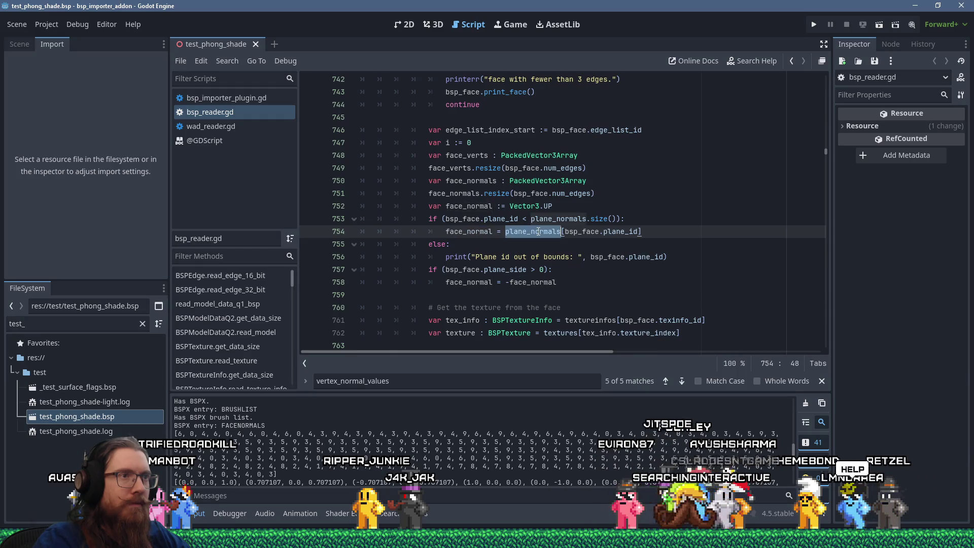
pyautogui.click(226, 60)
pyautogui.click(244, 133)
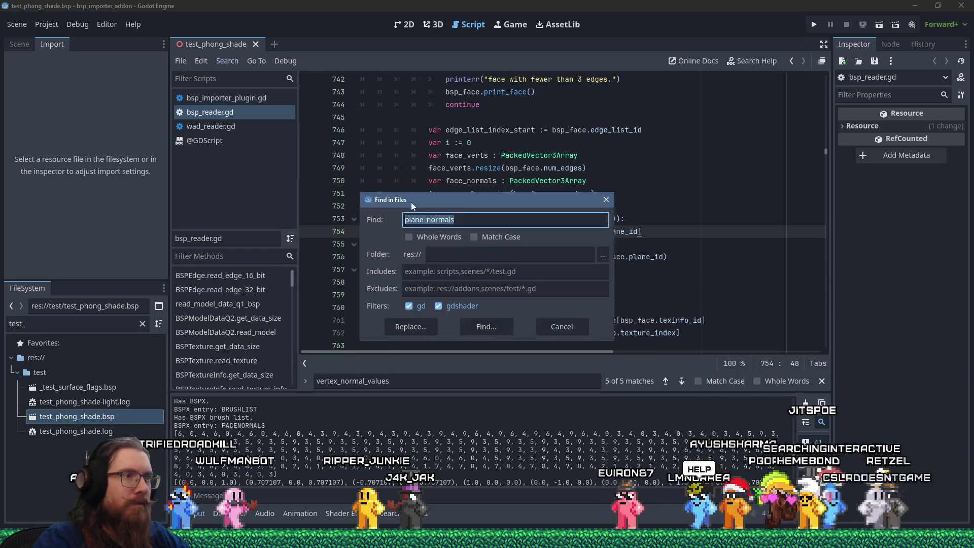
pyautogui.click(476, 327)
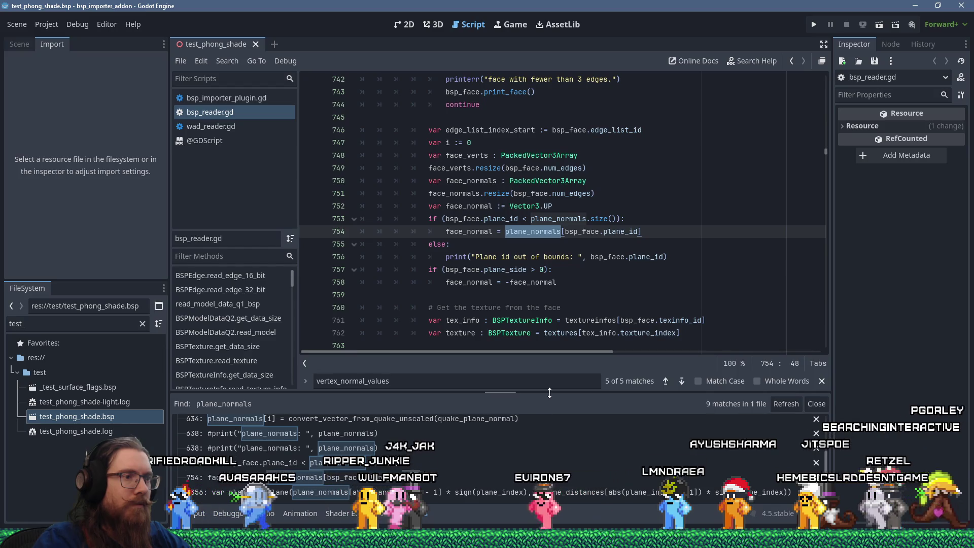
pyautogui.moveTo(543, 392); pyautogui.dragTo(542, 278)
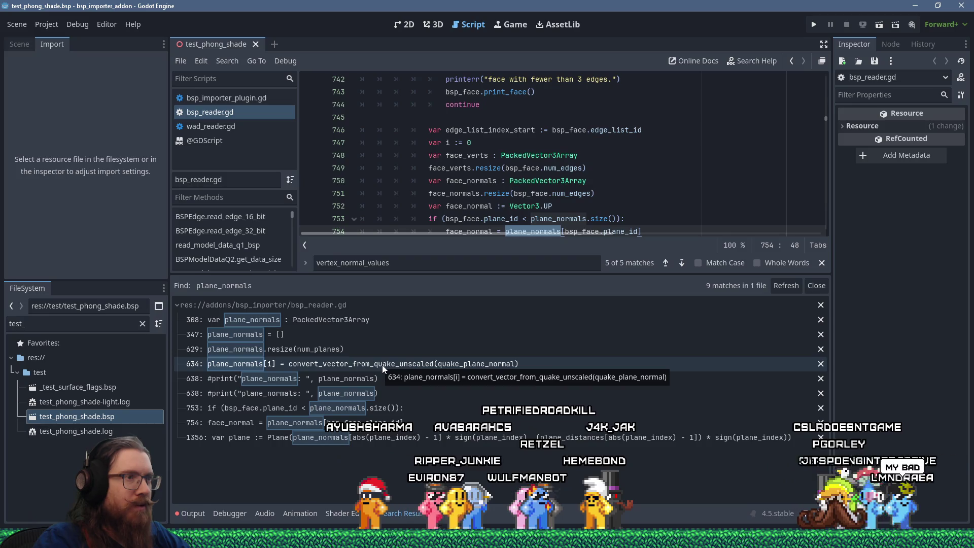
# - Give the code more room above the results and go back to the face normals assignment
pyautogui.moveTo(504, 275); pyautogui.dragTo(507, 313)
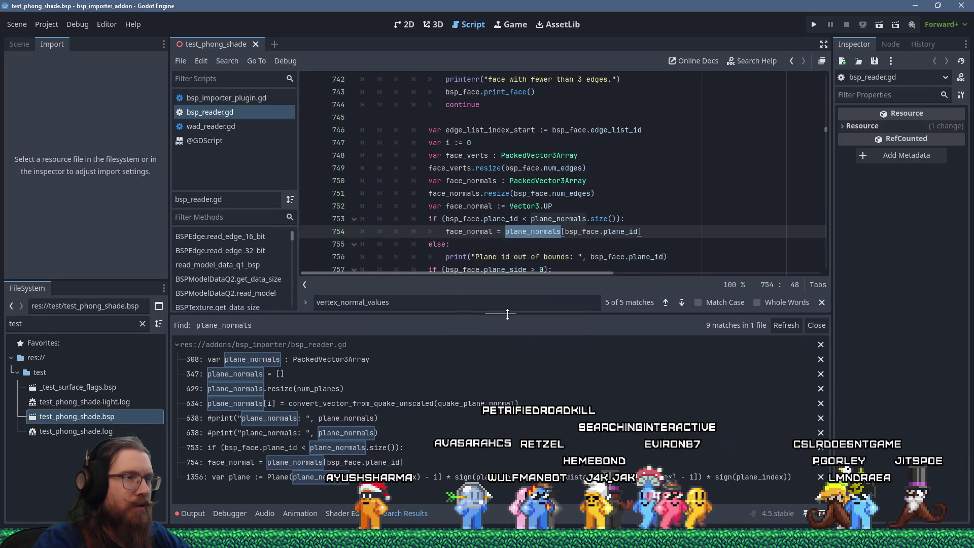
pyautogui.click(534, 193)
pyautogui.hotkey('alt', 'Left')
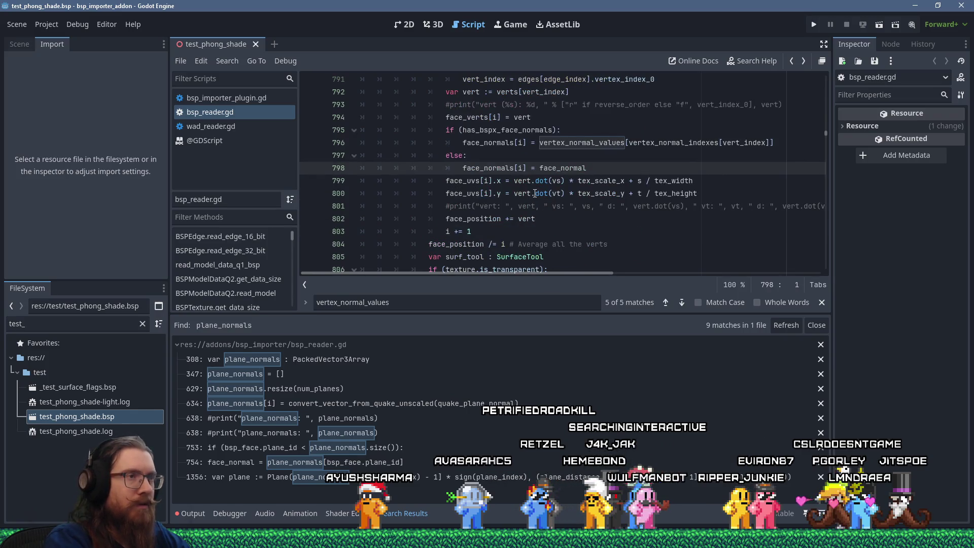
# - Step through navigation history between the face_normal declaration, normal print lines and BSPX declarations
pyautogui.hotkey('alt', 'Right')
pyautogui.hotkey('alt', 'Left')
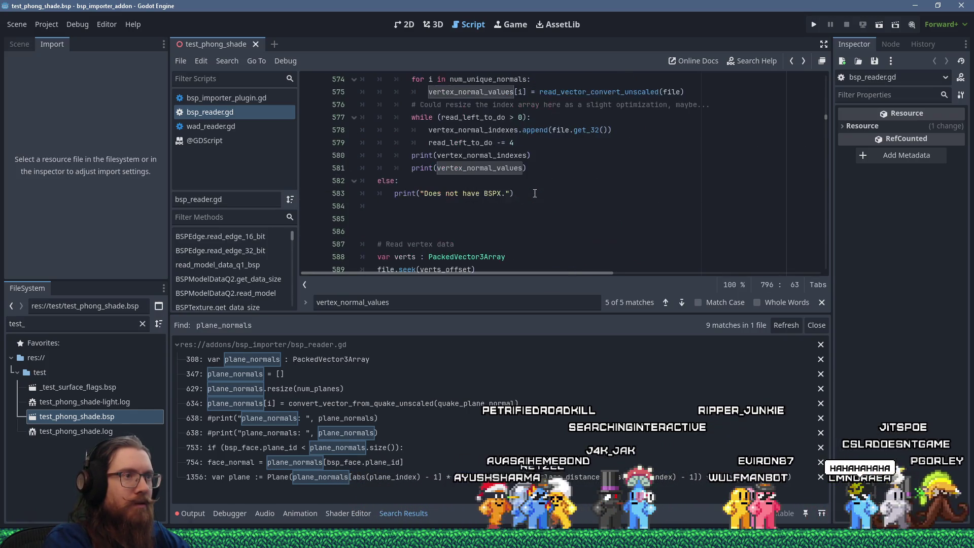
pyautogui.hotkey('alt', 'Left')
pyautogui.hotkey('alt', 'Right')
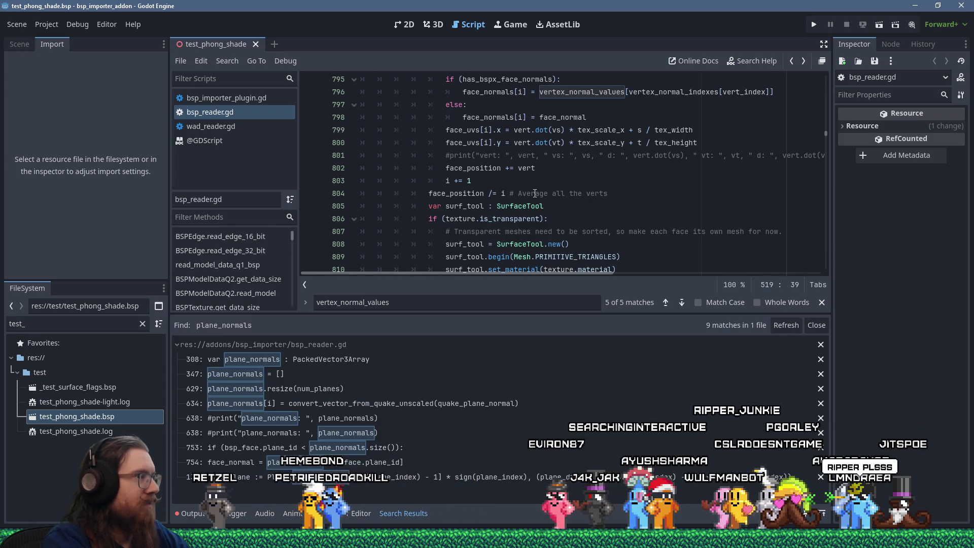
pyautogui.hotkey('alt', 'Left')
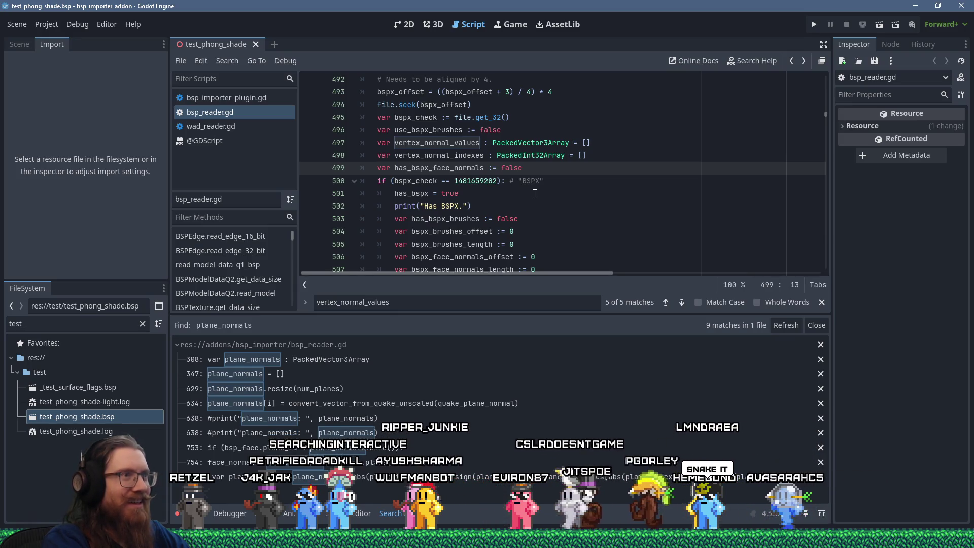
pyautogui.scroll(3, 534, 193)
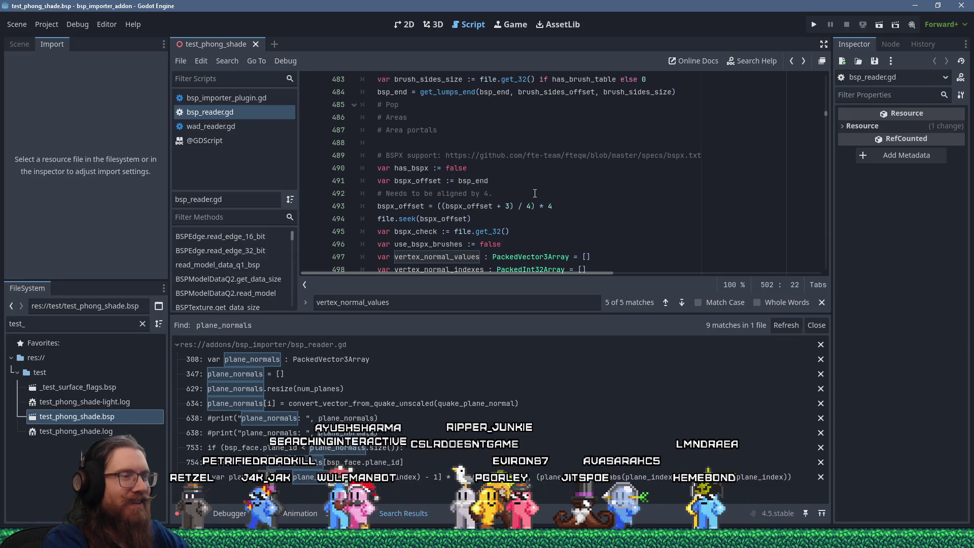
pyautogui.scroll(20, 535, 193)
pyautogui.hotkey('alt', 'Right')
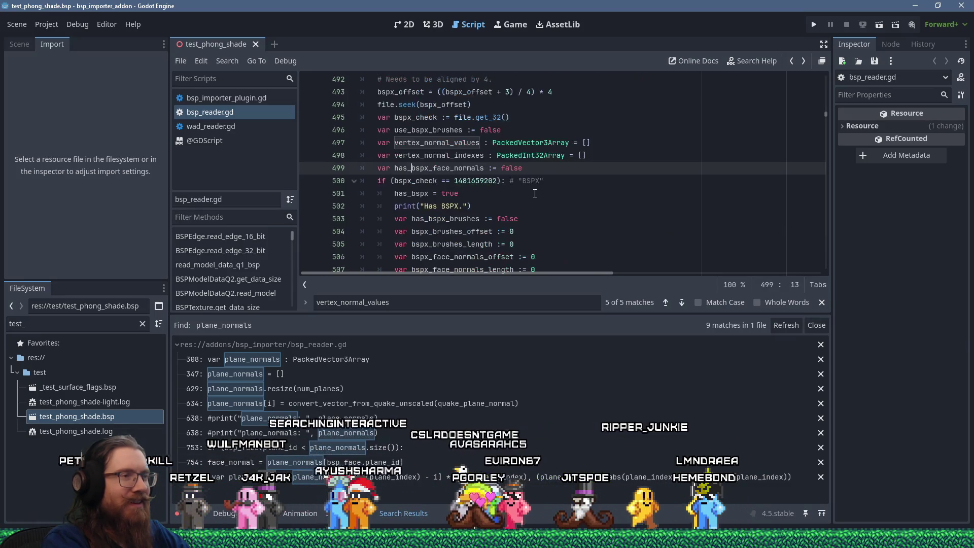
pyautogui.hotkey('alt', 'Right')
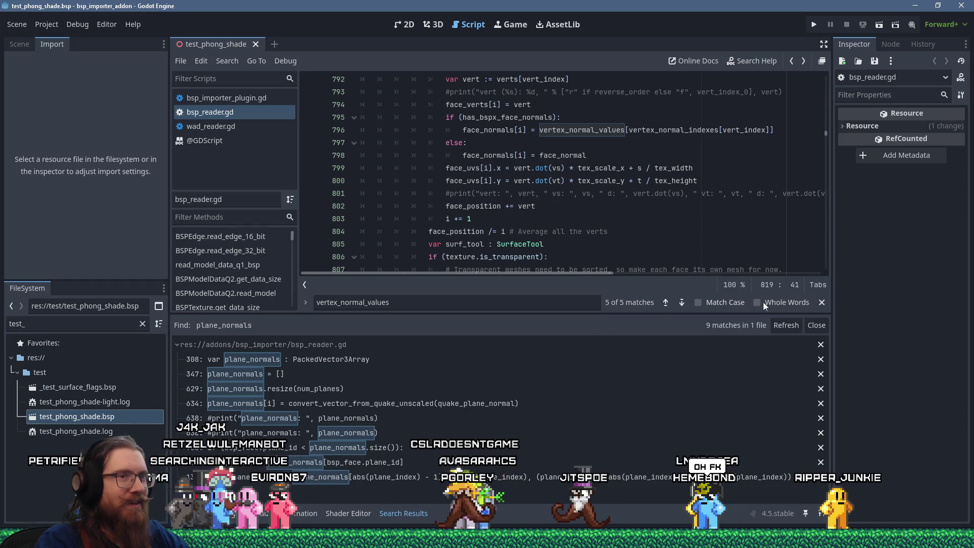
# - Close the vertex_normal_values find bar, shrink the results panel, and return to the FACENORMALS reading block
pyautogui.click(822, 302)
pyautogui.moveTo(632, 314); pyautogui.dragTo(629, 399)
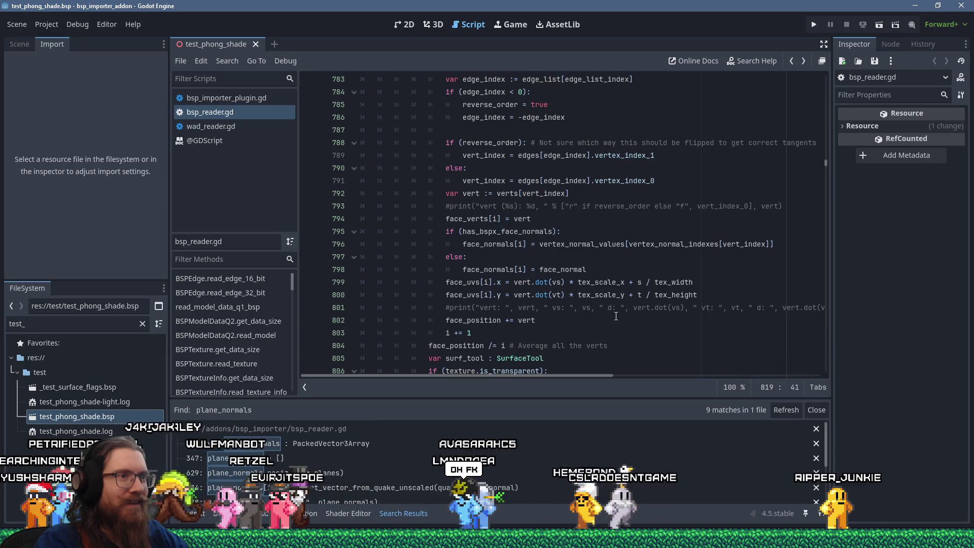
pyautogui.scroll(2, 616, 316)
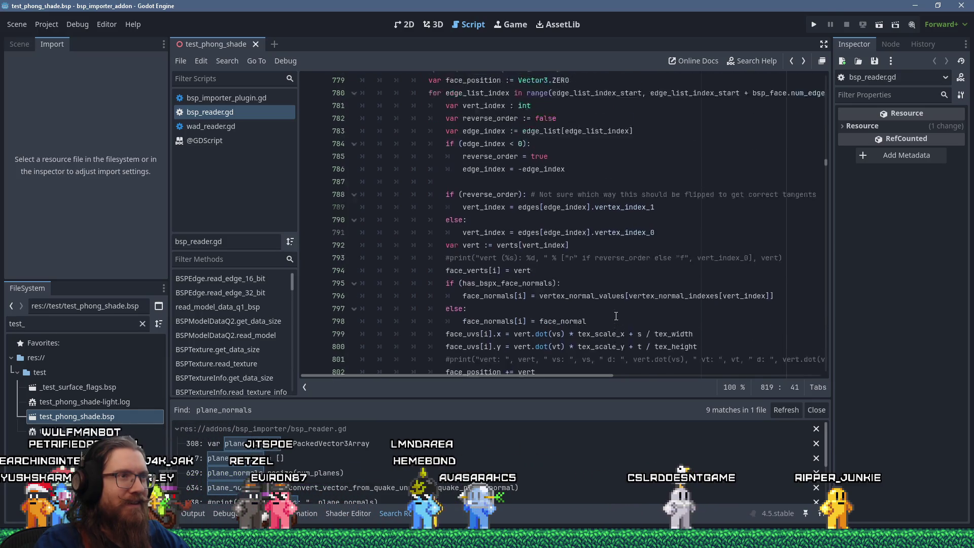
pyautogui.click(608, 257)
pyautogui.click(609, 232)
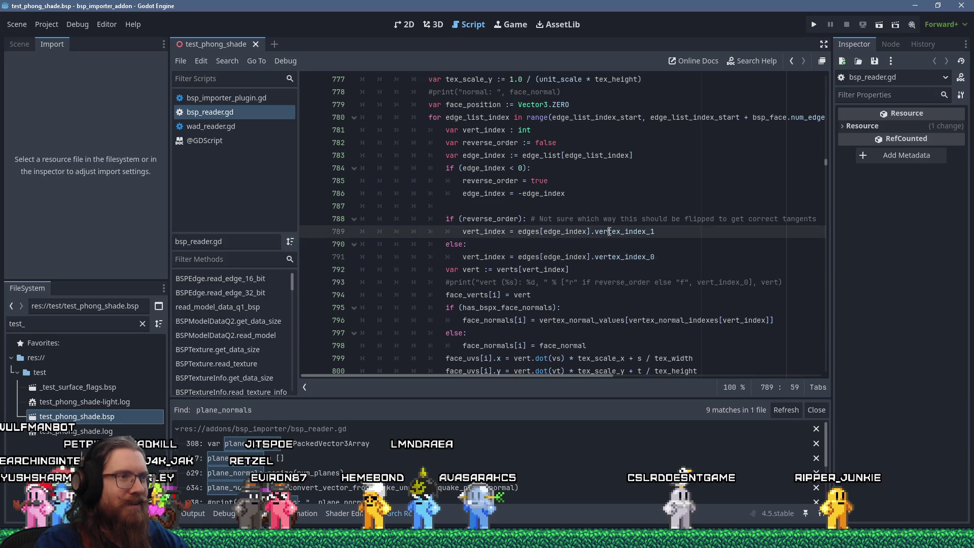
pyautogui.scroll(1, 609, 231)
pyautogui.scroll(-13, 609, 231)
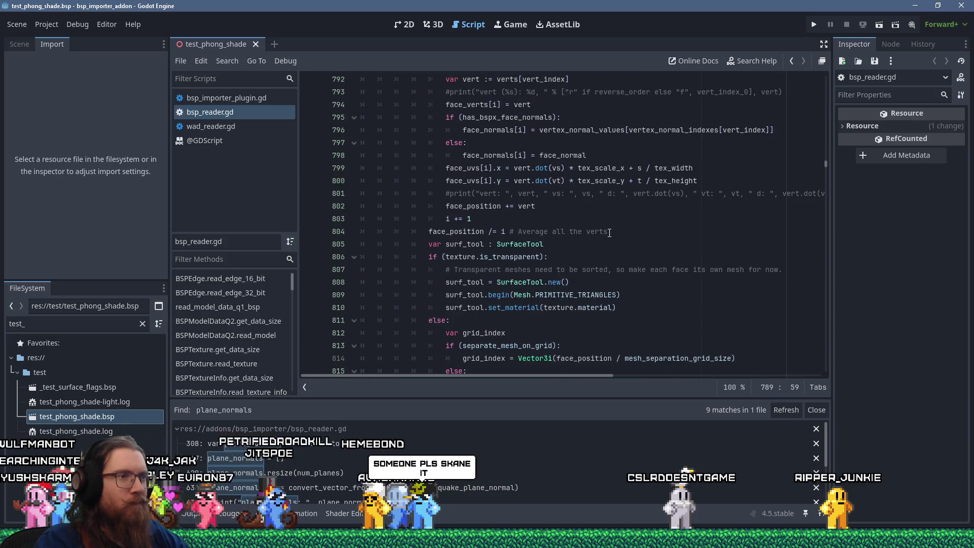
pyautogui.press('Up')
pyautogui.press('Up')
pyautogui.press('Up')
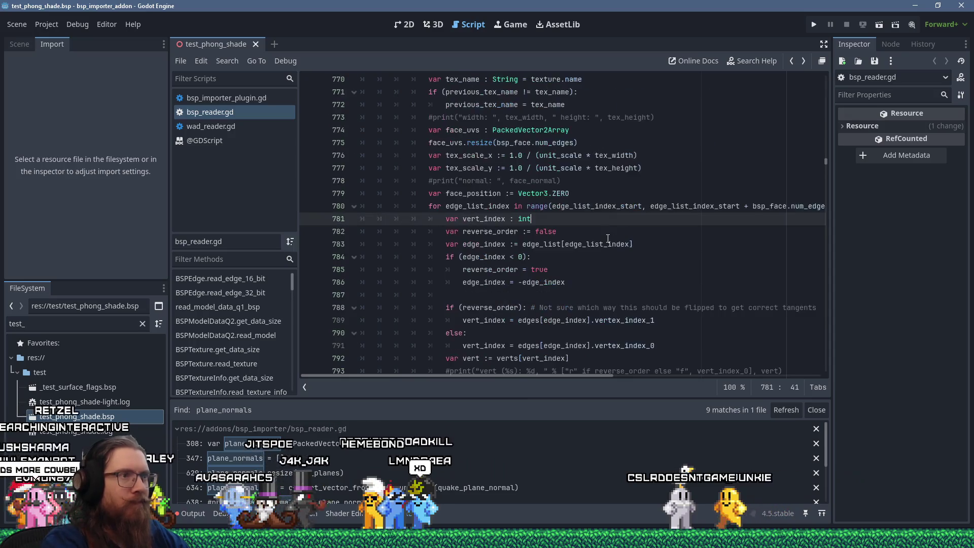
pyautogui.press('Down')
pyautogui.press('Down')
pyautogui.press('Down')
pyautogui.press('Up')
pyautogui.press('Up')
pyautogui.press('Up')
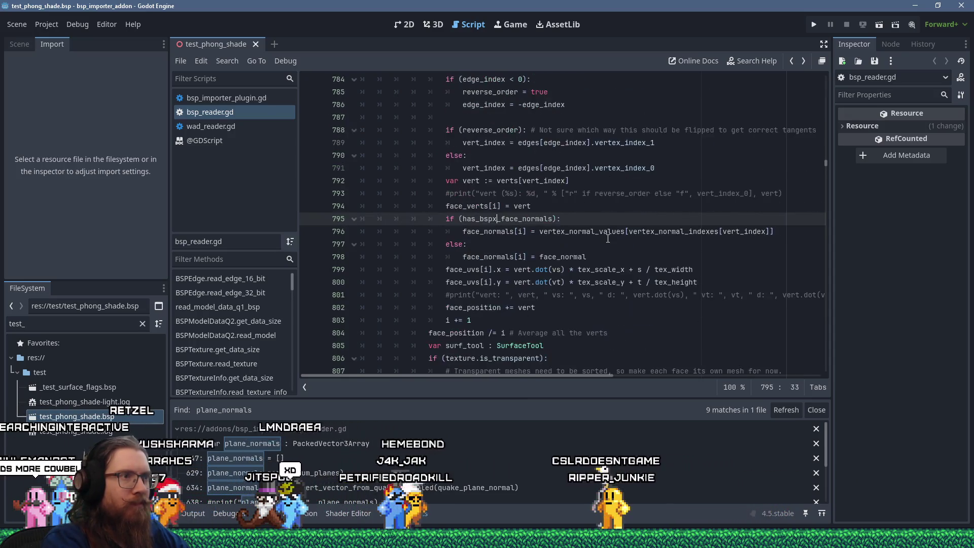
pyautogui.press('pageup')
pyautogui.press('pageup')
pyautogui.press('pageup')
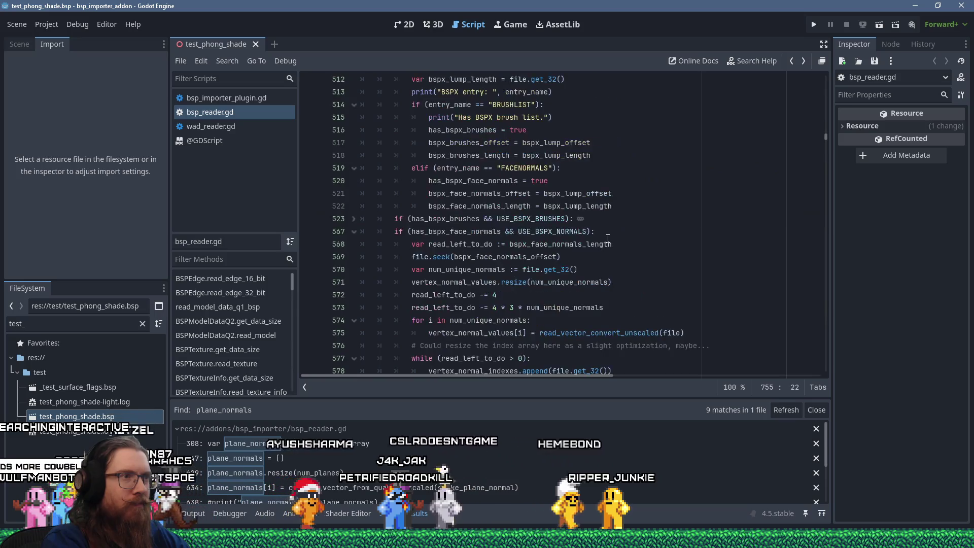
# - Inspect read_vector_convert_unscaled's definition from its line 575 call, return, and switch back to HxD
pyautogui.press('End')
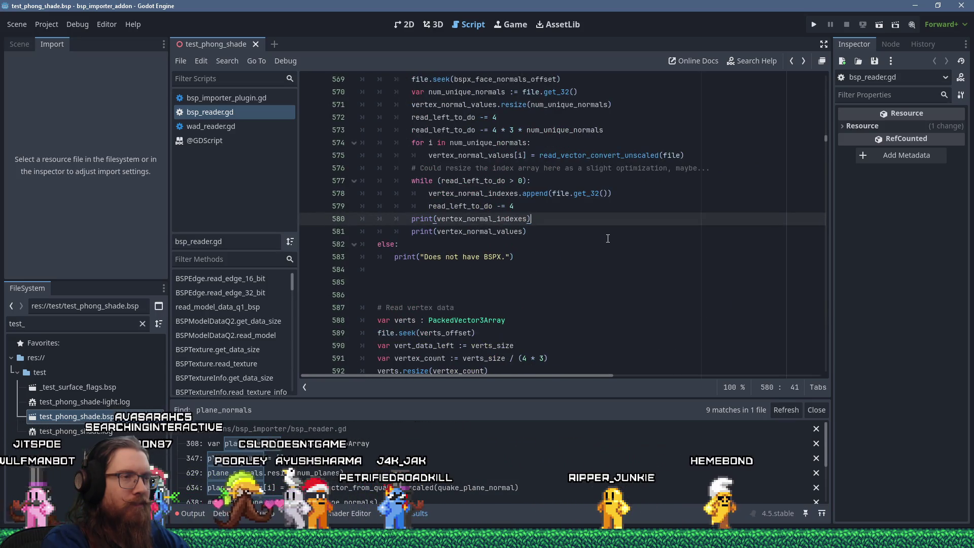
pyautogui.scroll(3, 608, 238)
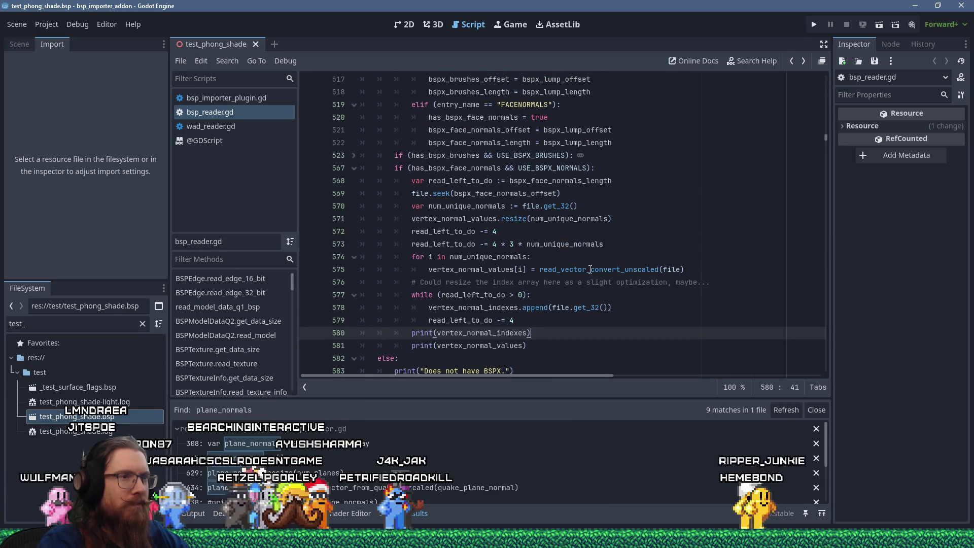
pyautogui.click(591, 270)
pyautogui.keyDown('ctrl'); pyautogui.click(595, 274); pyautogui.keyUp('ctrl')
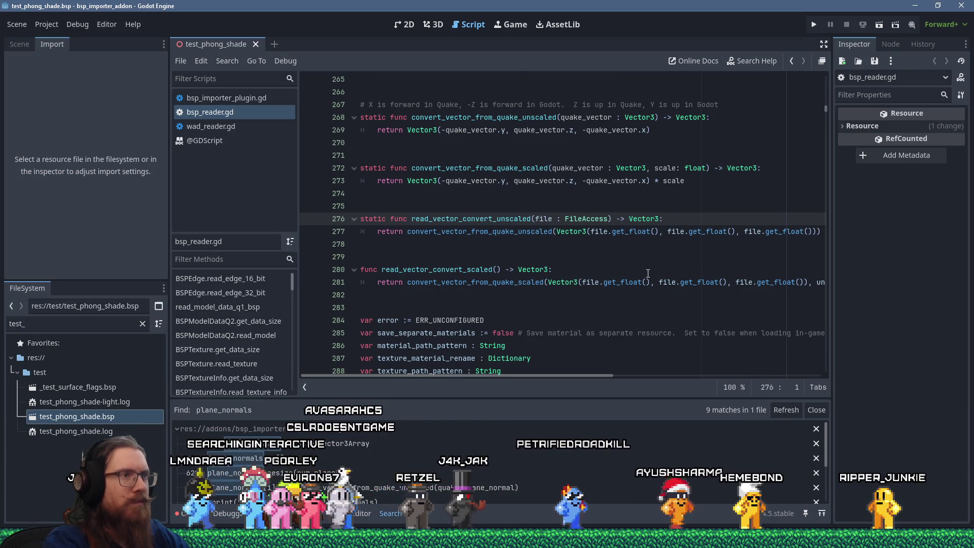
pyautogui.hotkey('alt', 'Left')
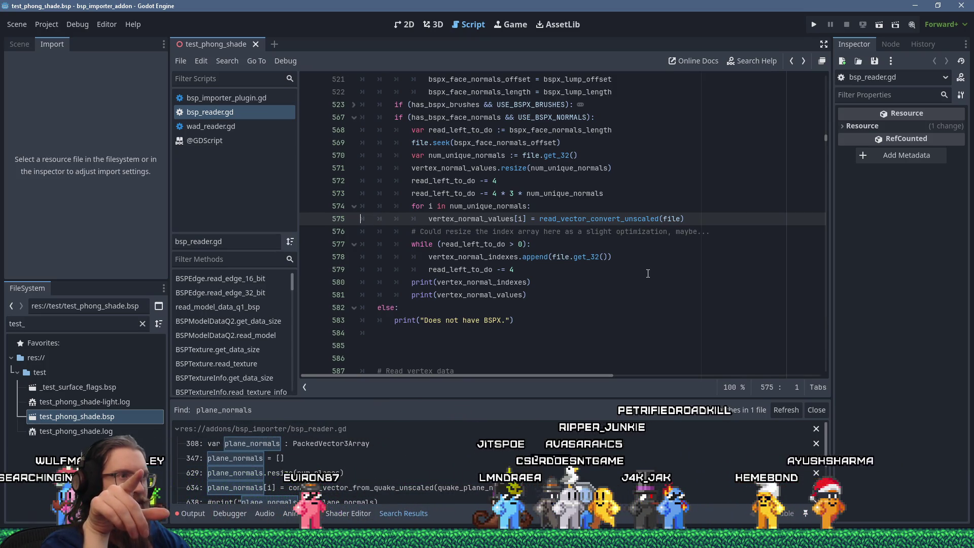
pyautogui.hotkey('alt', 'Tab')
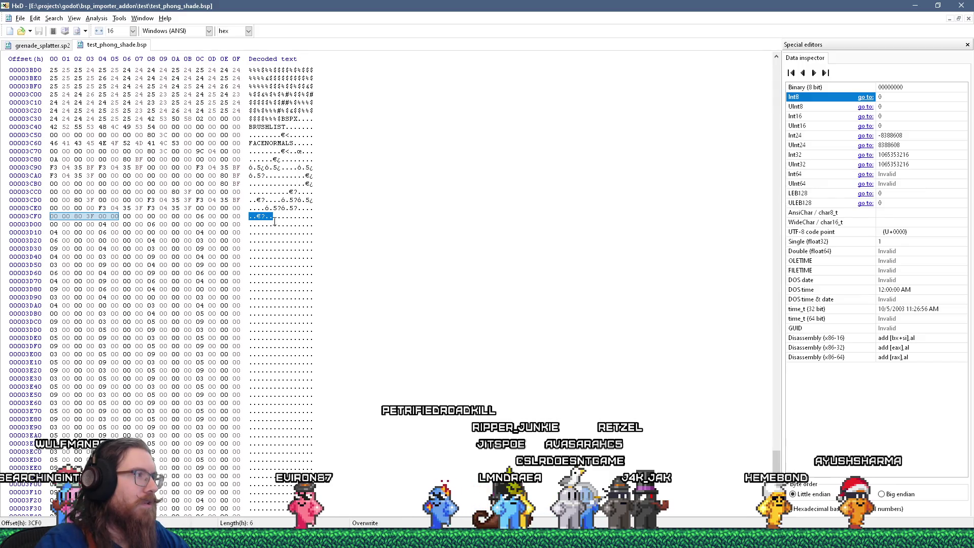
# - Read bytes 3CF0–3CF3 as float32 value 1 in HxD, then show Godot's Output log
pyautogui.click(251, 217)
pyautogui.moveTo(251, 216); pyautogui.dragTo(296, 218)
pyautogui.click(268, 217)
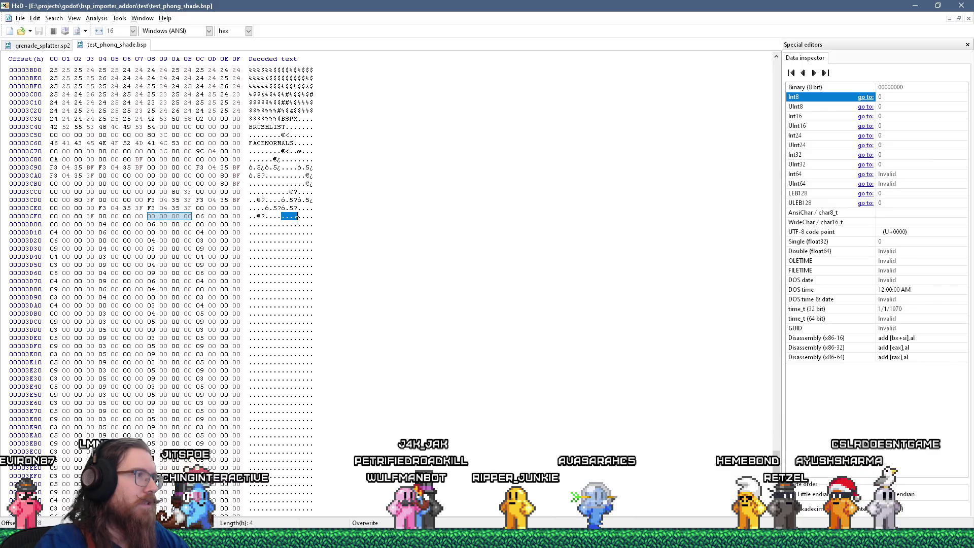
pyautogui.moveTo(251, 217); pyautogui.dragTo(265, 217)
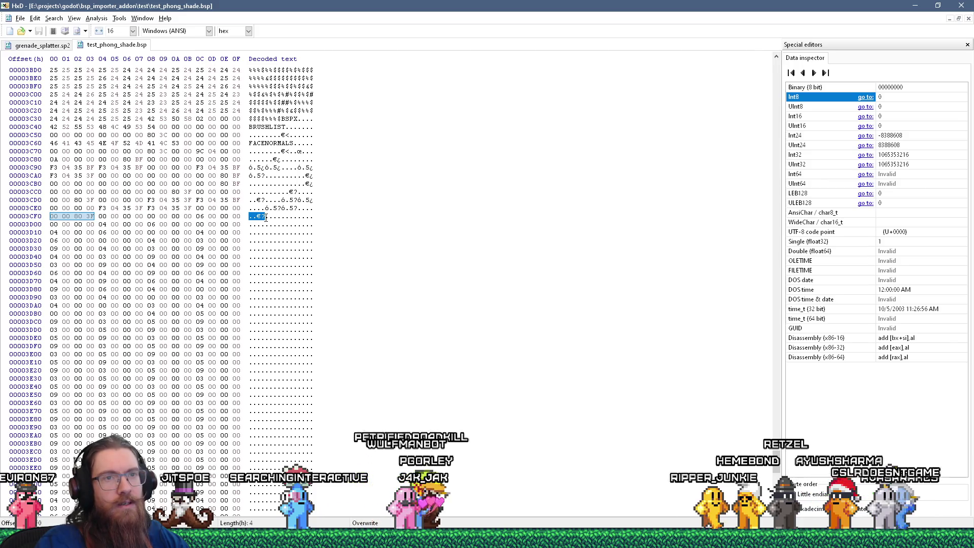
pyautogui.hotkey('alt', 'Tab')
pyautogui.click(190, 513)
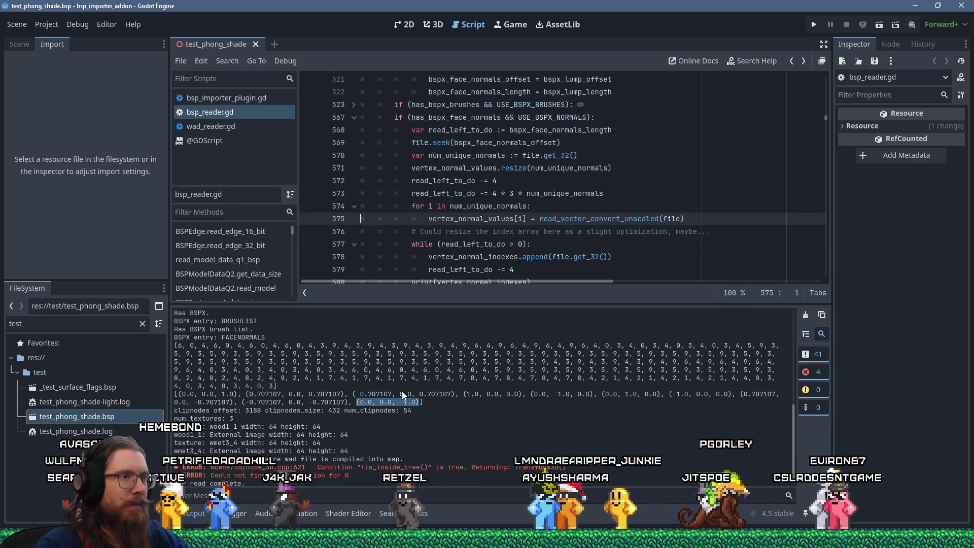
# - Add print("Num vert indexes: ", vertex_normal_indexes.size()) on a new line after line 581
pyautogui.click(417, 232)
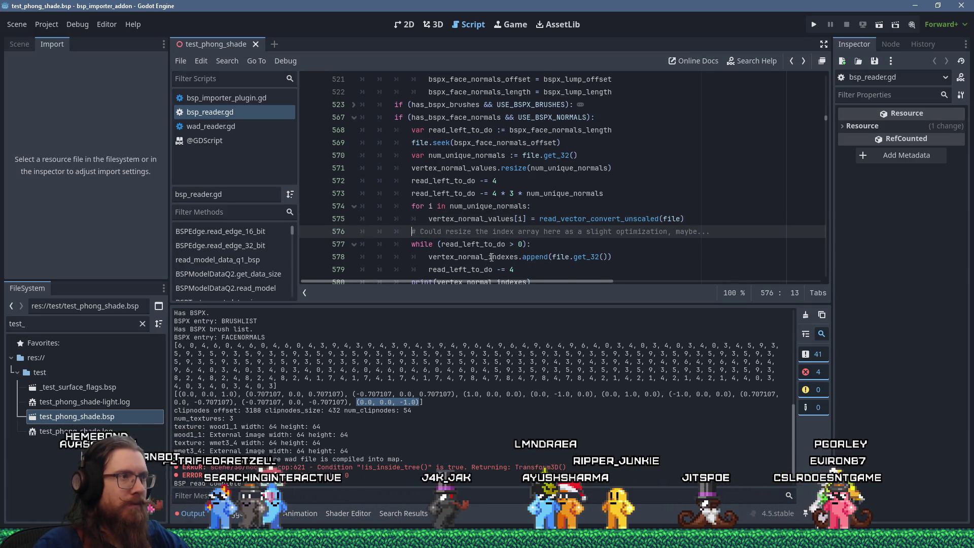
pyautogui.scroll(-3, 543, 227)
pyautogui.click(616, 182)
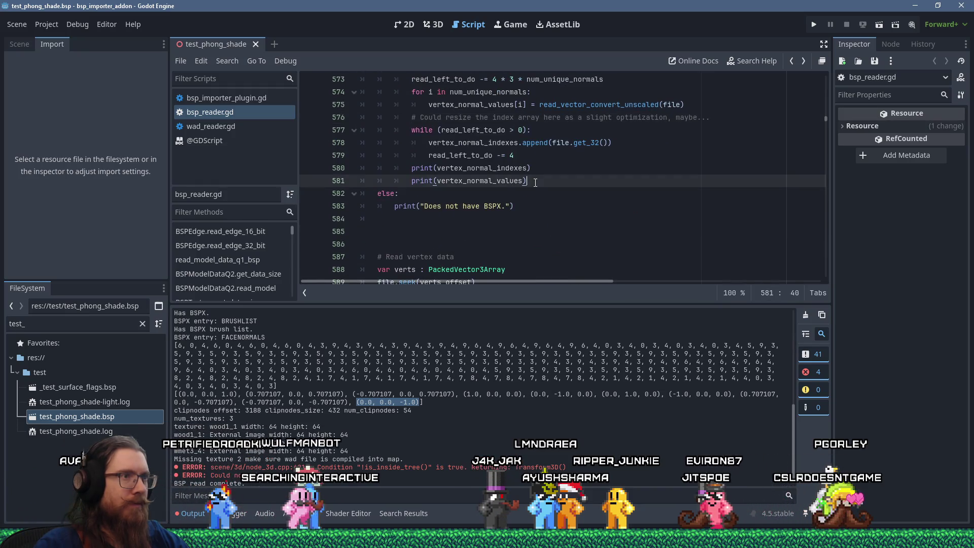
pyautogui.press('Return')
pyautogui.write('print')
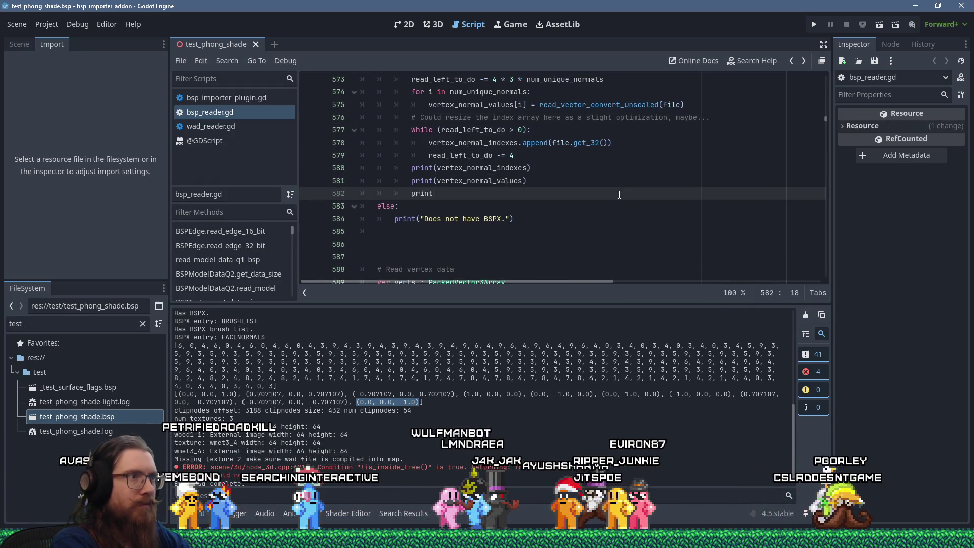
pyautogui.write('("Num vert indexes: ')
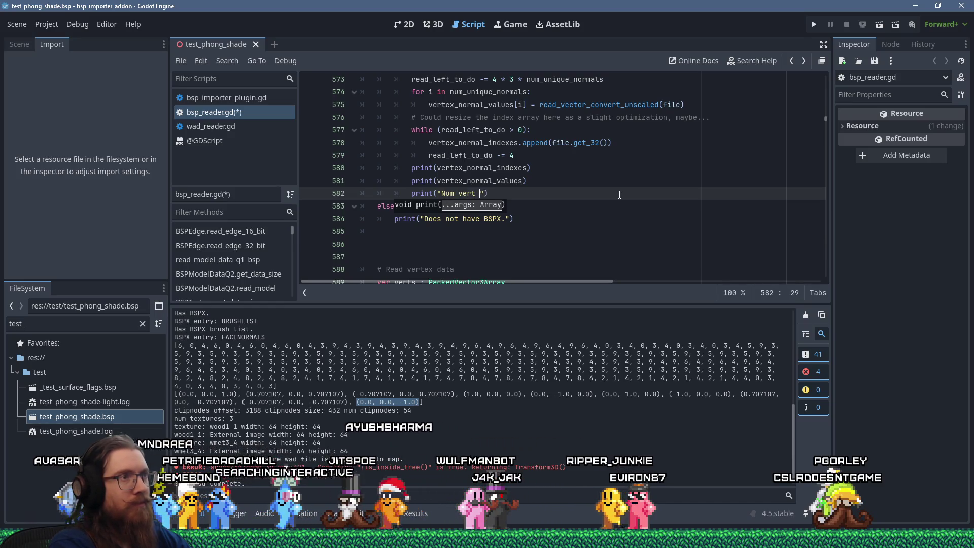
pyautogui.write('", ')
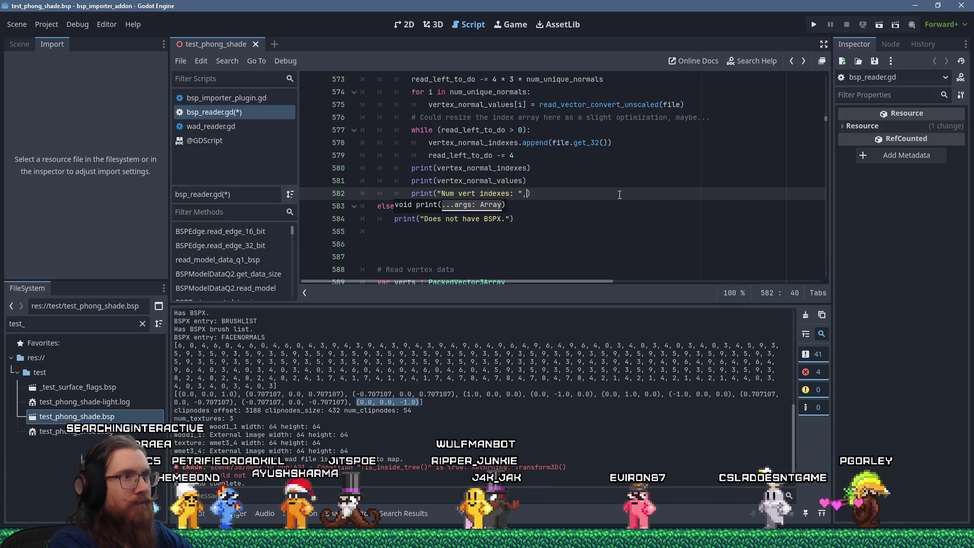
pyautogui.write('vertex_normal_indexes')
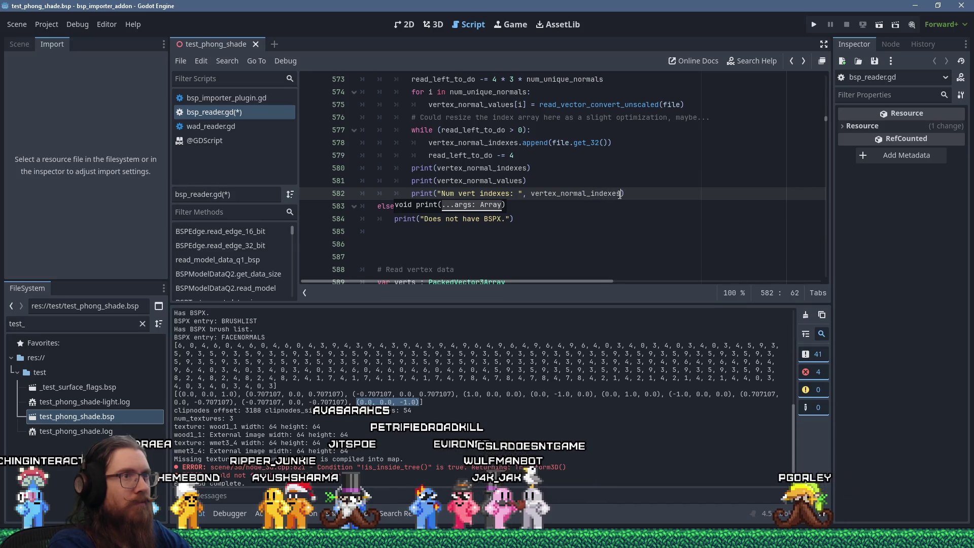
pyautogui.write('.size()')
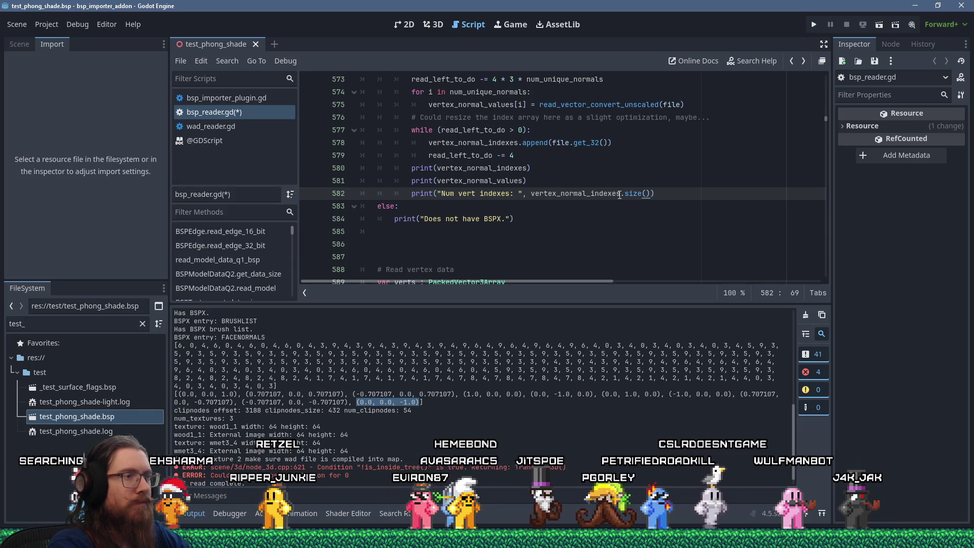
# - Search the script for vertex_normal_indexes to reach its per-vertex use on line 797
pyautogui.moveTo(619, 195)
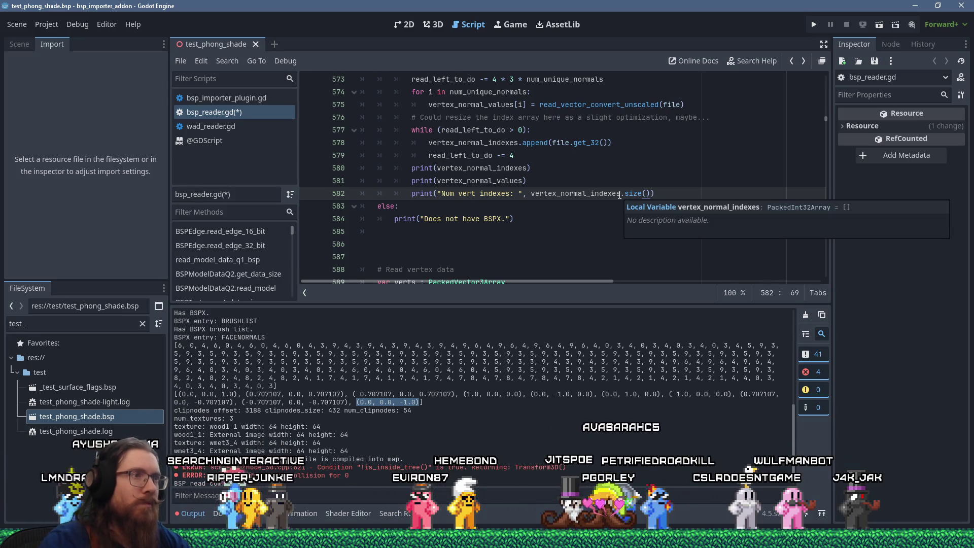
pyautogui.doubleClick(512, 169)
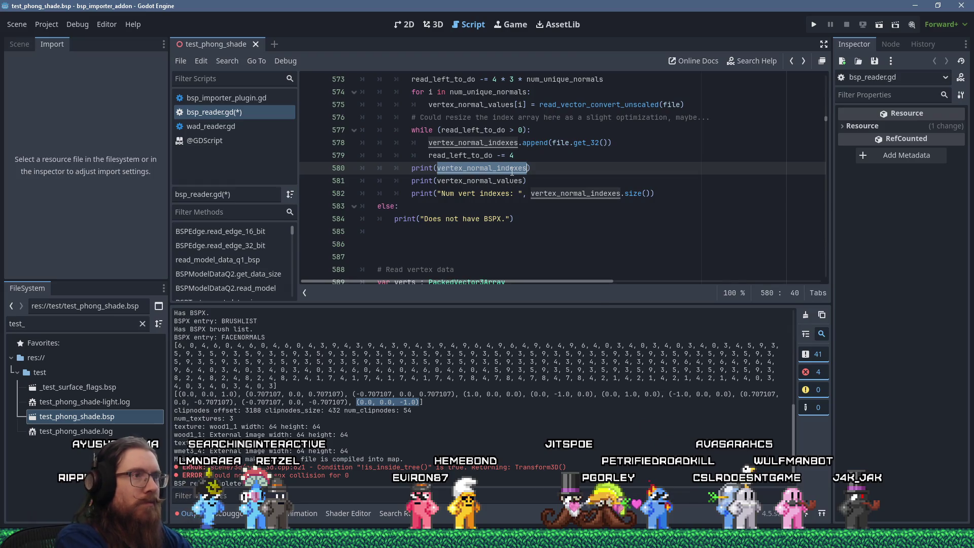
pyautogui.hotkey('ctrl', 'f')
pyautogui.press('Return')
pyautogui.press('Return')
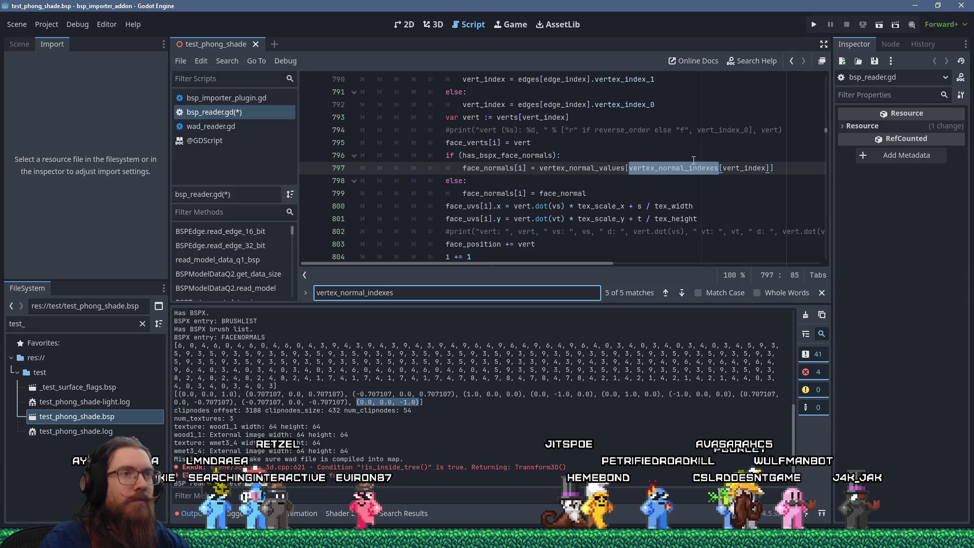
# - Add print("Vert index: ", vert_index) below line 797 and save bsp_reader.gd
pyautogui.click(780, 168)
pyautogui.press('Return')
pyautogui.write('print')
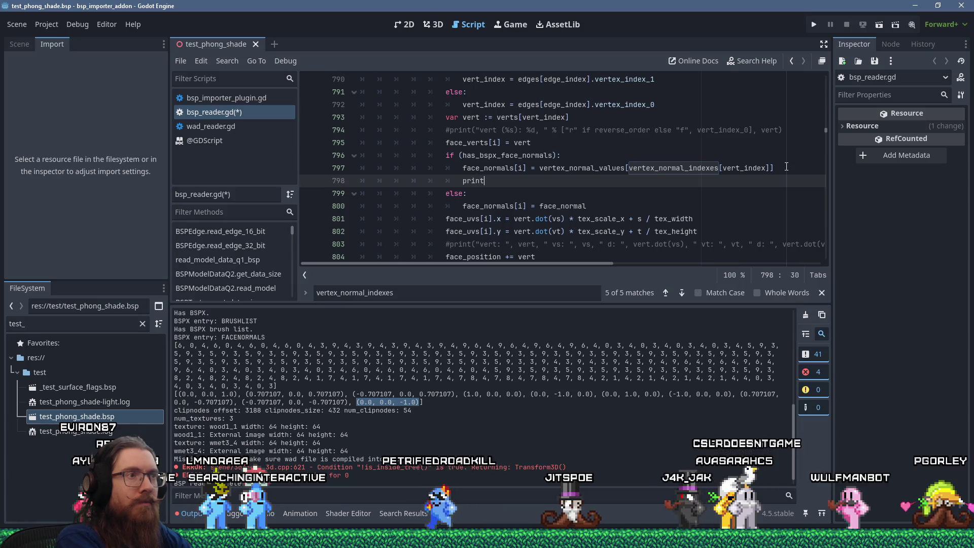
pyautogui.write('("Vert in')
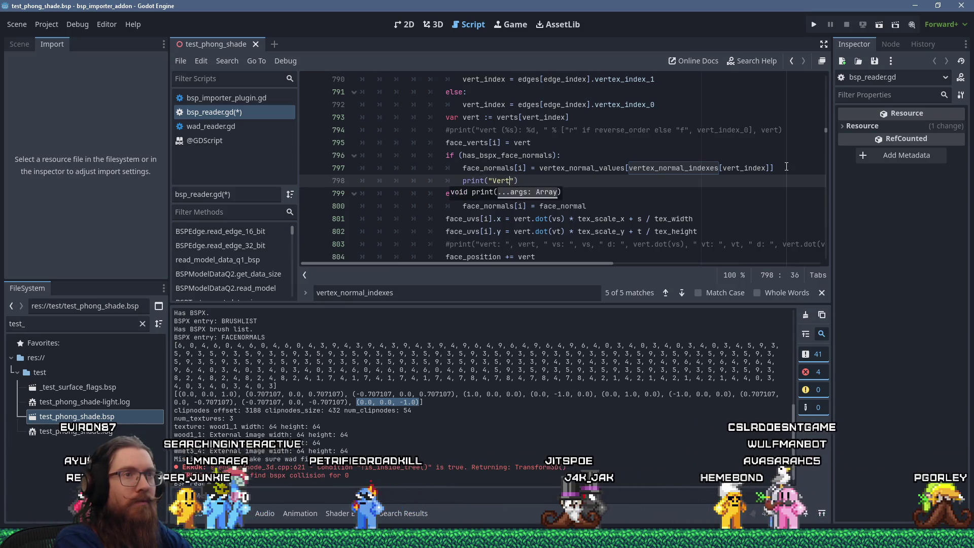
pyautogui.write('dex: ",')
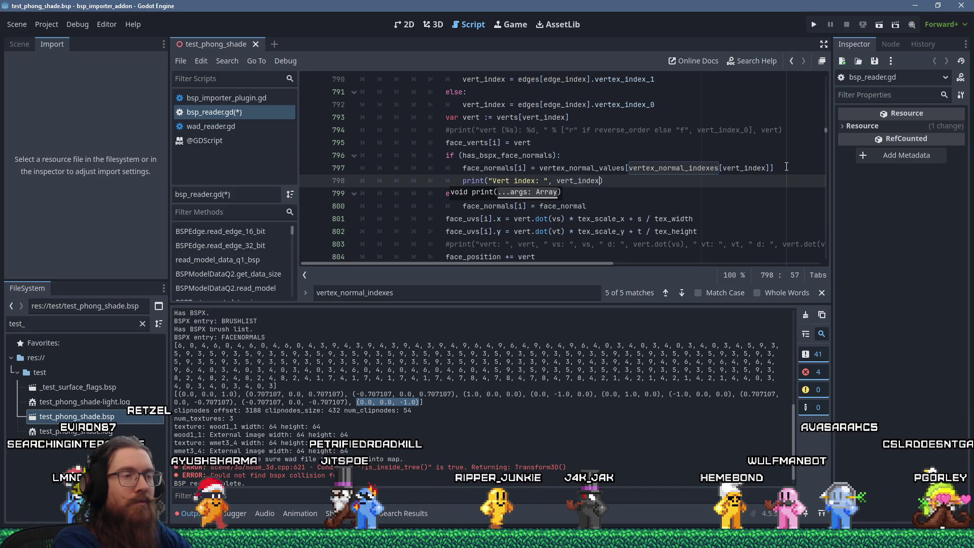
pyautogui.write(' vert_index')
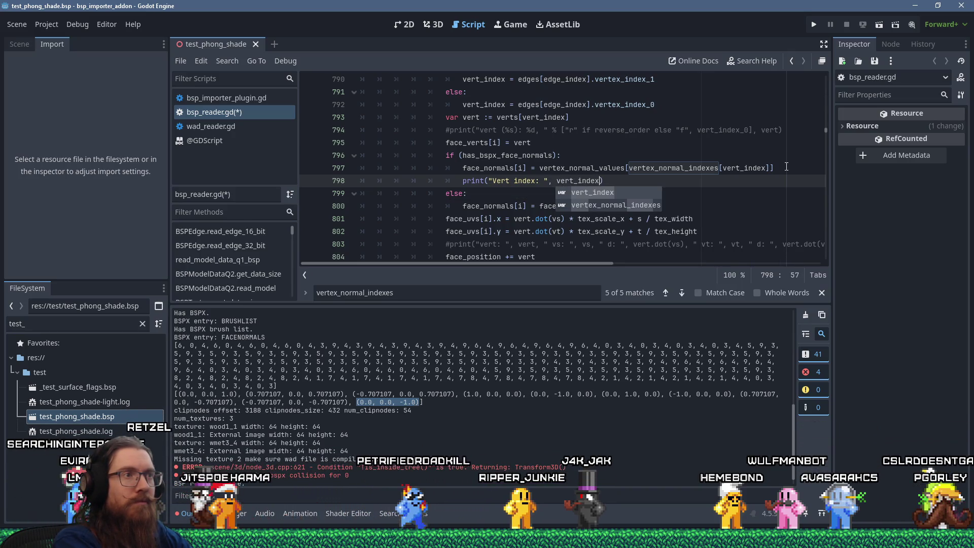
pyautogui.hotkey('ctrl', 's')
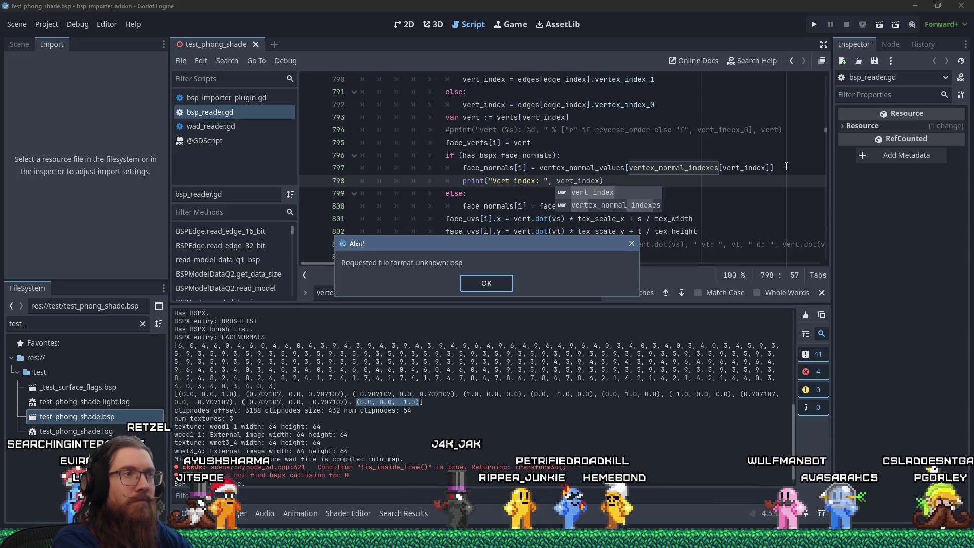
pyautogui.click(501, 284)
# - Reimport test_phong_shade.bsp from the Import dock
pyautogui.click(122, 430)
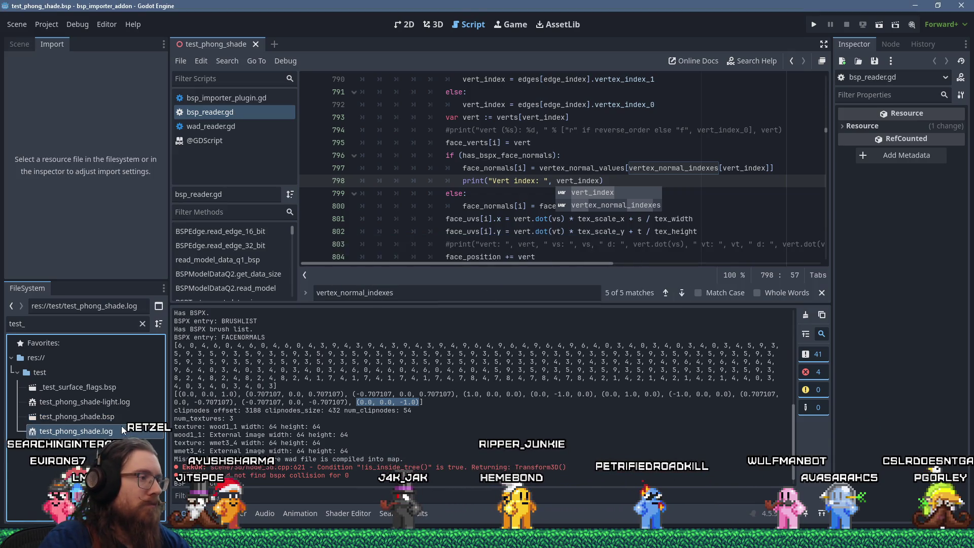
pyautogui.click(118, 416)
pyautogui.click(86, 270)
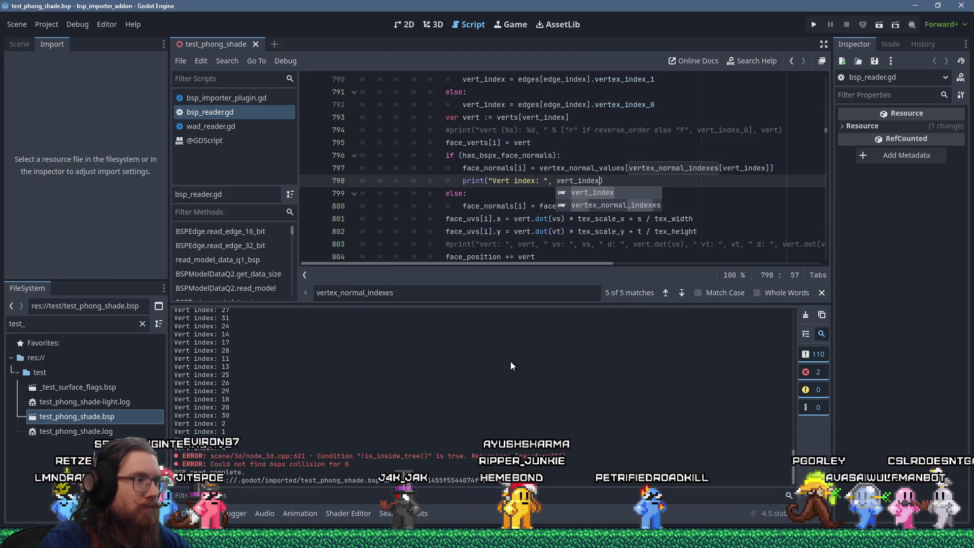
# - Review the output: 264 vertex indexes, with Vert index values climbing past 20 and repeating
pyautogui.scroll(15, 536, 387)
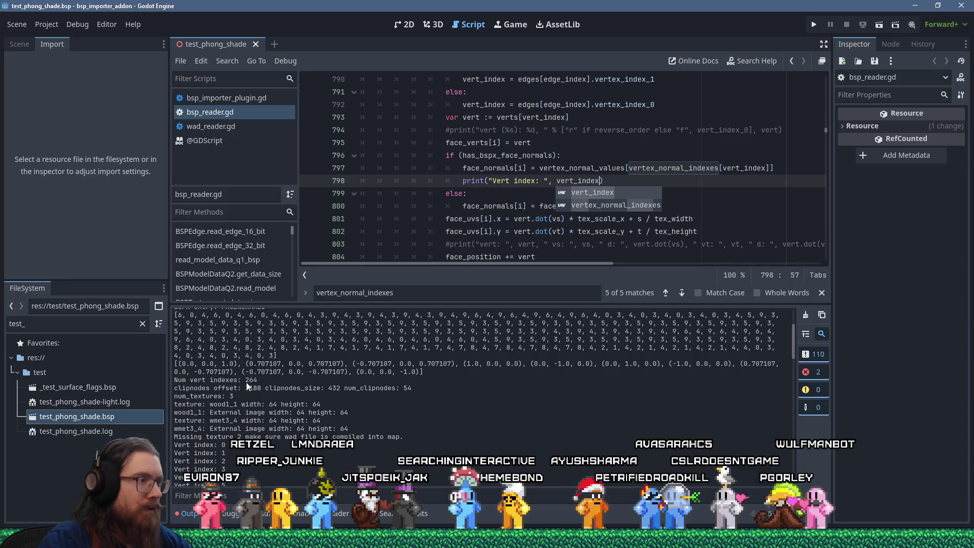
pyautogui.moveTo(245, 379); pyautogui.dragTo(260, 380)
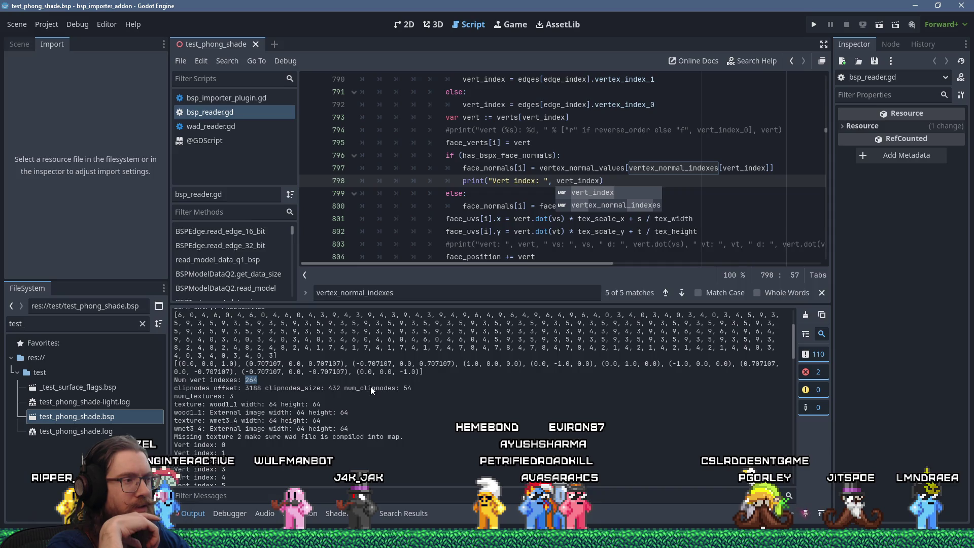
pyautogui.scroll(-1, 361, 438)
pyautogui.scroll(-15, 355, 435)
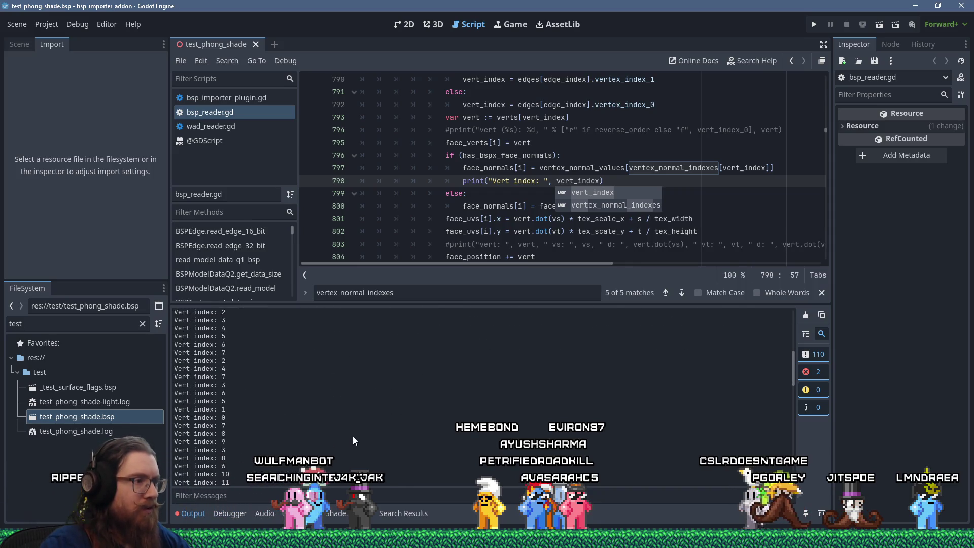
pyautogui.scroll(-5, 331, 435)
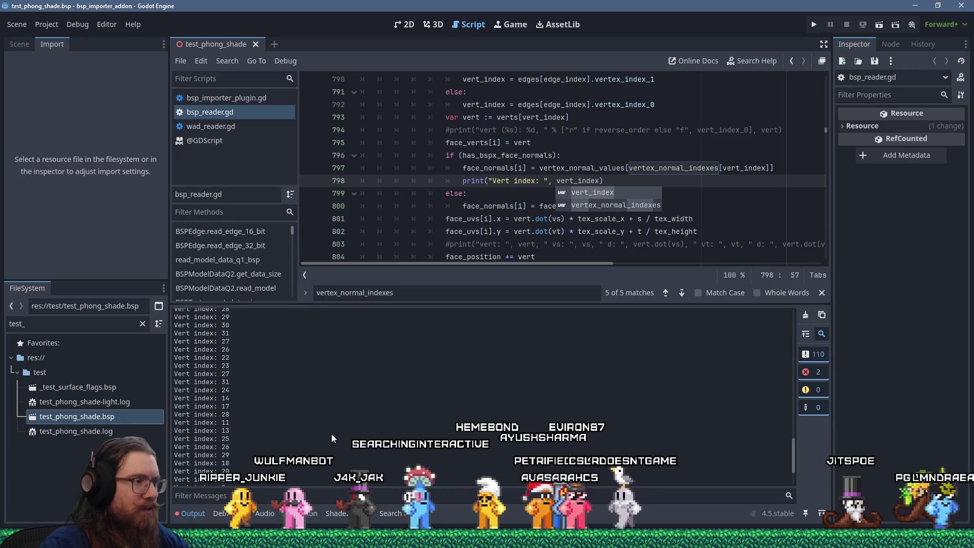
pyautogui.scroll(10, 331, 437)
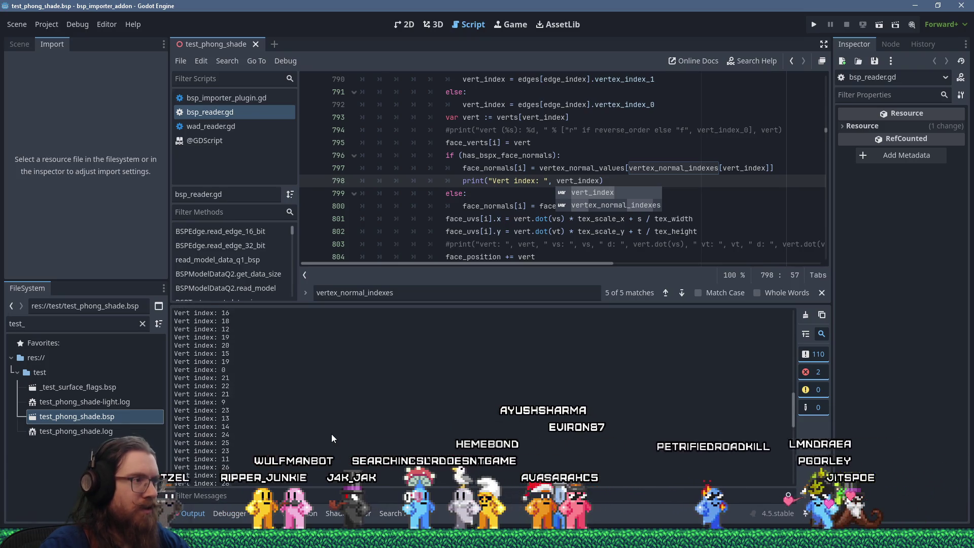
pyautogui.scroll(2, 330, 434)
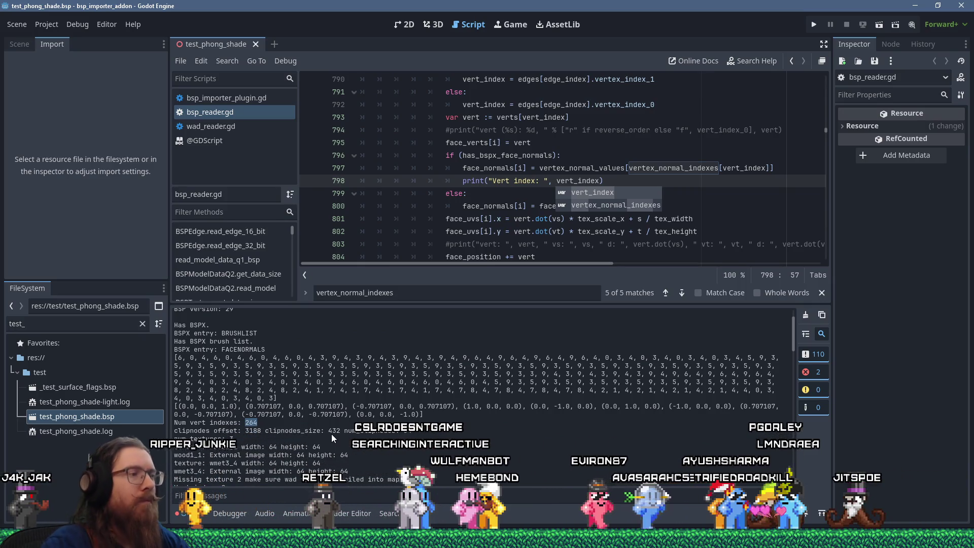
pyautogui.scroll(-5, 320, 431)
pyautogui.scroll(5, 312, 430)
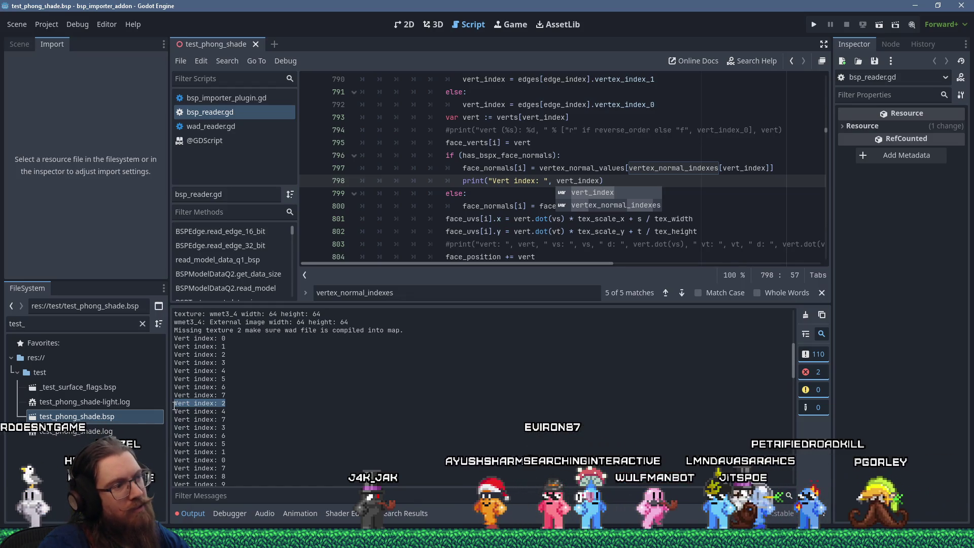
pyautogui.scroll(-5, 309, 416)
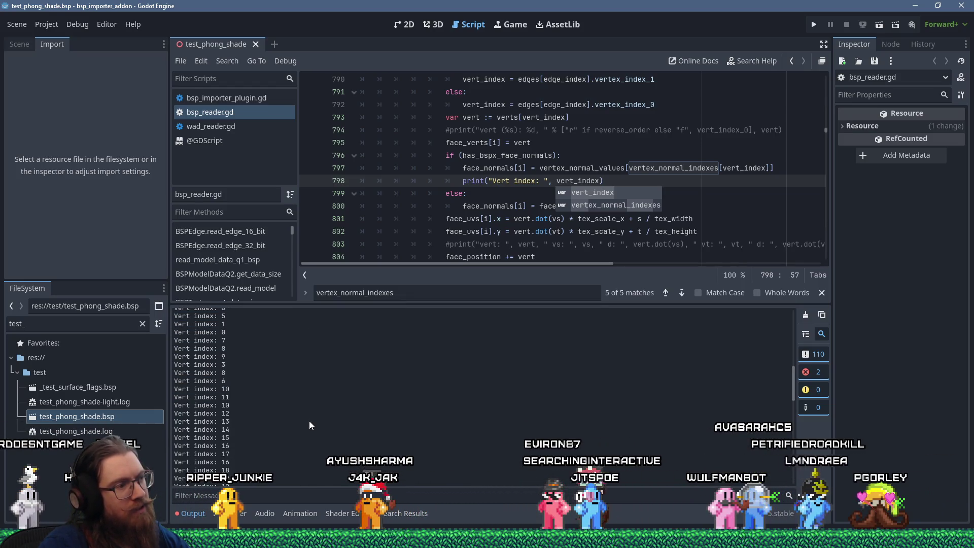
pyautogui.scroll(-1, 310, 425)
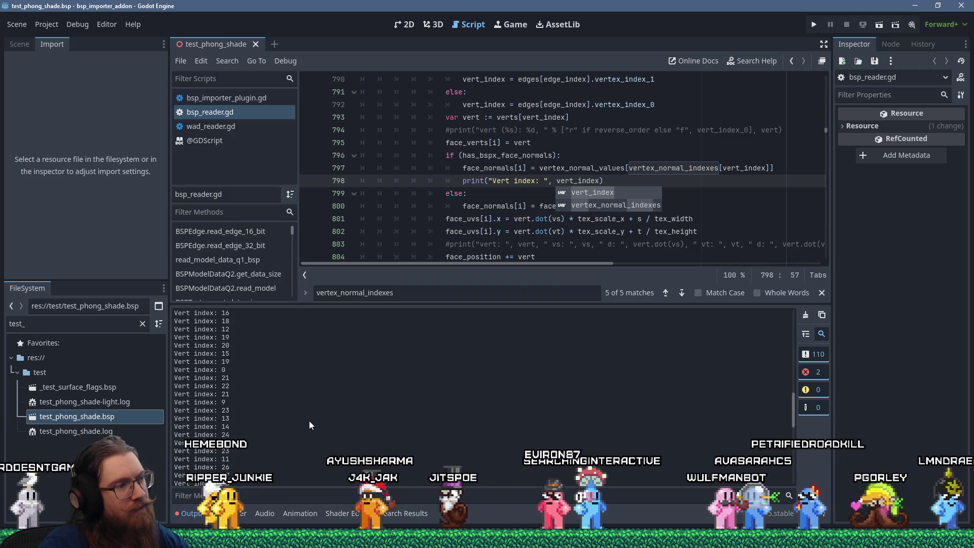
pyautogui.click(579, 181)
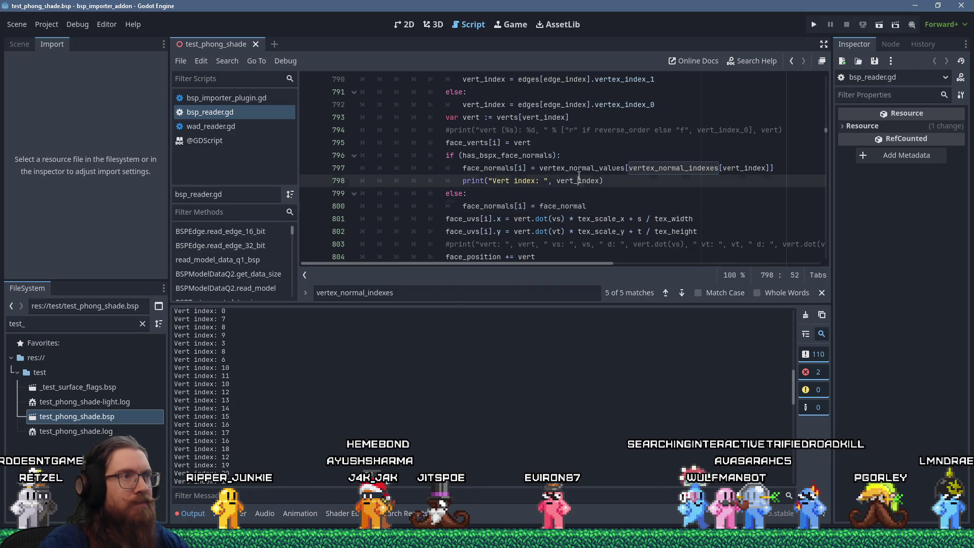
pyautogui.scroll(3, 595, 196)
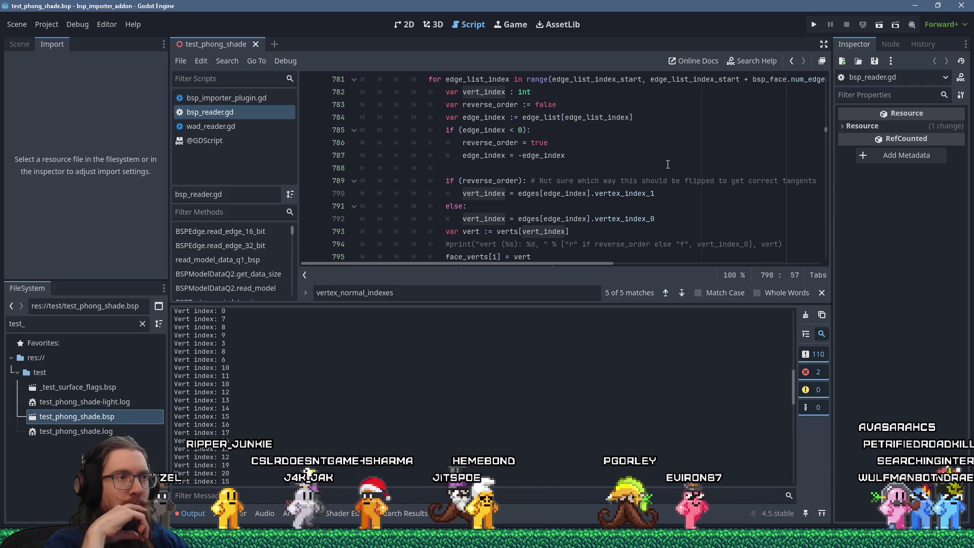
# - Insert a new line 732 below the num_faces declaration and begin typing the unique_vert_index counter
pyautogui.scroll(4, 680, 178)
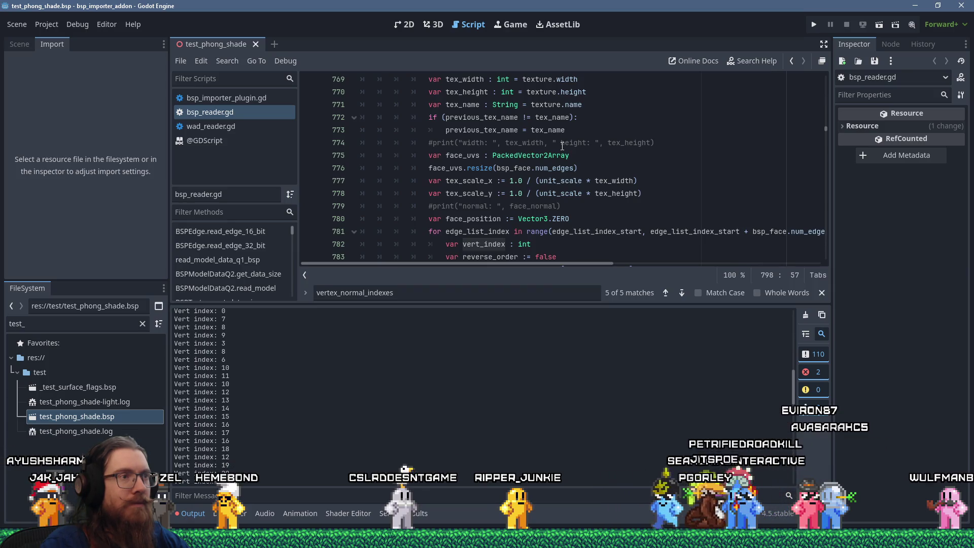
pyautogui.scroll(-2, 562, 146)
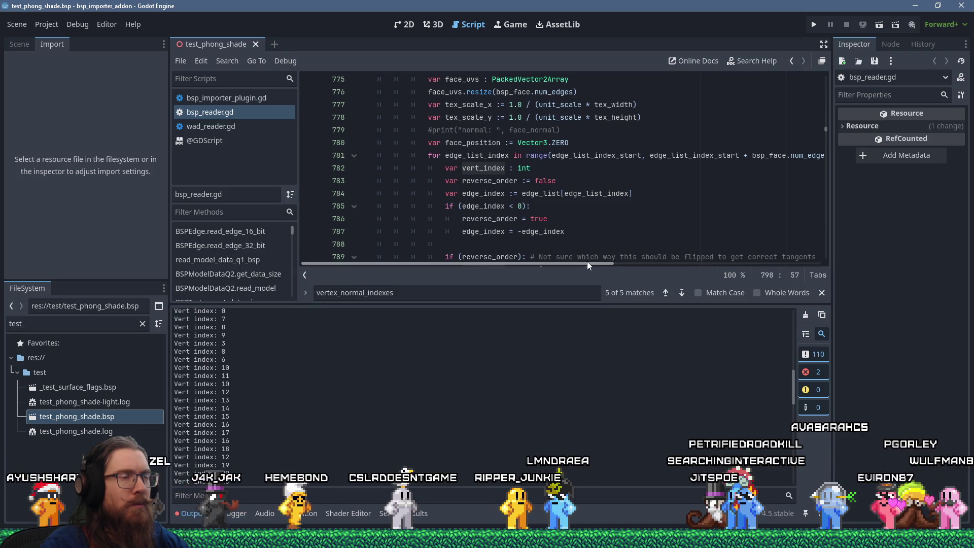
pyautogui.moveTo(586, 261)
pyautogui.mouseDown()
pyautogui.moveTo(621, 266)
pyautogui.moveTo(563, 273)
pyautogui.mouseUp()
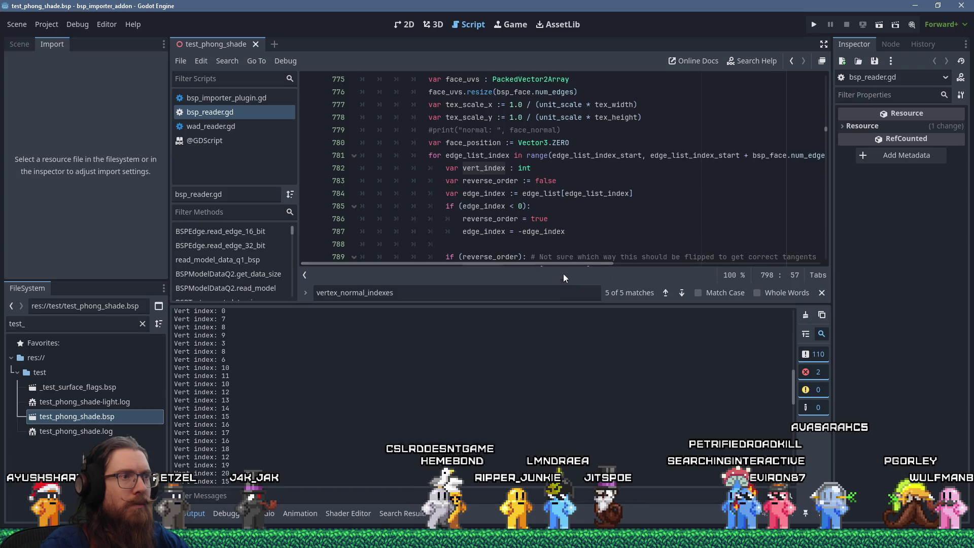
pyautogui.scroll(-5, 549, 222)
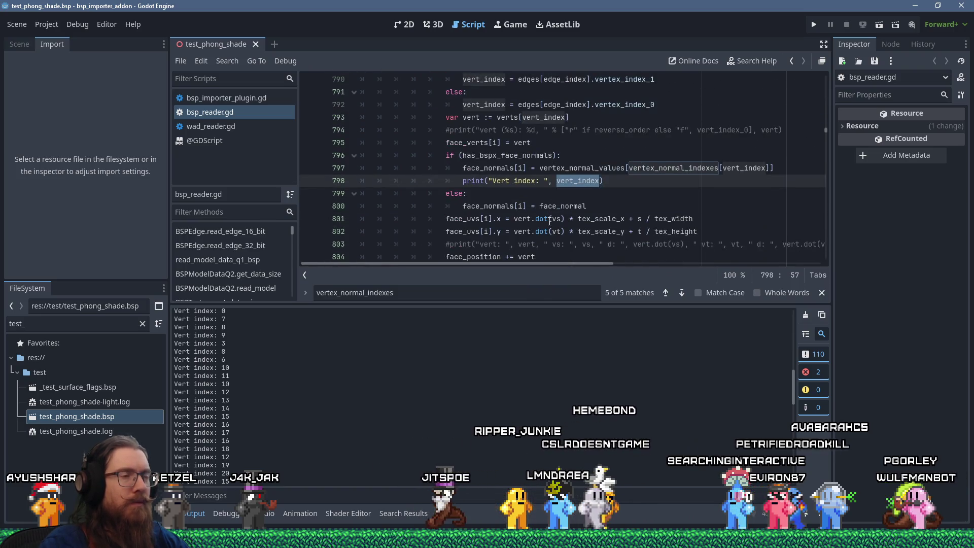
pyautogui.scroll(-2, 692, 185)
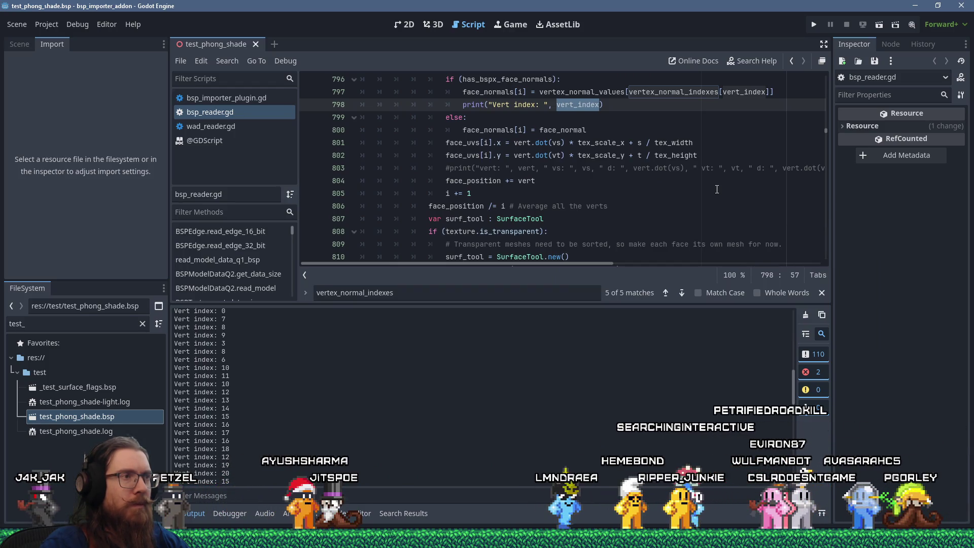
pyautogui.scroll(-2, 716, 189)
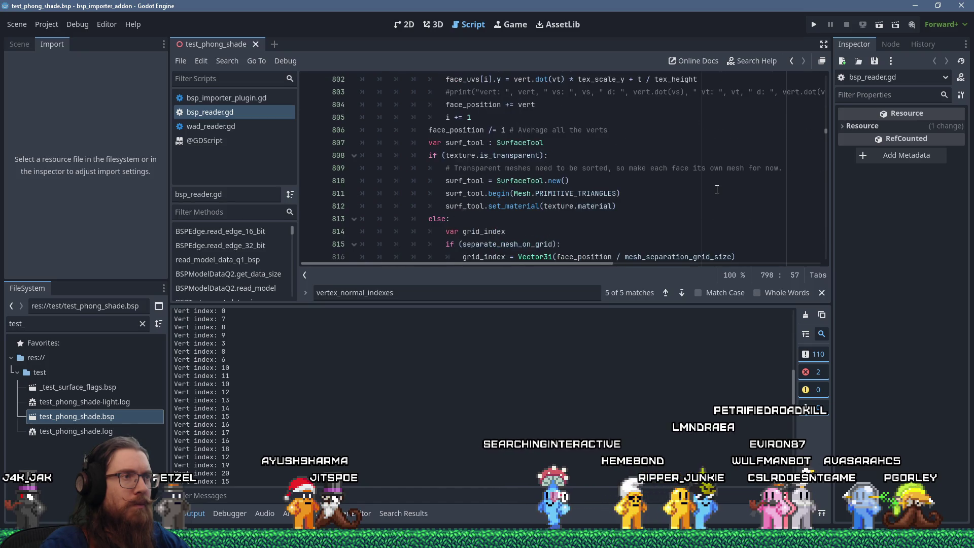
pyautogui.scroll(-2, 716, 189)
pyautogui.scroll(9, 717, 189)
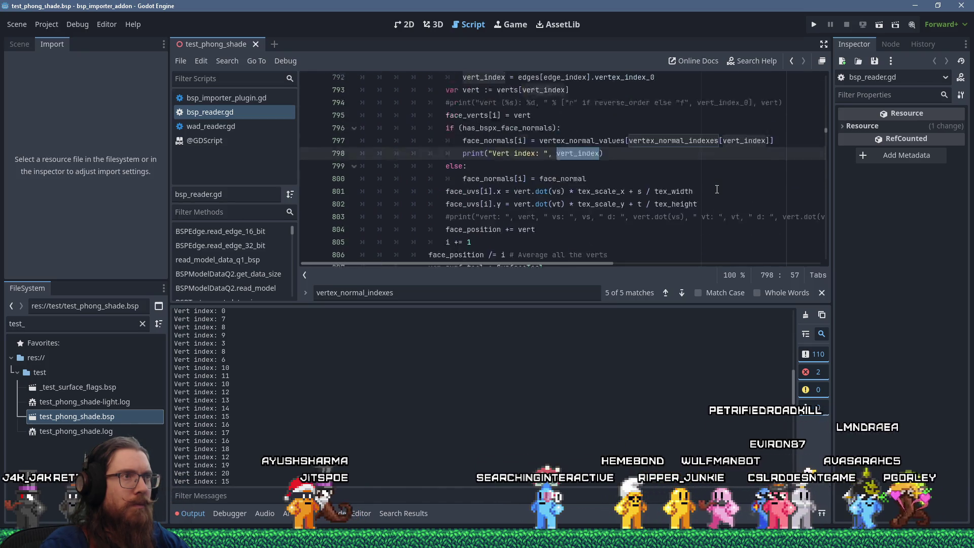
pyautogui.scroll(3, 717, 189)
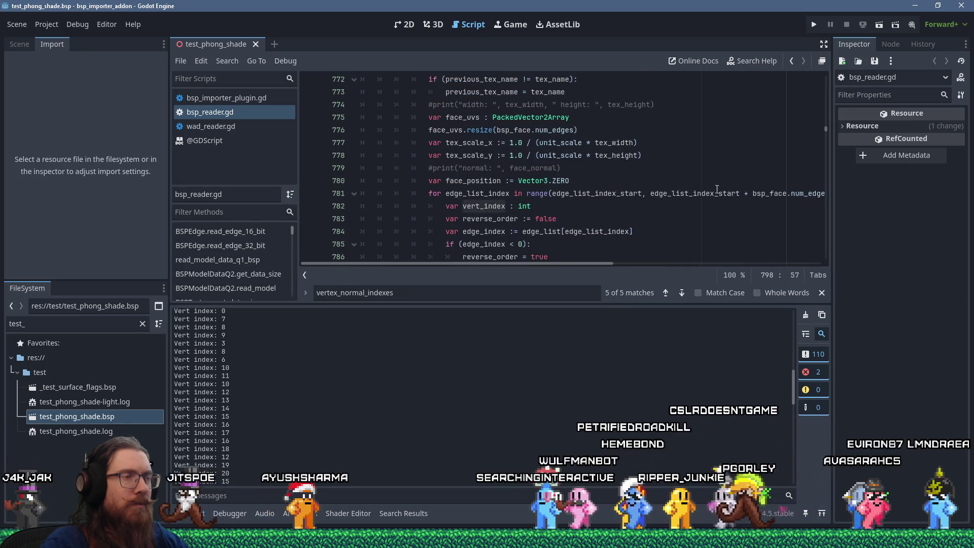
pyautogui.scroll(17, 681, 198)
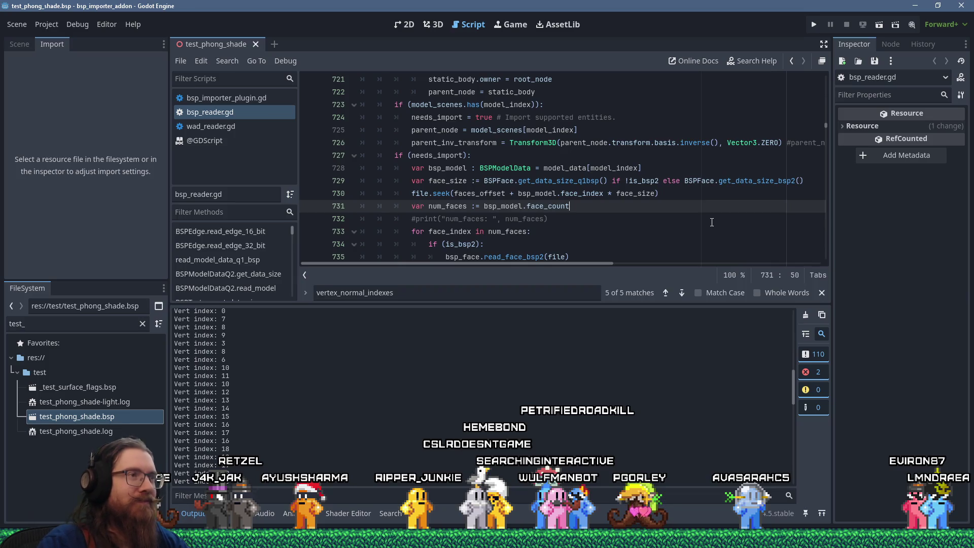
pyautogui.press('Return')
pyautogui.write('va')
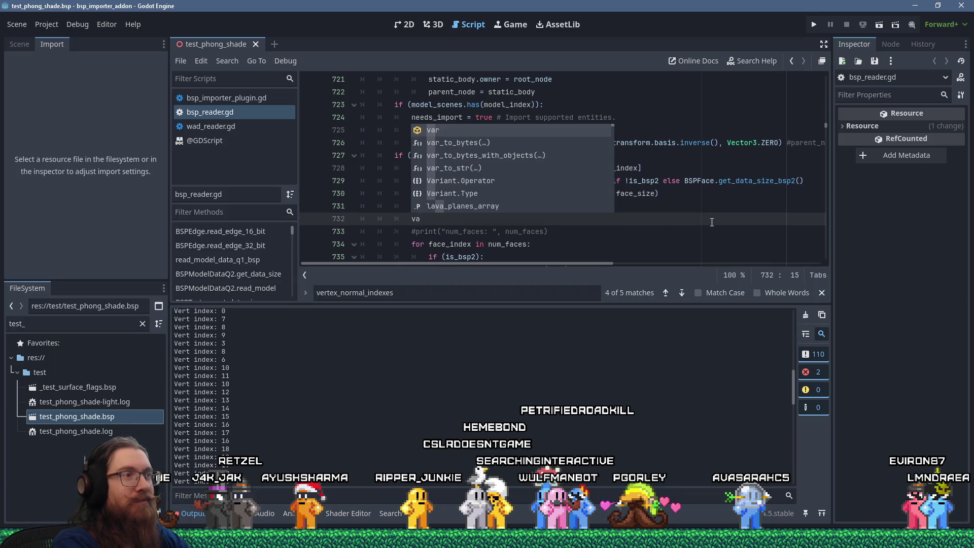
pyautogui.write('r unique_ver')
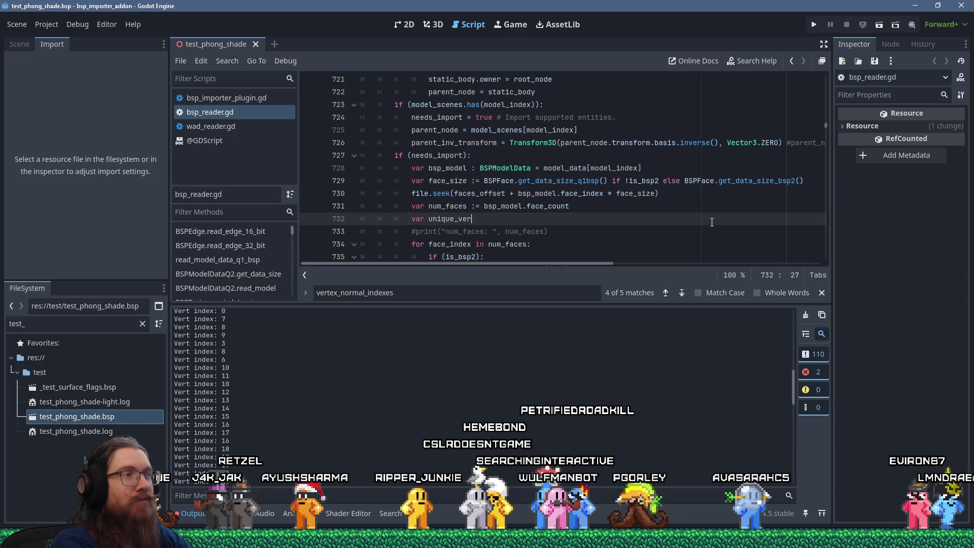
pyautogui.write('= 0')
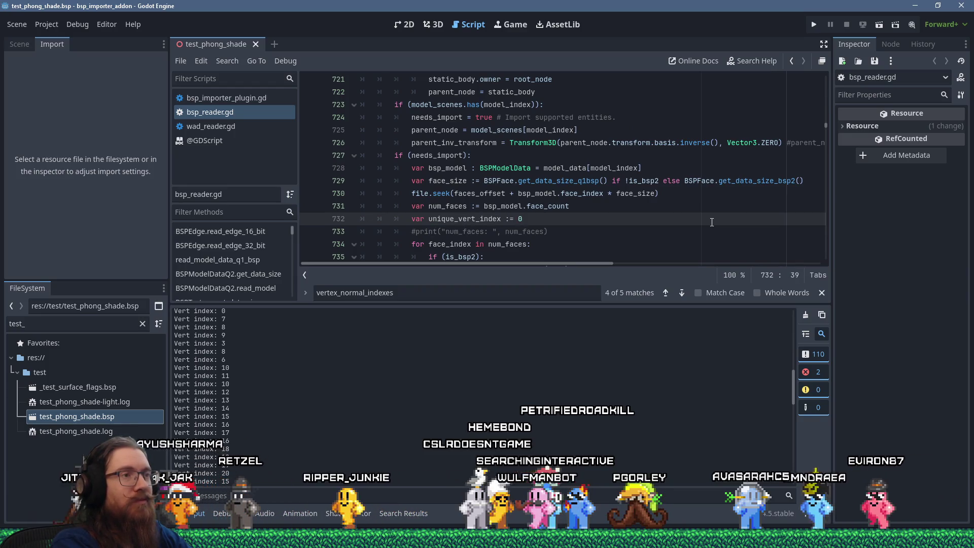
# - Copy the unique_vert_index name and use it instead of vert_index in vertex_normal_indexes[]
pyautogui.doubleClick(472, 219)
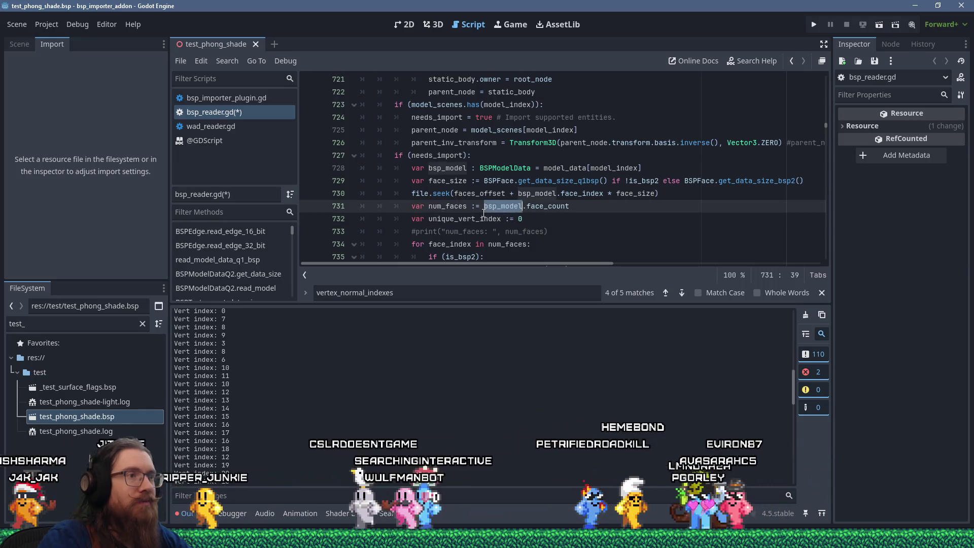
pyautogui.rightClick(476, 220)
pyautogui.click(504, 296)
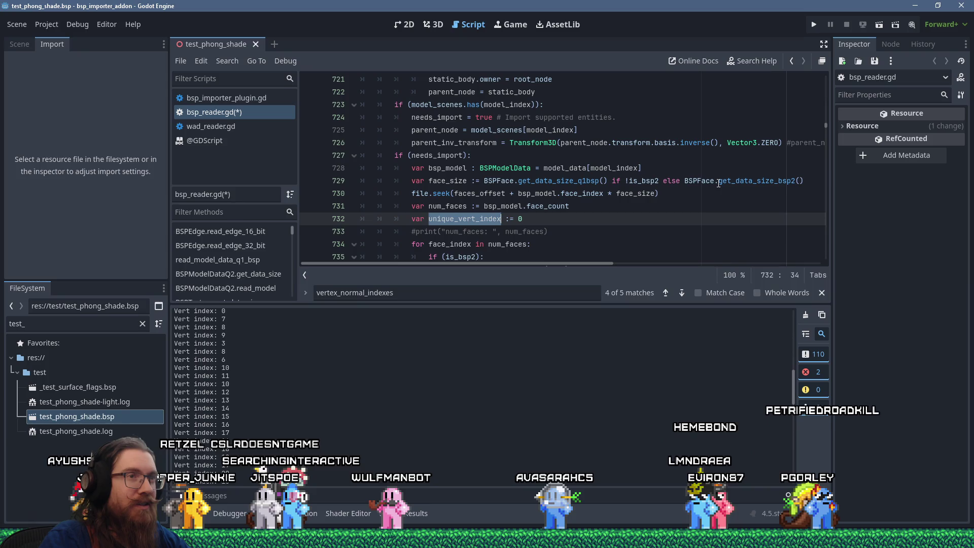
pyautogui.moveTo(719, 183)
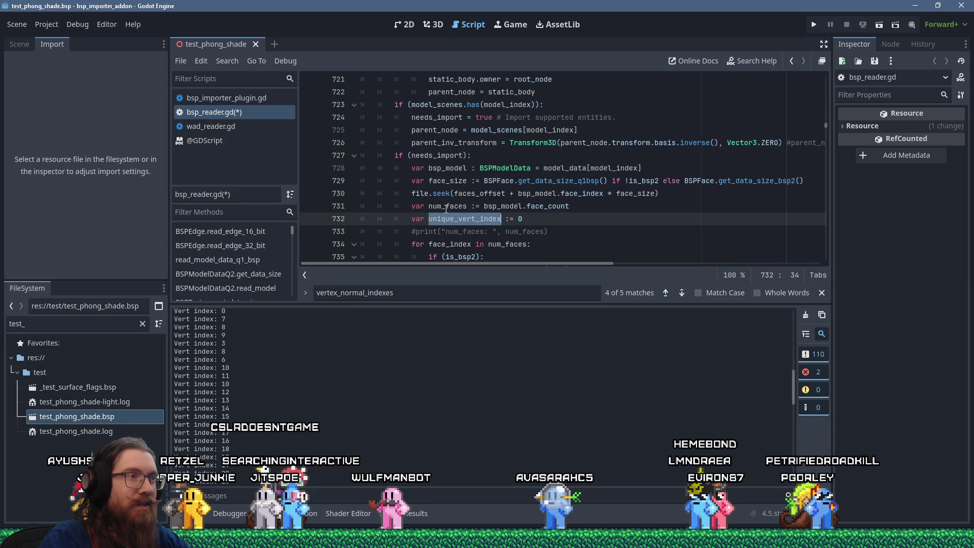
pyautogui.scroll(-3, 445, 212)
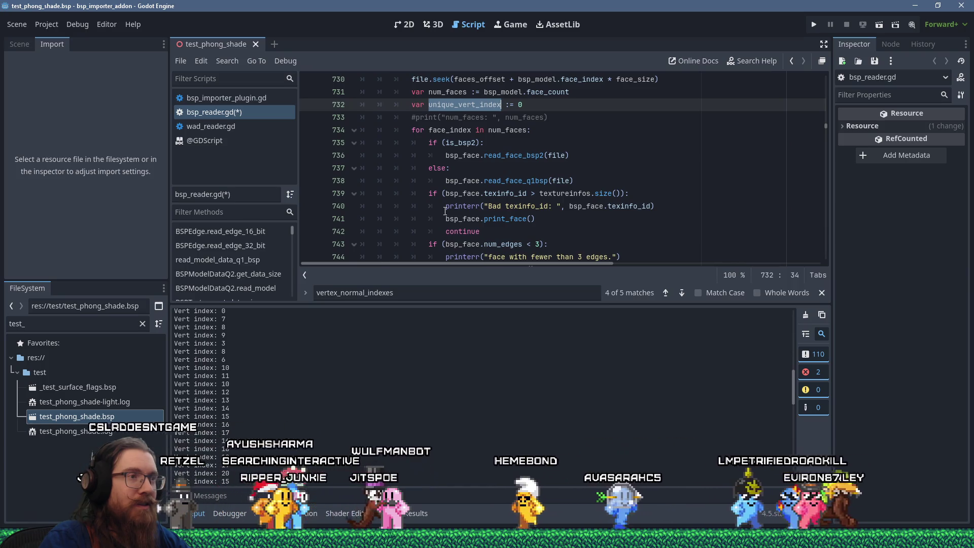
pyautogui.scroll(-11, 445, 212)
pyautogui.scroll(-5, 445, 212)
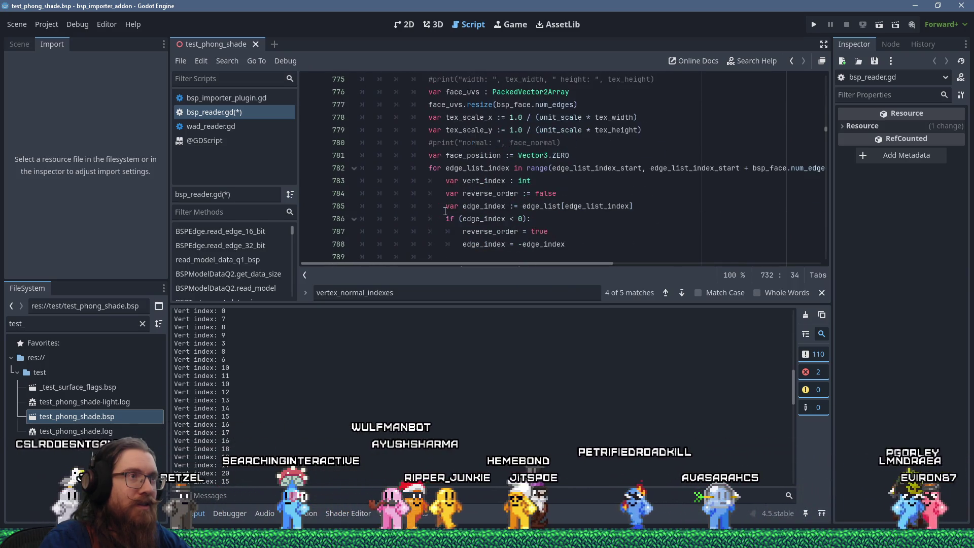
pyautogui.scroll(-4, 445, 211)
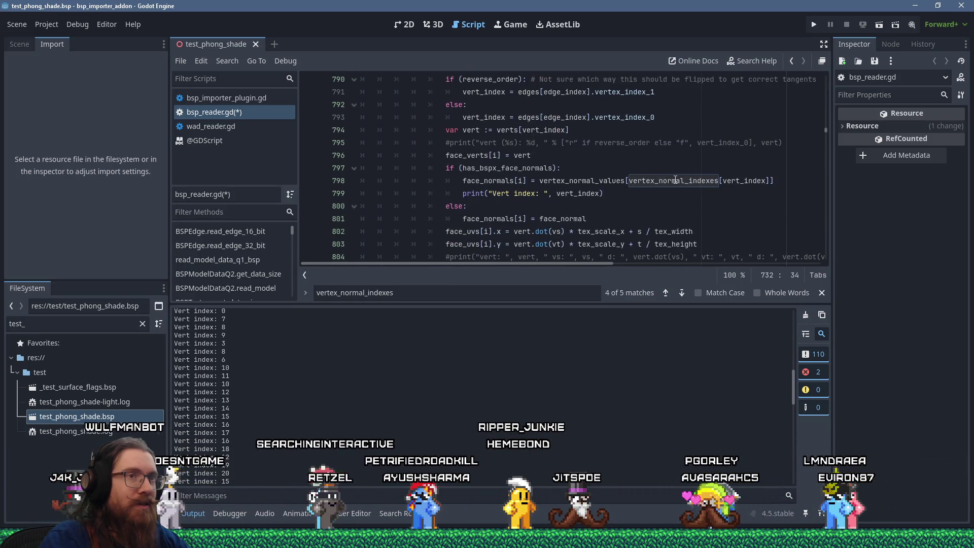
pyautogui.doubleClick(759, 181)
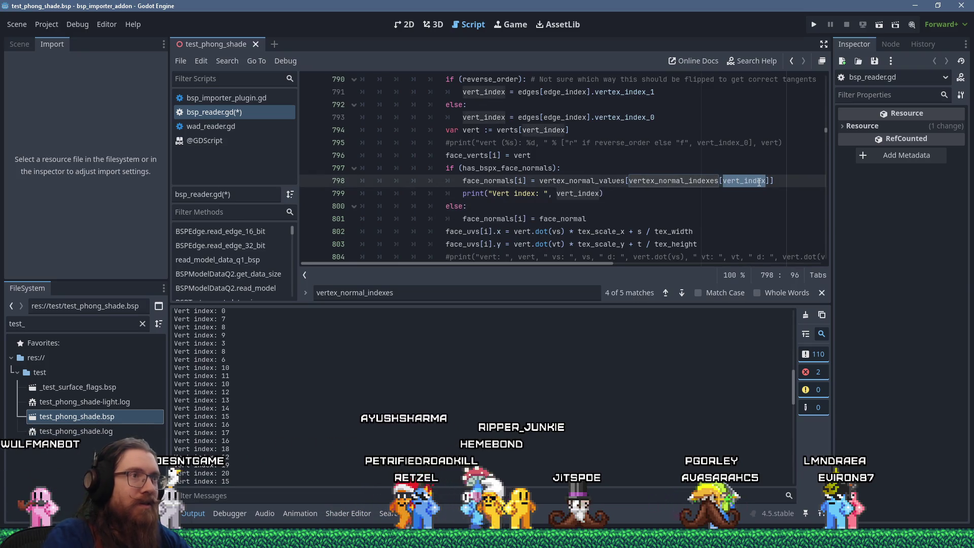
pyautogui.write('unique_vert_index')
pyautogui.press('Down')
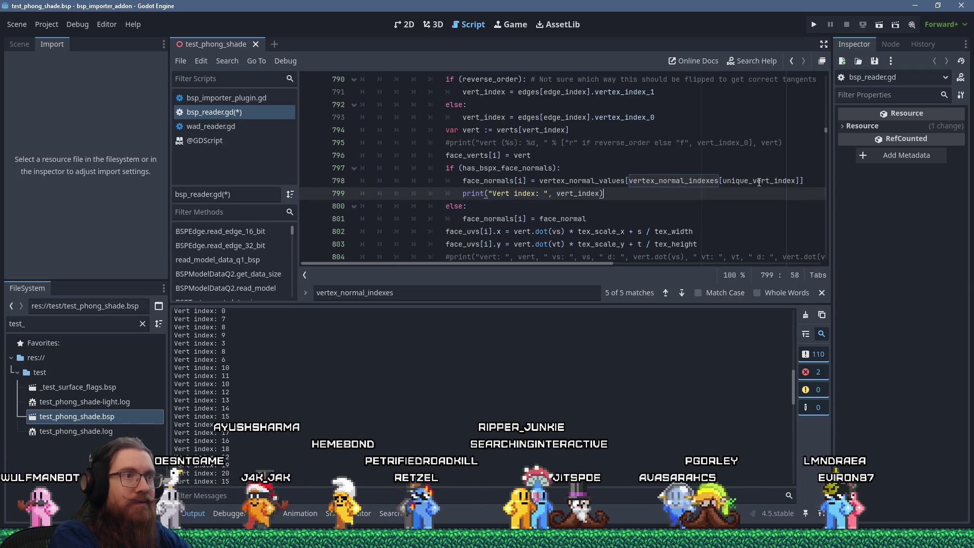
# - Delete the Vert index debug print line
pyautogui.press('Left')
pyautogui.press('Left')
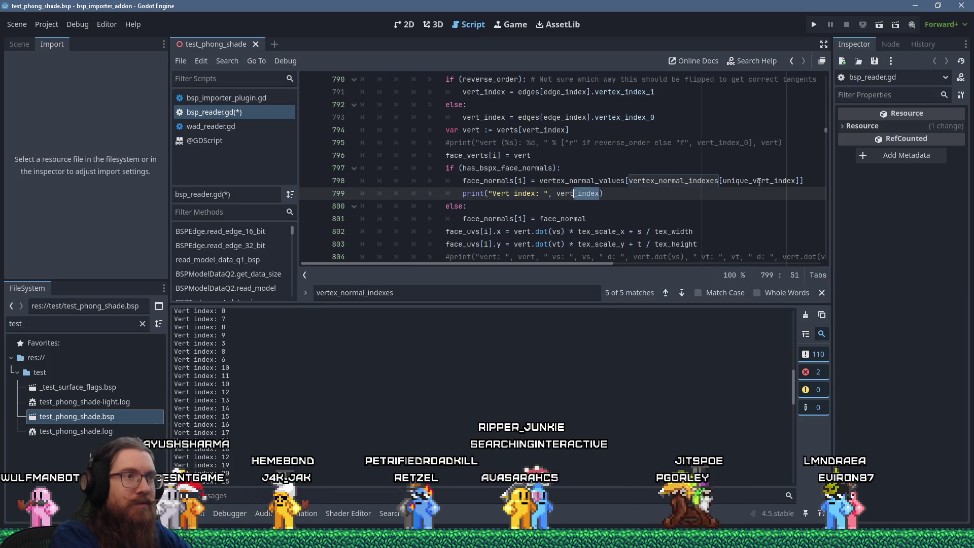
pyautogui.hotkey('shift', 'Left')
pyautogui.hotkey('shift', 'Left')
pyautogui.hotkey('shift', 'Left')
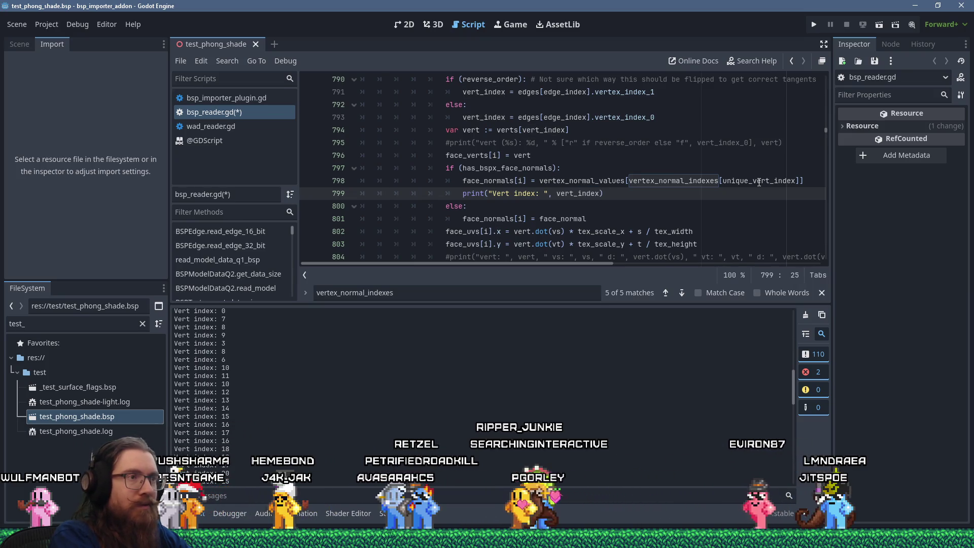
pyautogui.press('BackSpace')
pyautogui.press('BackSpace')
pyautogui.press('BackSpace')
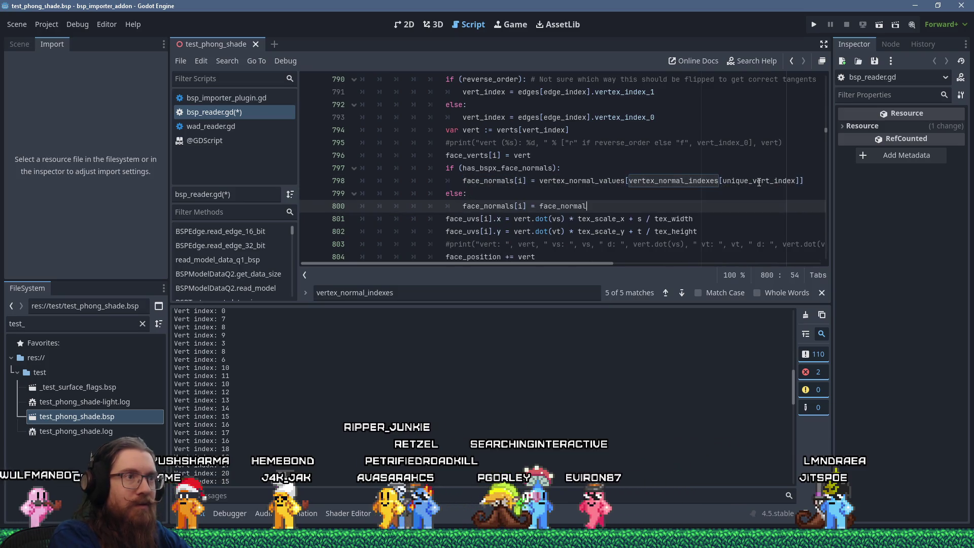
pyautogui.press('Down')
pyautogui.press('Down')
# - Add unique_vert_index += 1 after the face_normal line and save the script
pyautogui.press('End')
pyautogui.press('Return')
pyautogui.press('BackSpace')
pyautogui.write('unique_vert_index += ')
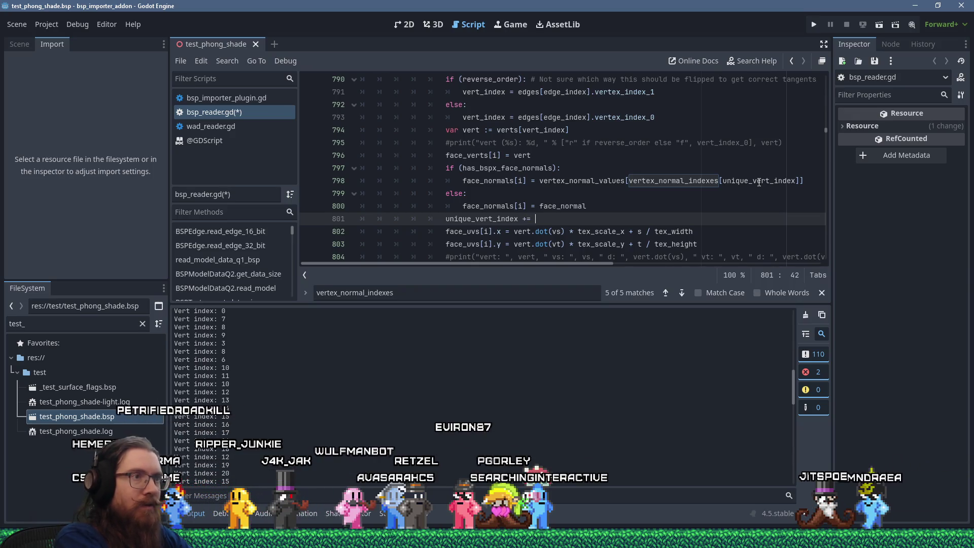
pyautogui.write('1')
pyautogui.hotkey('ctrl', 's')
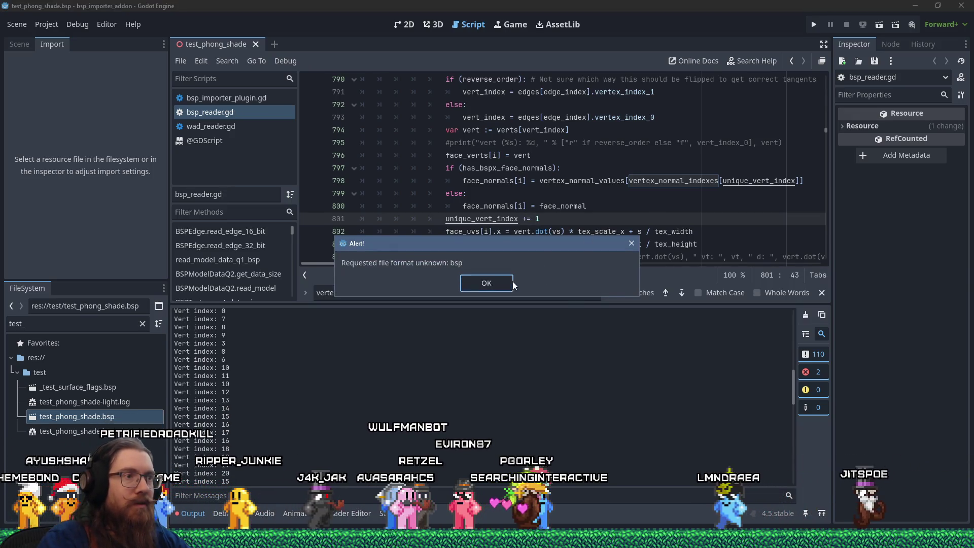
# - Dismiss the bsp format alert and review the unique_vert_index increment in the script
pyautogui.click(511, 282)
pyautogui.scroll(6, 578, 197)
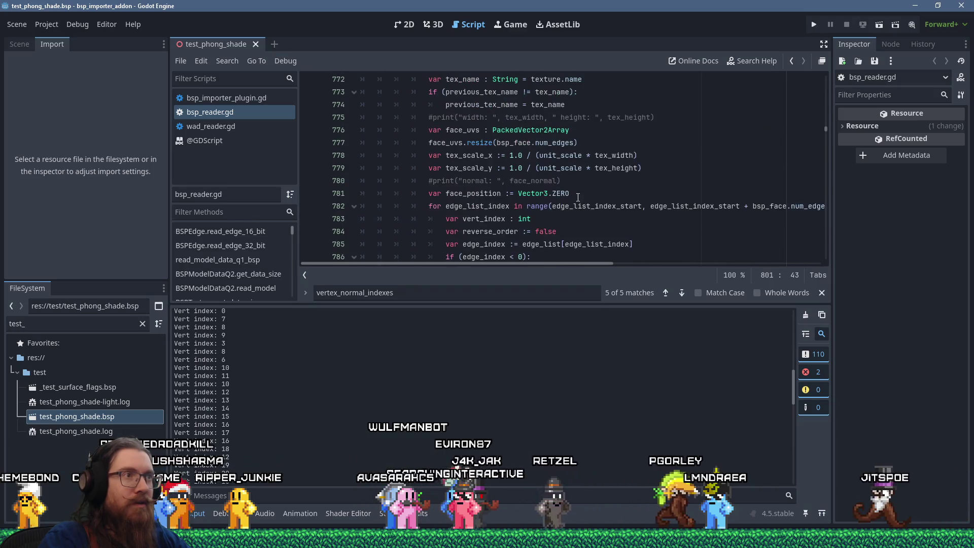
pyautogui.scroll(17, 577, 197)
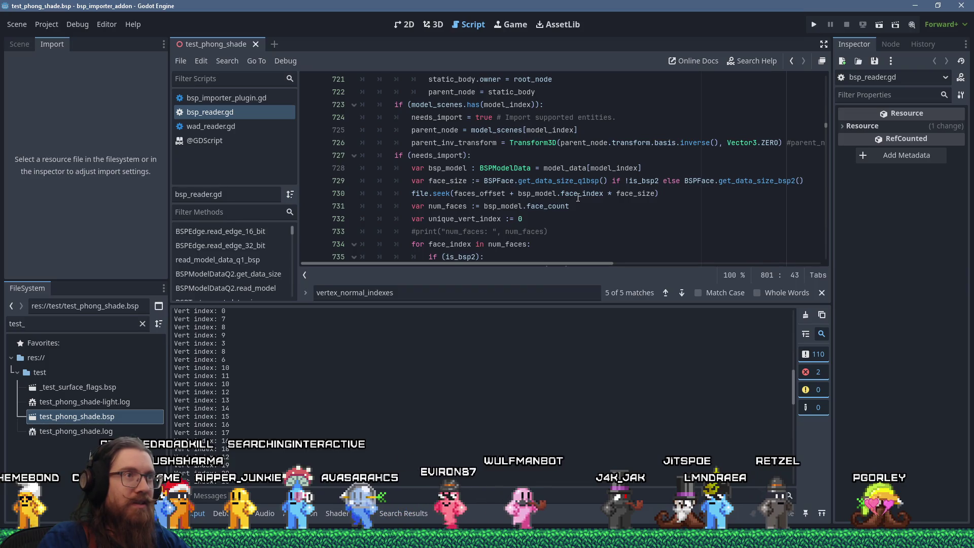
pyautogui.scroll(3, 578, 197)
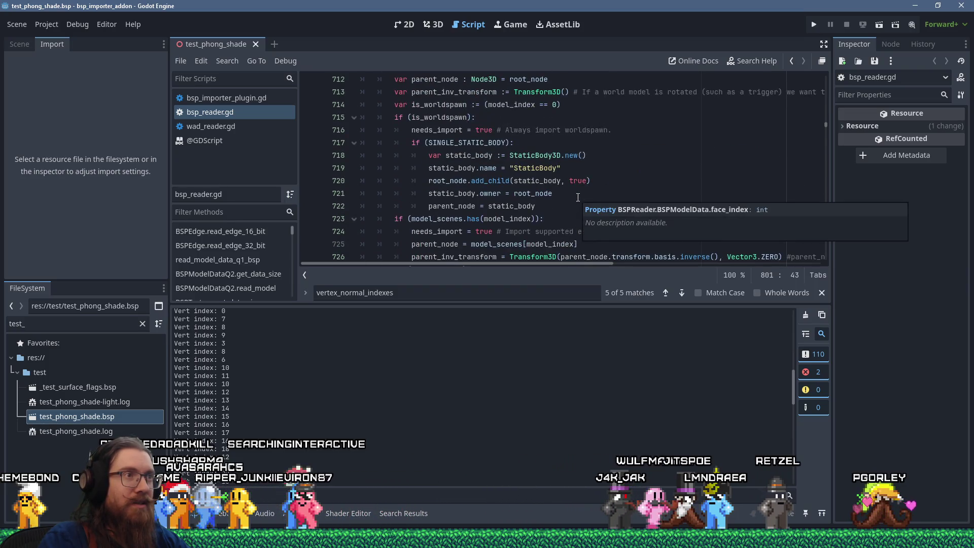
pyautogui.scroll(-5, 578, 197)
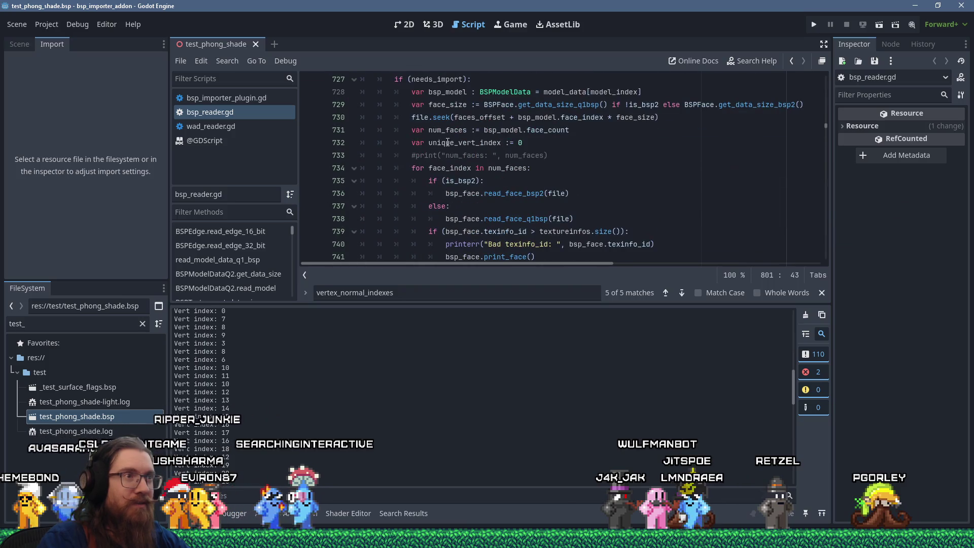
pyautogui.scroll(-14, 580, 191)
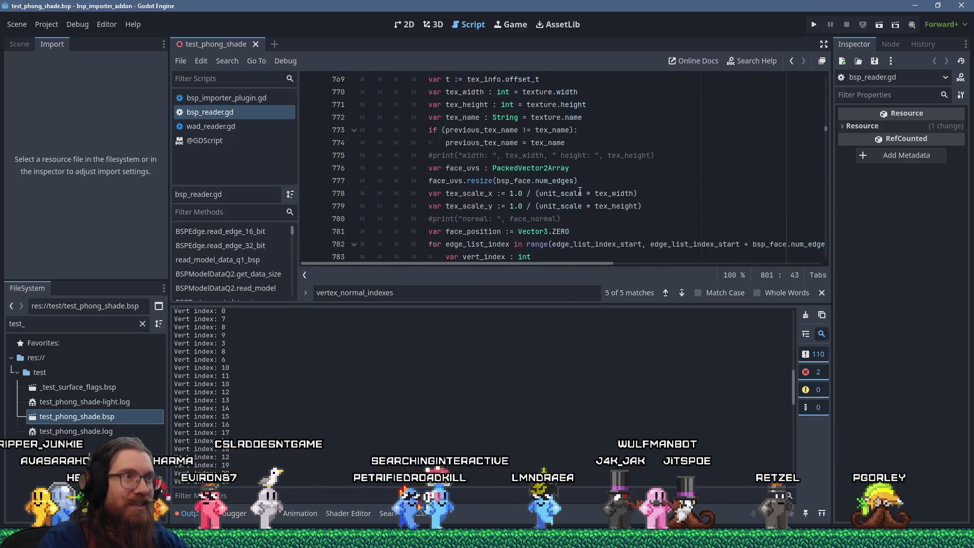
pyautogui.scroll(-4, 580, 191)
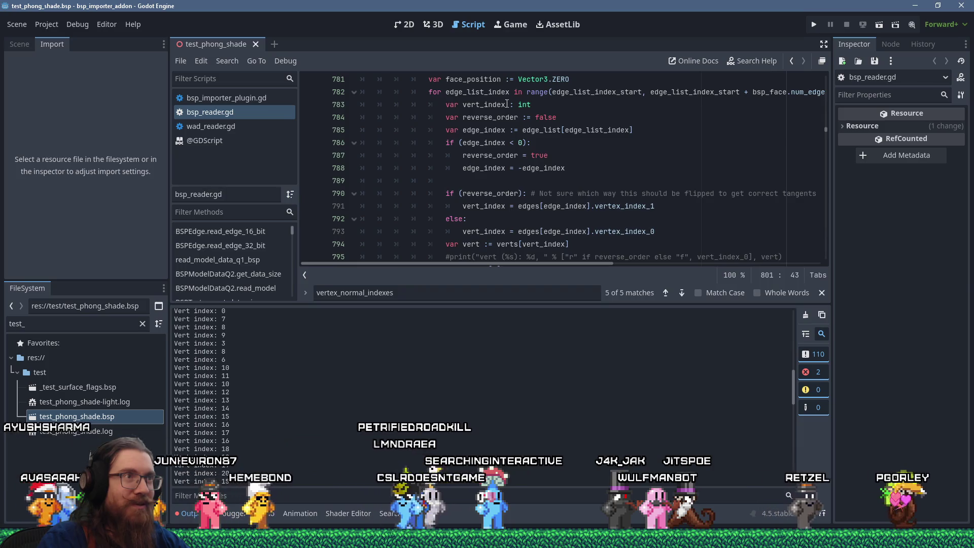
pyautogui.scroll(-3, 605, 197)
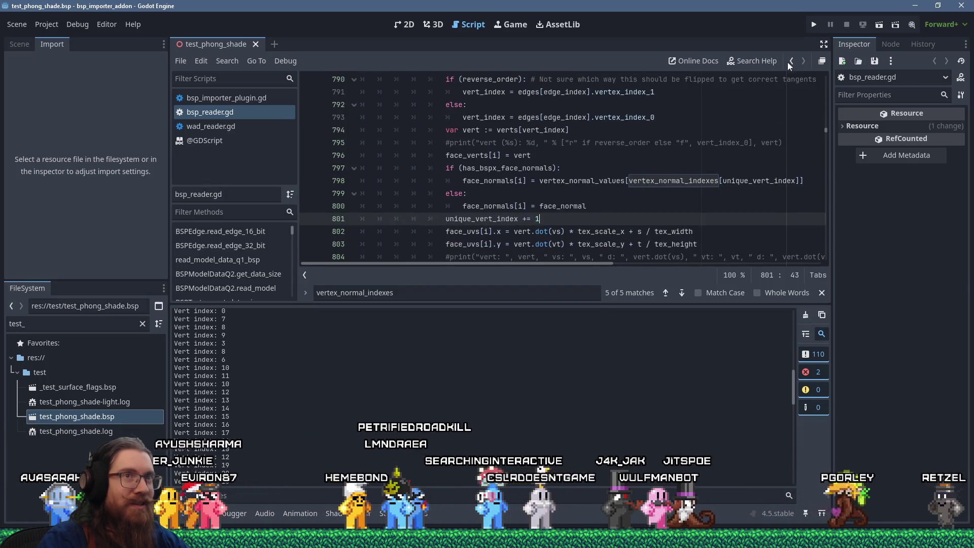
# - Reimport test_phong_shade.bsp, scroll through its FACENORMALS log, and view the mesh in 3D
pyautogui.click(108, 415)
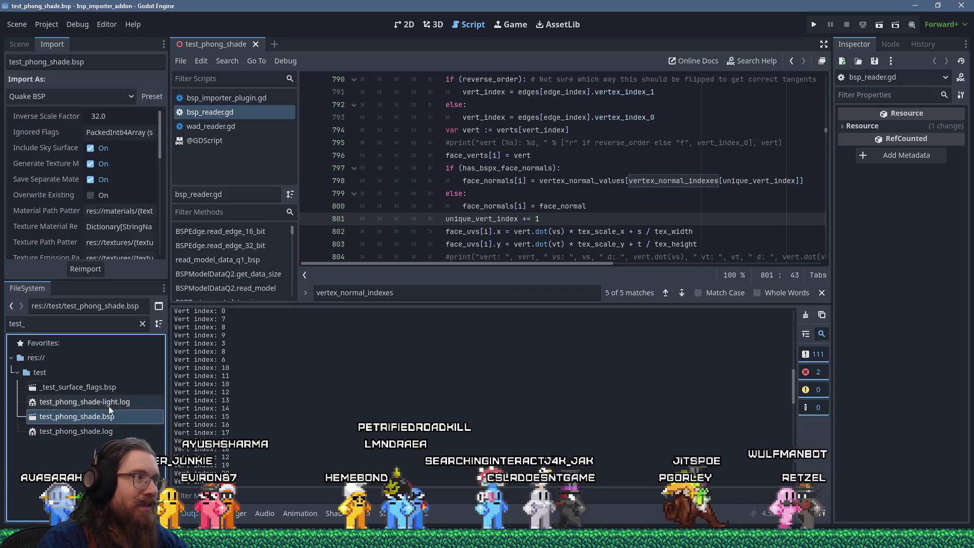
pyautogui.click(80, 270)
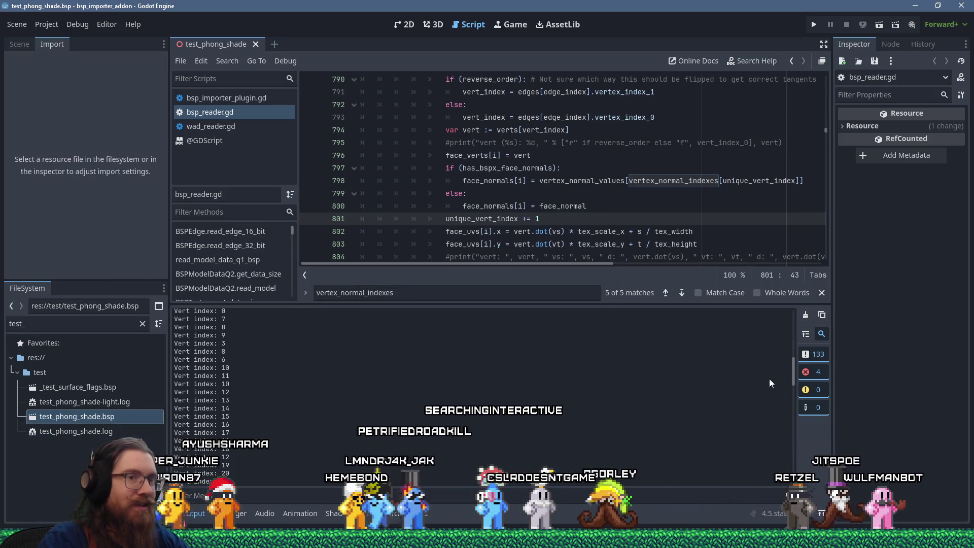
pyautogui.moveTo(793, 376); pyautogui.dragTo(795, 454)
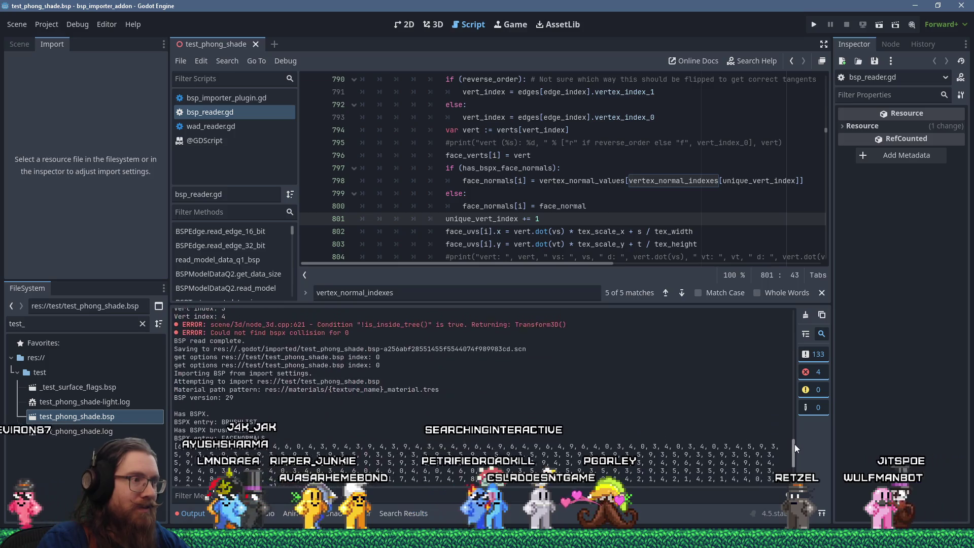
pyautogui.scroll(-2, 794, 443)
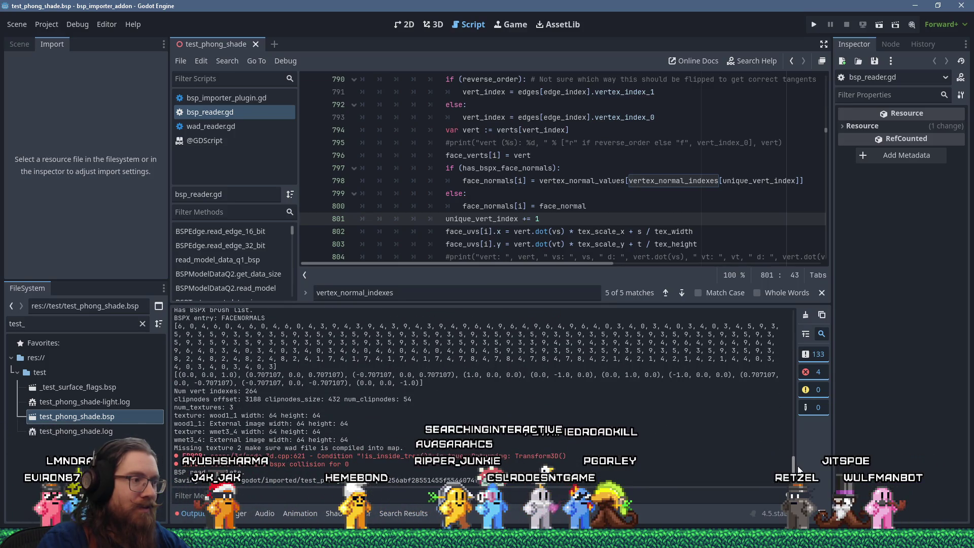
pyautogui.click(433, 24)
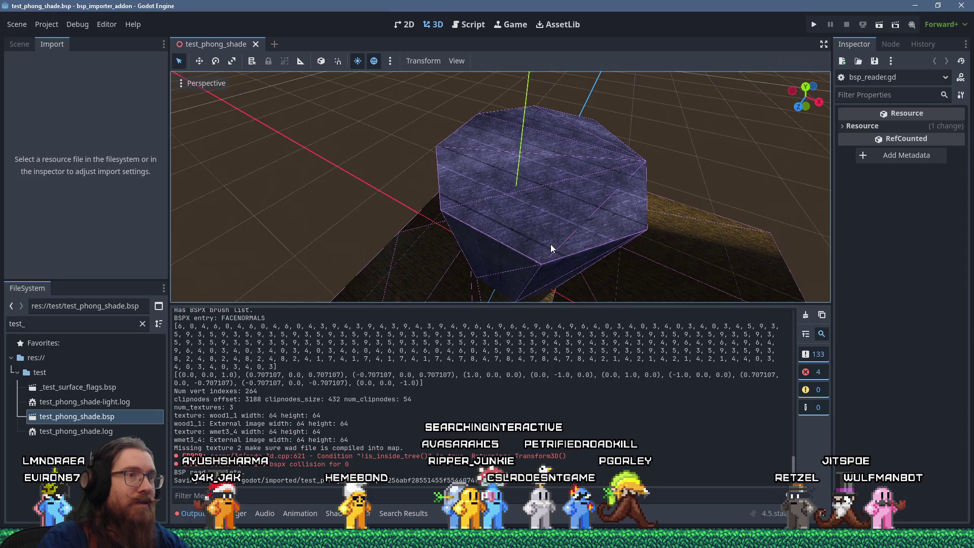
# - Orbit and zoom around the reimported pillar to check its shading, then return to bsp_reader.gd
pyautogui.scroll(-3, 467, 233)
pyautogui.moveTo(469, 238)
pyautogui.mouseDown()
pyautogui.moveTo(495, 263)
pyautogui.moveTo(579, 243)
pyautogui.mouseUp()
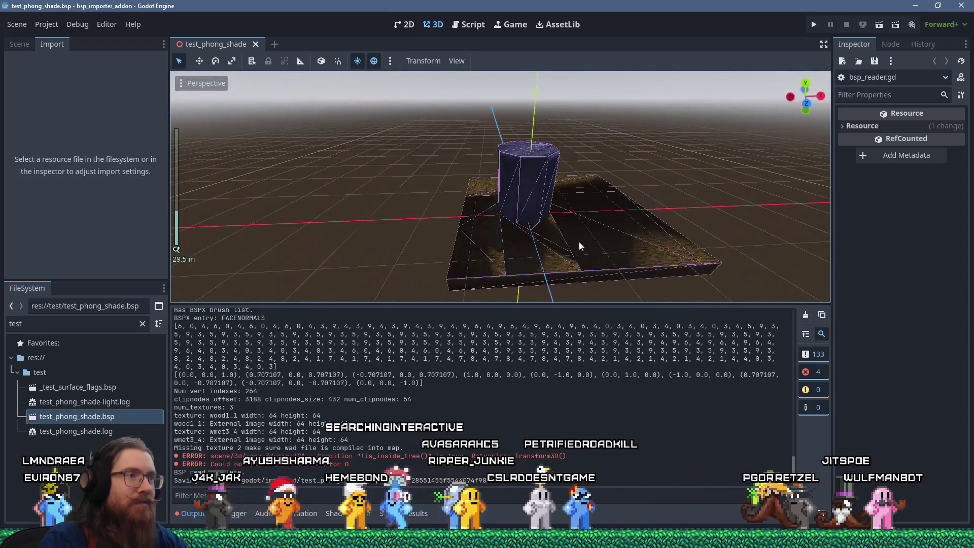
pyautogui.moveTo(489, 238); pyautogui.dragTo(631, 264)
pyautogui.scroll(3, 470, 221)
pyautogui.moveTo(470, 221)
pyautogui.mouseDown()
pyautogui.moveTo(592, 208)
pyautogui.moveTo(445, 211)
pyautogui.moveTo(505, 236)
pyautogui.moveTo(583, 196)
pyautogui.moveTo(420, 189)
pyautogui.moveTo(507, 231)
pyautogui.moveTo(606, 217)
pyautogui.moveTo(576, 166)
pyautogui.moveTo(382, 218)
pyautogui.moveTo(432, 243)
pyautogui.moveTo(537, 220)
pyautogui.moveTo(398, 272)
pyautogui.moveTo(464, 221)
pyautogui.moveTo(487, 185)
pyautogui.moveTo(591, 166)
pyautogui.moveTo(528, 248)
pyautogui.moveTo(531, 234)
pyautogui.moveTo(569, 291)
pyautogui.moveTo(636, 272)
pyautogui.moveTo(556, 124)
pyautogui.moveTo(500, 244)
pyautogui.moveTo(516, 240)
pyautogui.moveTo(483, 217)
pyautogui.moveTo(524, 224)
pyautogui.moveTo(409, 249)
pyautogui.mouseUp()
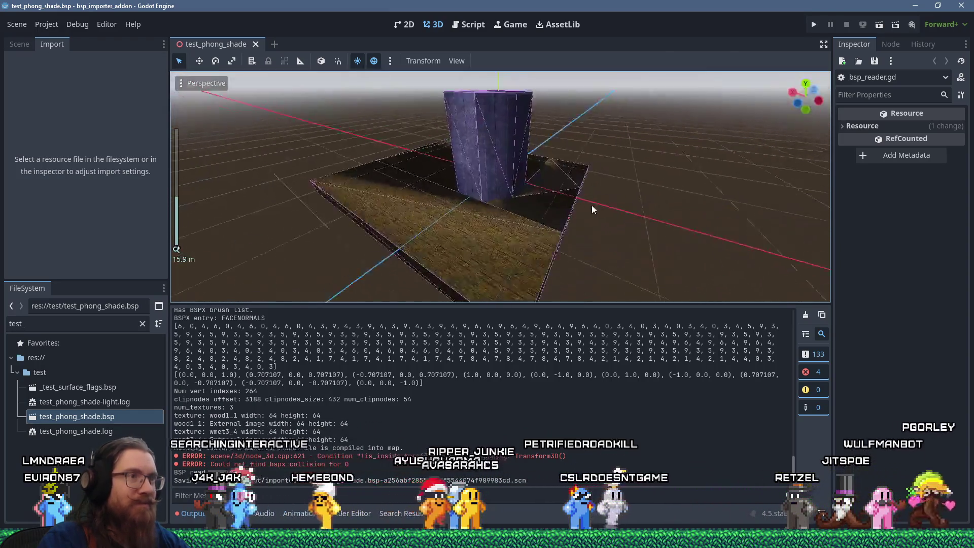
pyautogui.scroll(-3, 419, 189)
pyautogui.scroll(5, 433, 243)
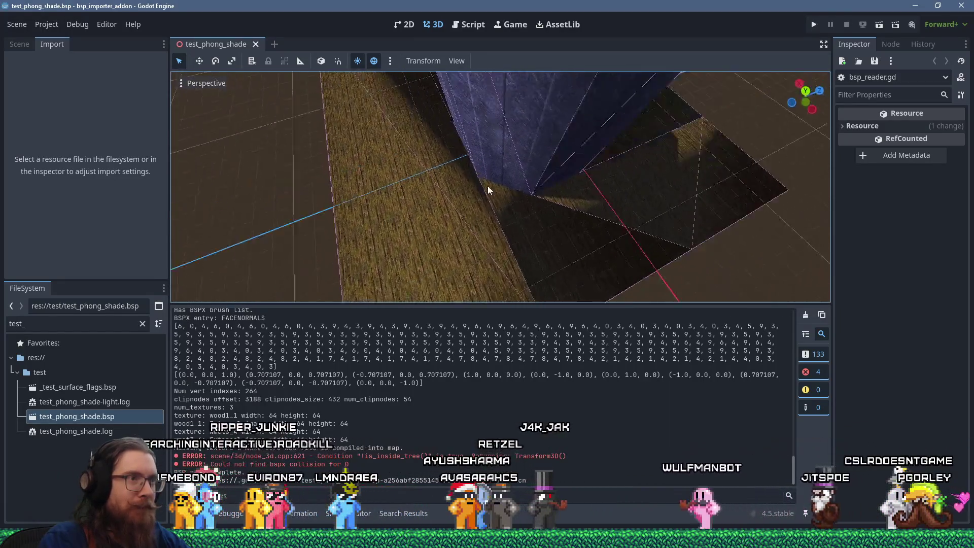
pyautogui.scroll(-3, 488, 186)
pyautogui.scroll(-3, 552, 219)
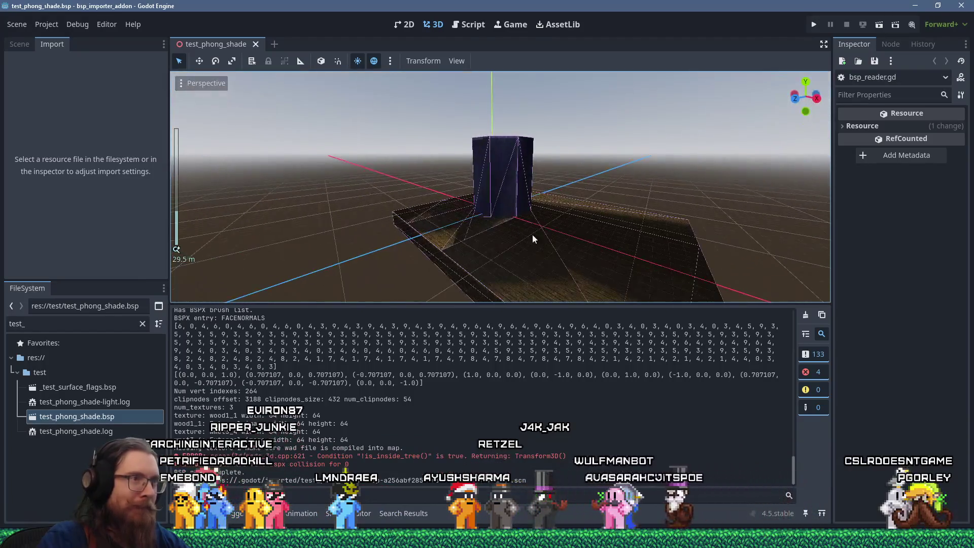
pyautogui.scroll(2, 516, 239)
pyautogui.scroll(5, 484, 217)
pyautogui.hotkey('alt', 'Tab')
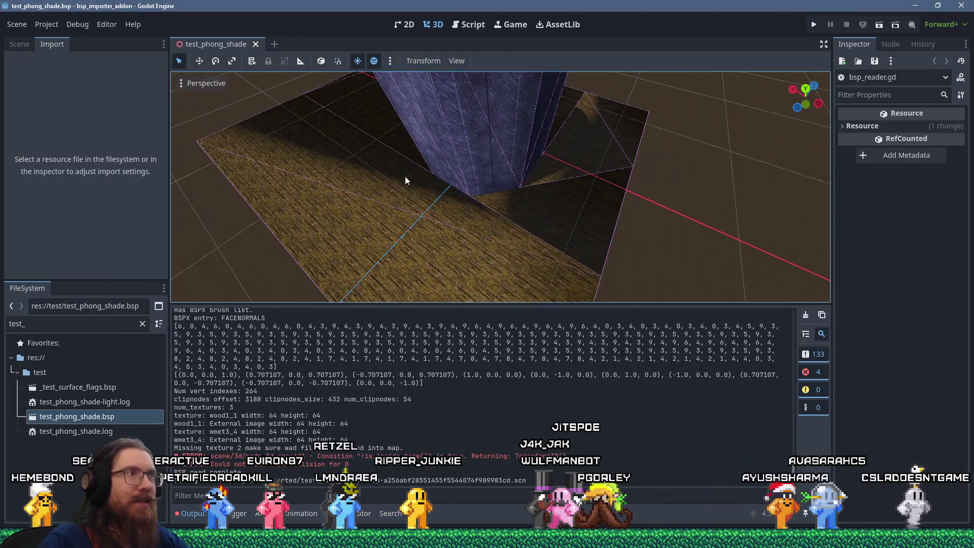
pyautogui.click(471, 26)
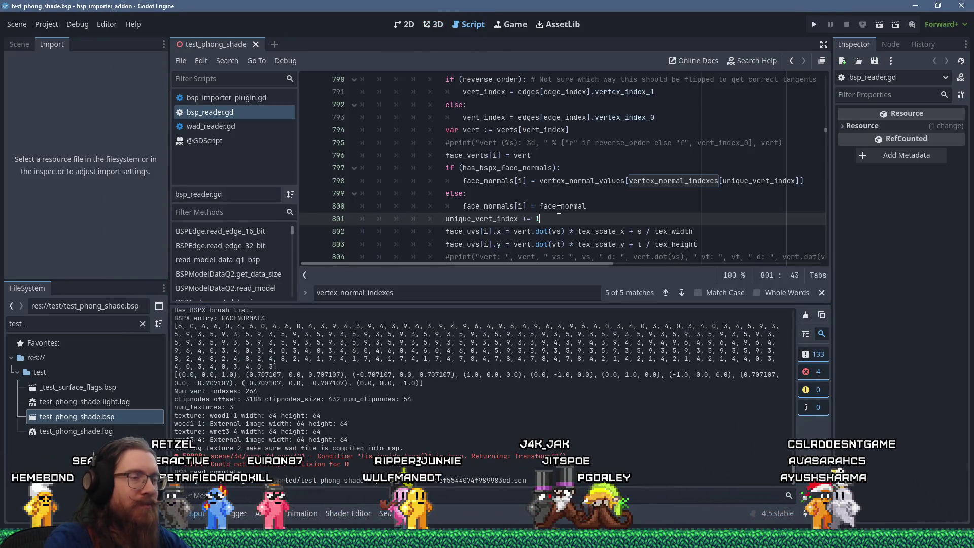
# - Fold the face loop and add print("Unique vert count: ", unique_vert_index) right after it
pyautogui.press('Return')
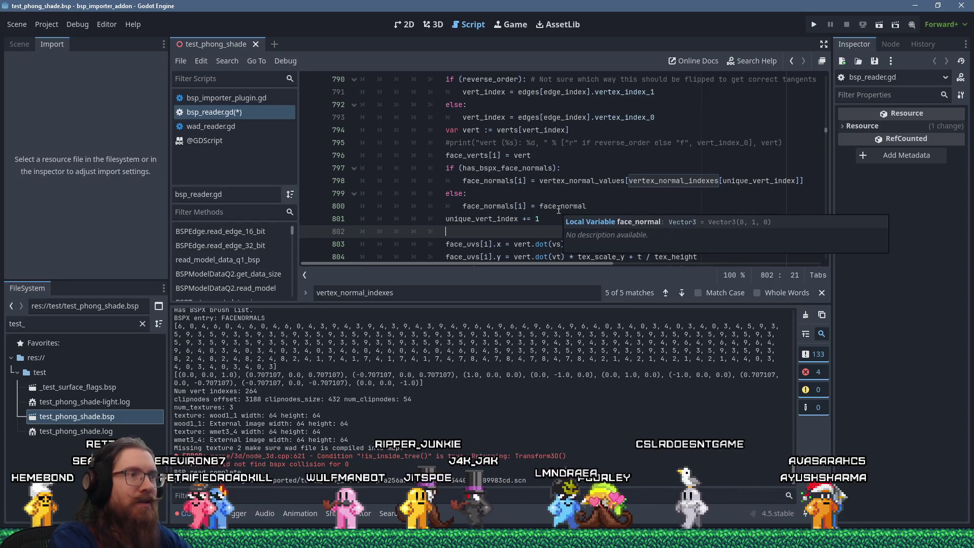
pyautogui.hotkey('ctrl', 'z')
pyautogui.scroll(5, 504, 209)
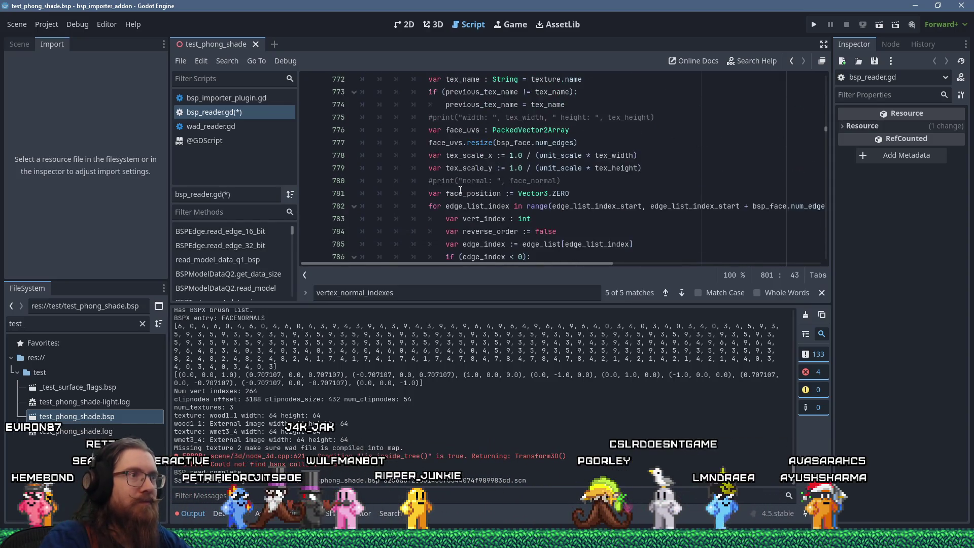
pyautogui.scroll(13, 424, 169)
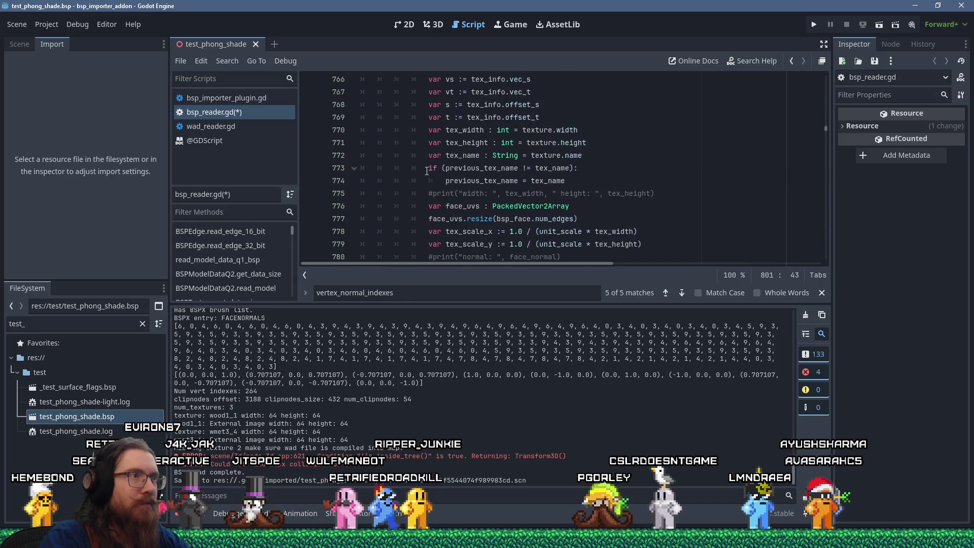
pyautogui.scroll(4, 427, 170)
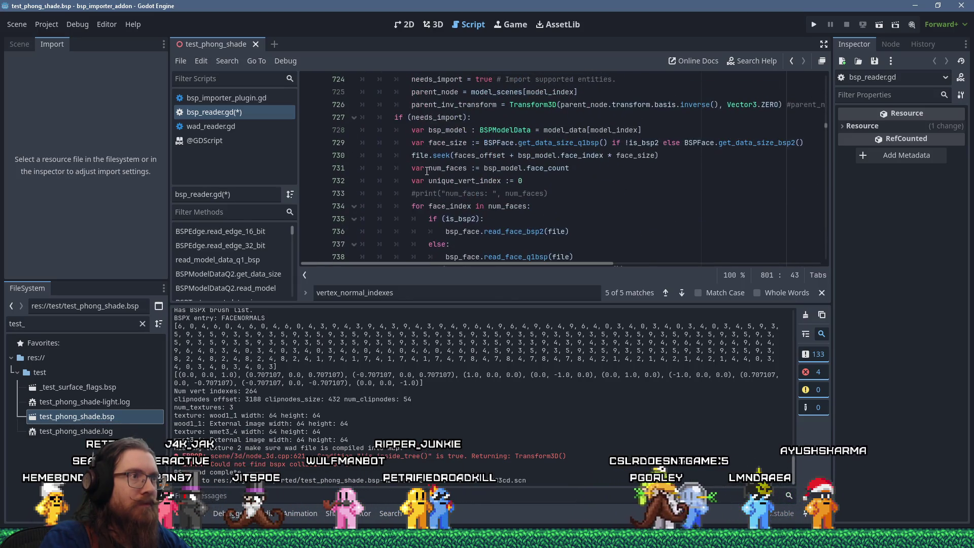
pyautogui.click(353, 206)
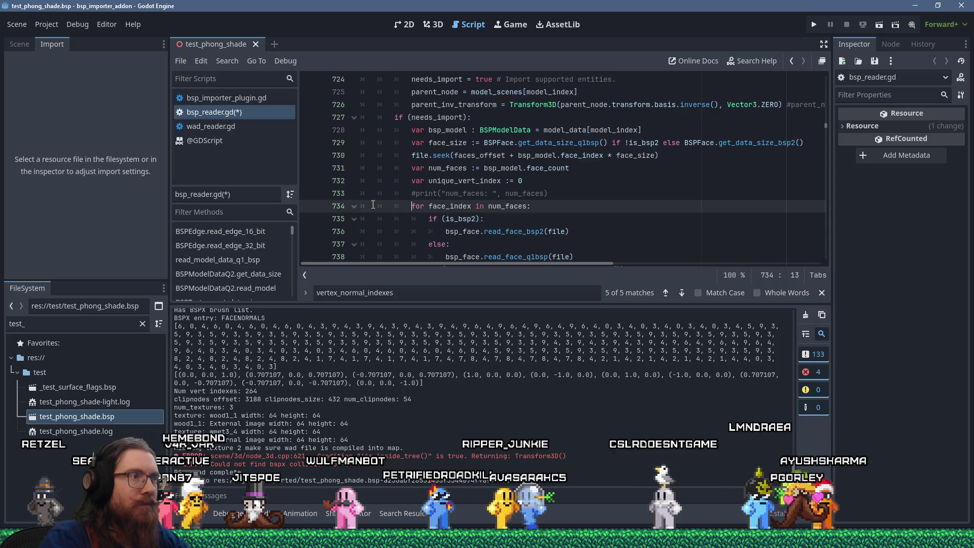
pyautogui.click(445, 220)
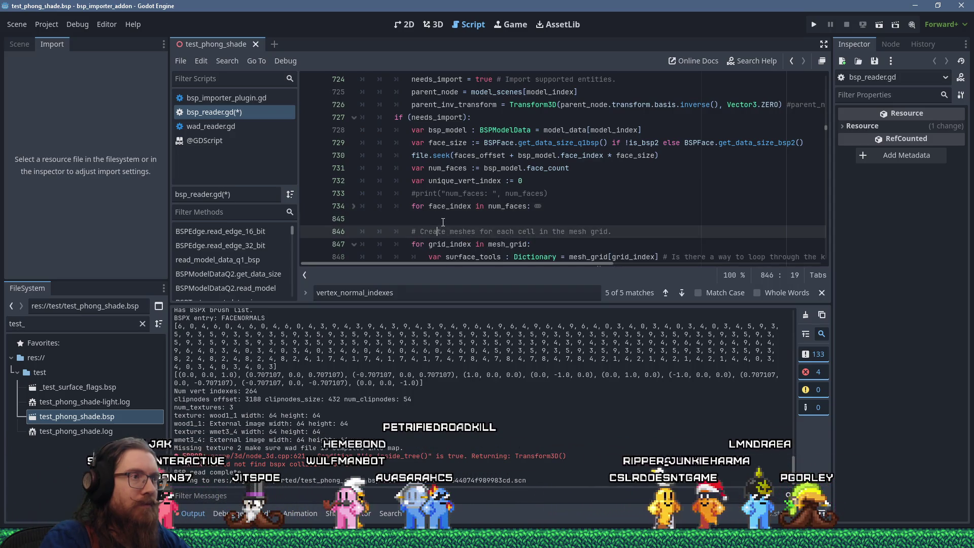
pyautogui.press('Tab')
pyautogui.write('print(')
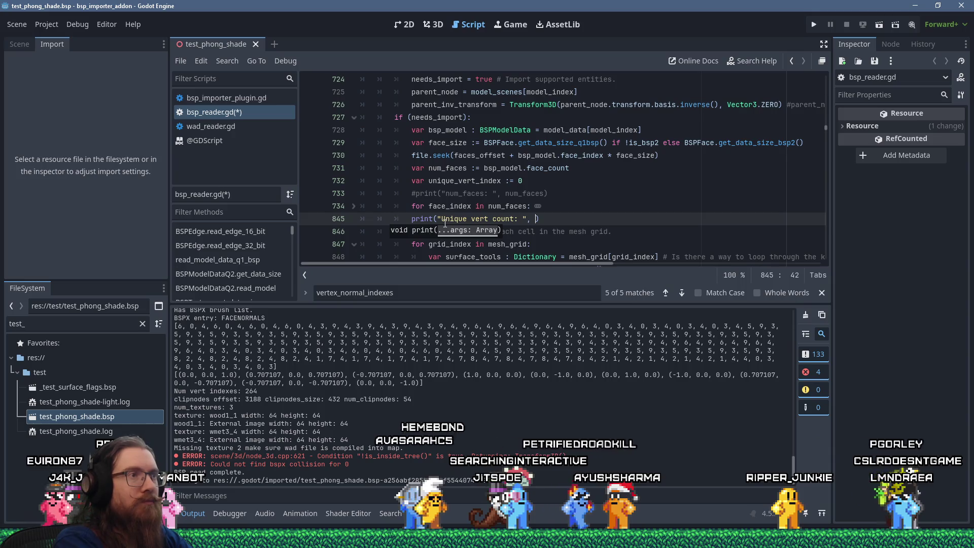
pyautogui.write('unique_')
pyautogui.press('Return')
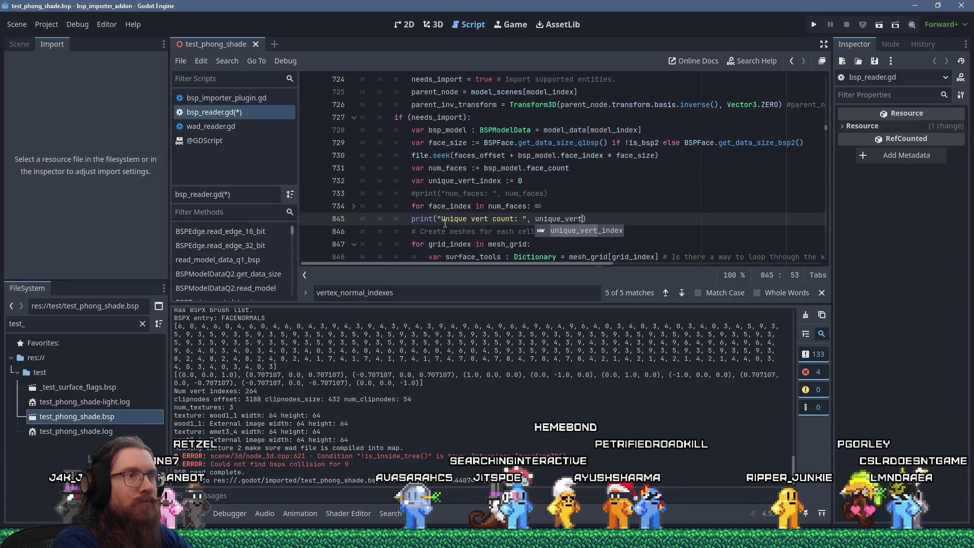
# - Save the script, clear the Output log, and reimport test_phong_shade.bsp to report 88
pyautogui.hotkey('ctrl', 's')
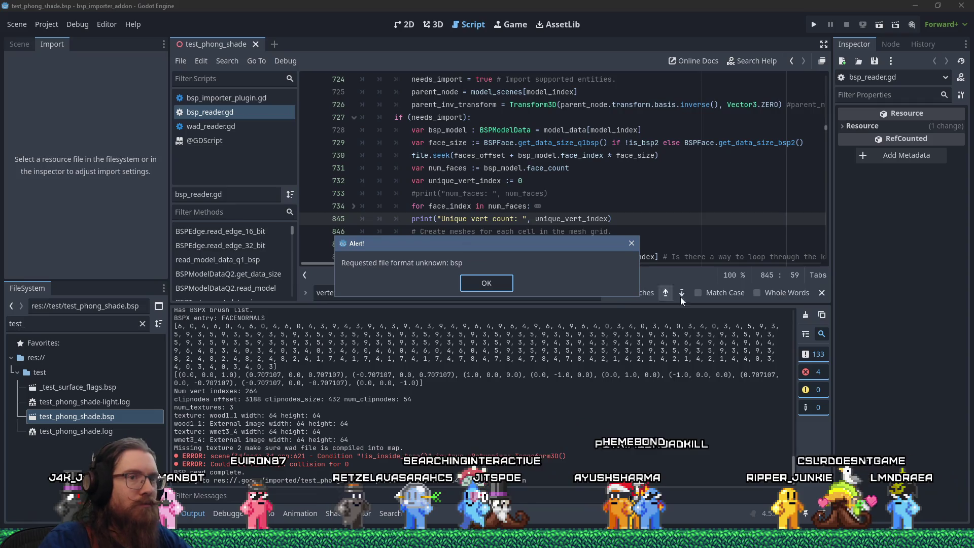
pyautogui.click(490, 283)
pyautogui.click(805, 314)
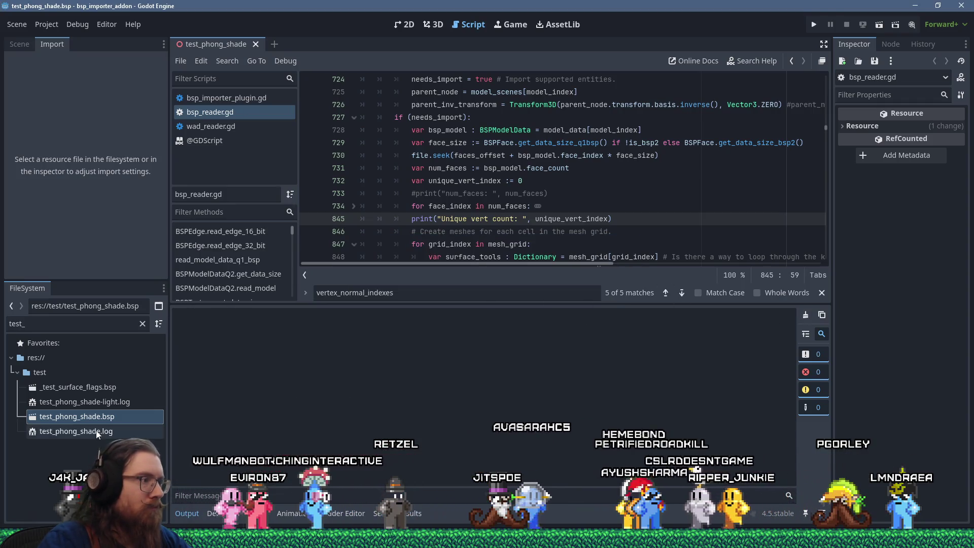
pyautogui.click(110, 416)
pyautogui.click(87, 269)
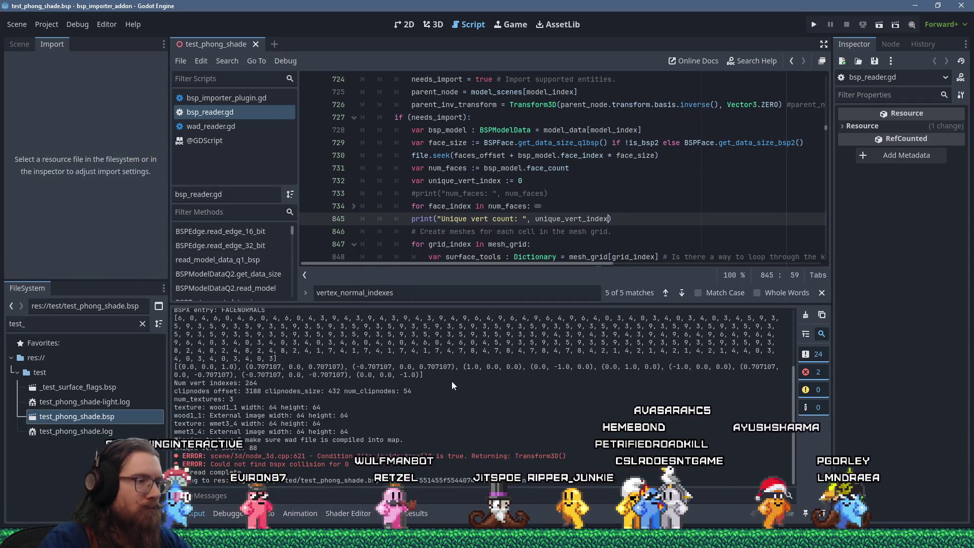
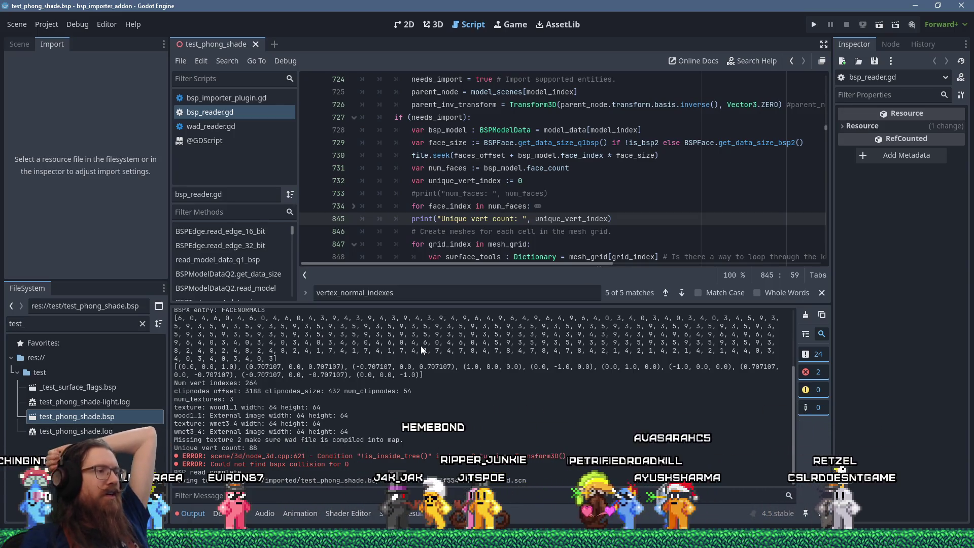
# - Highlight the 264 vertex-index and 88 unique-vertex counts and the FACENORMALS index array in the log
pyautogui.moveTo(242, 383); pyautogui.dragTo(264, 381)
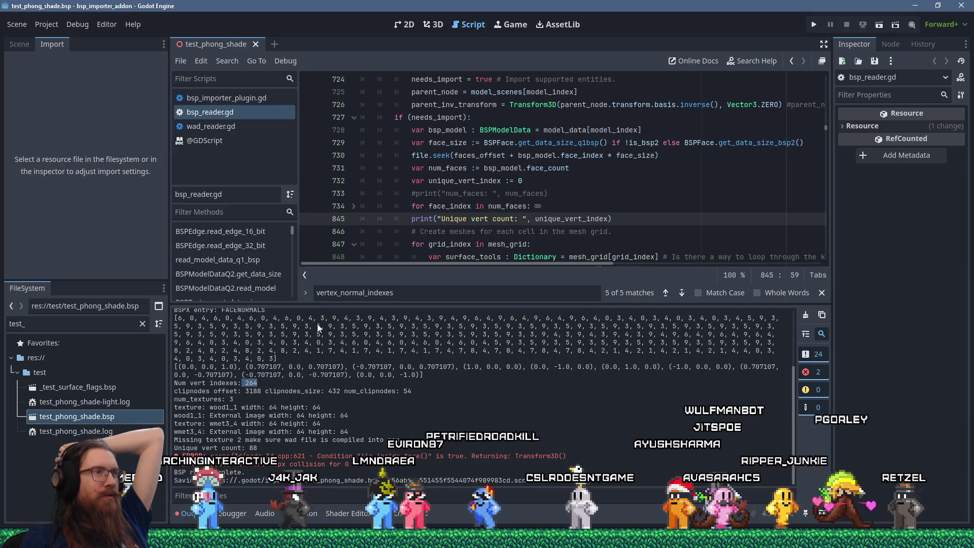
pyautogui.moveTo(260, 449); pyautogui.dragTo(232, 445)
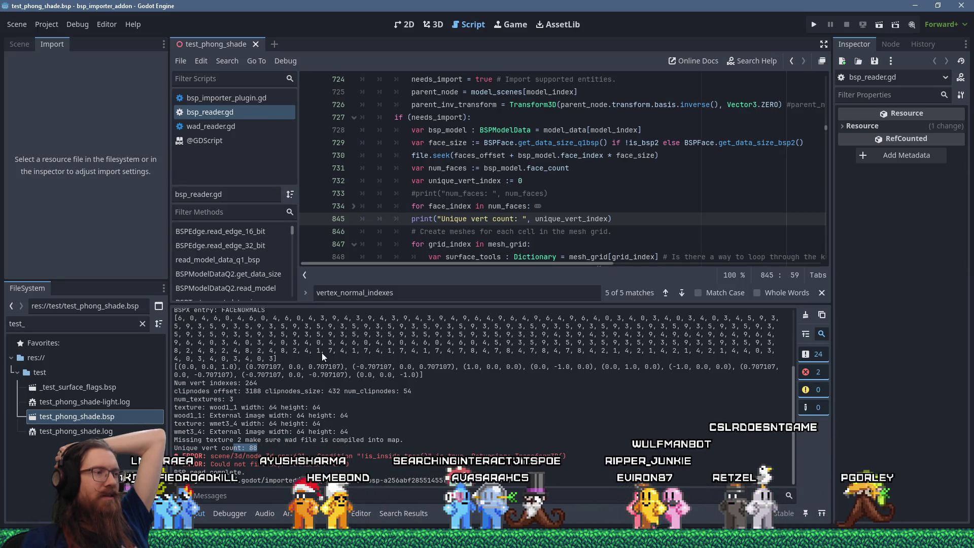
pyautogui.moveTo(322, 352)
pyautogui.mouseDown()
pyautogui.moveTo(279, 354)
pyautogui.moveTo(170, 318)
pyautogui.mouseUp()
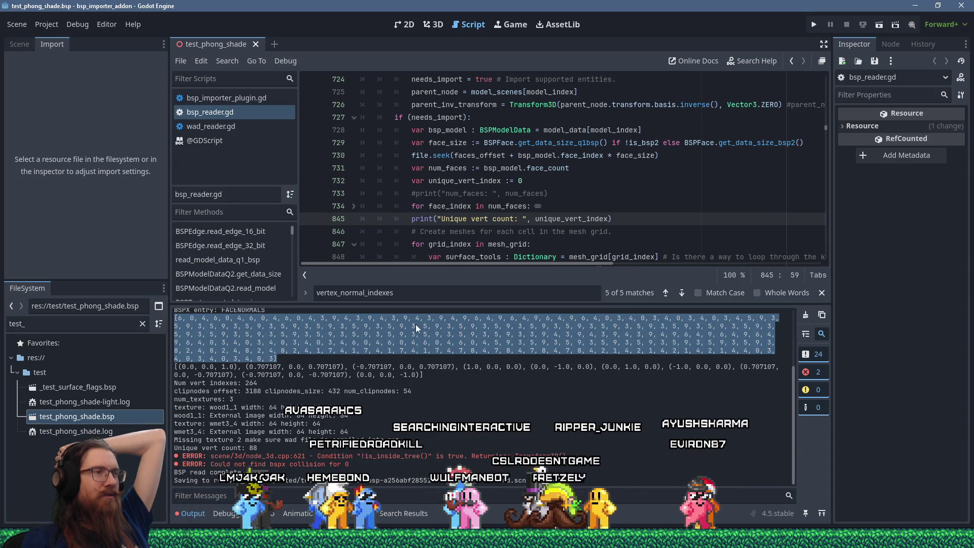
# - Enlarge the code area and reselect the FACENORMALS index array and the normal vectors below it
pyautogui.moveTo(475, 306)
pyautogui.mouseDown()
pyautogui.moveTo(473, 356)
pyautogui.moveTo(474, 277)
pyautogui.mouseUp()
pyautogui.moveTo(474, 281); pyautogui.dragTo(474, 298)
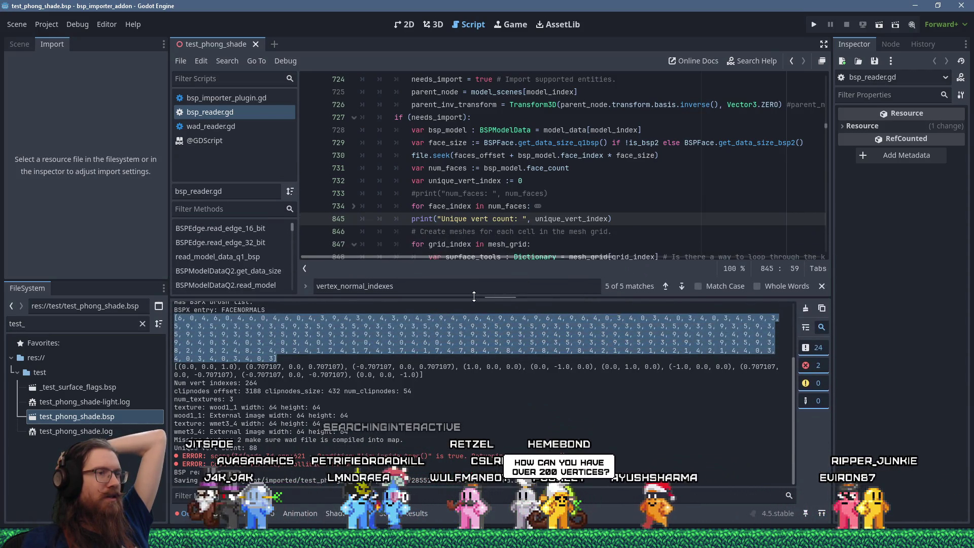
pyautogui.moveTo(277, 358)
pyautogui.mouseDown()
pyautogui.moveTo(324, 347)
pyautogui.moveTo(181, 318)
pyautogui.mouseUp()
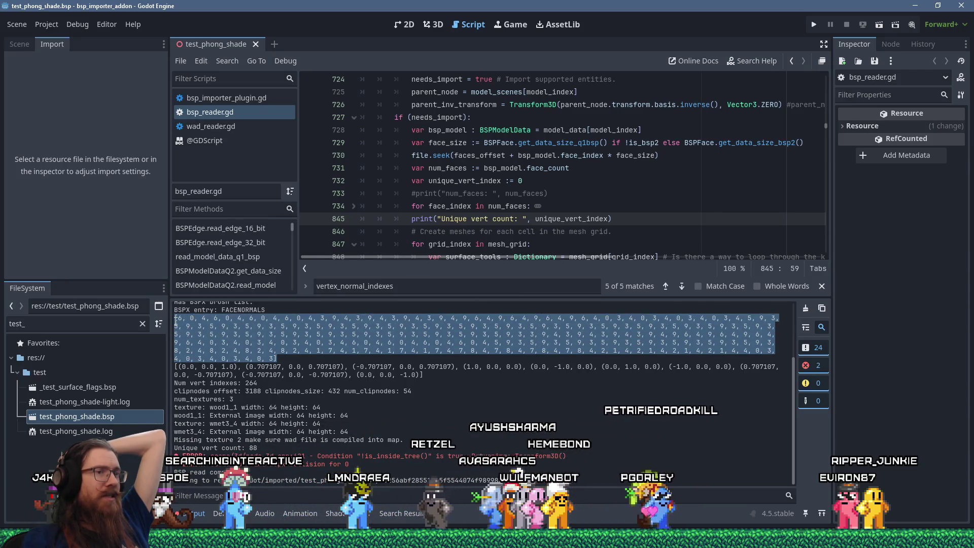
pyautogui.click(196, 329)
pyautogui.moveTo(179, 316); pyautogui.dragTo(274, 358)
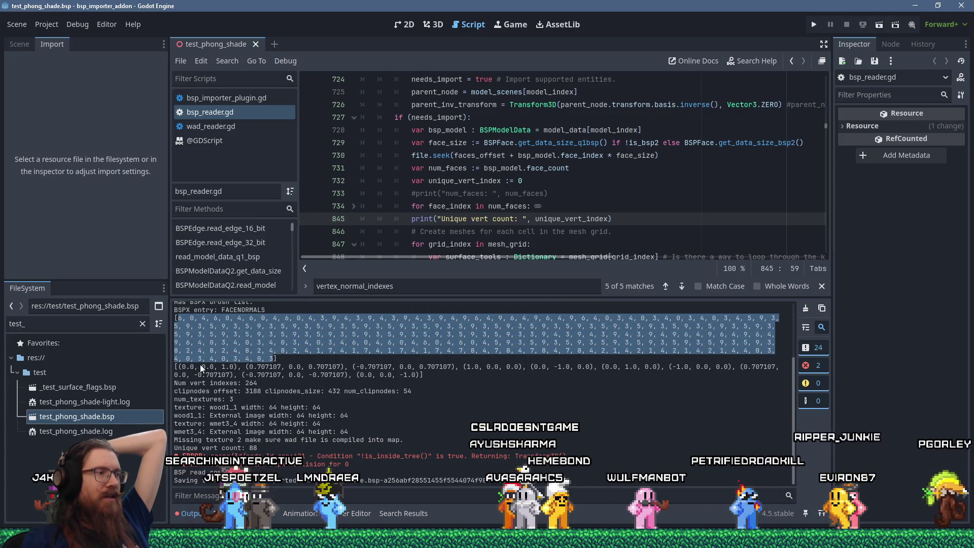
pyautogui.moveTo(179, 365); pyautogui.dragTo(423, 374)
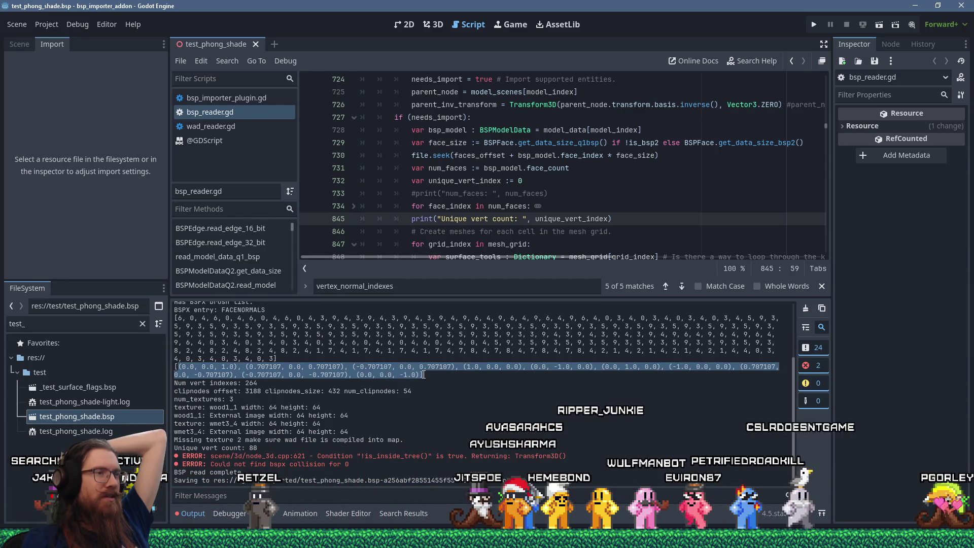
pyautogui.moveTo(178, 319)
pyautogui.mouseDown()
pyautogui.moveTo(260, 340)
pyautogui.moveTo(507, 351)
pyautogui.moveTo(275, 358)
pyautogui.mouseUp()
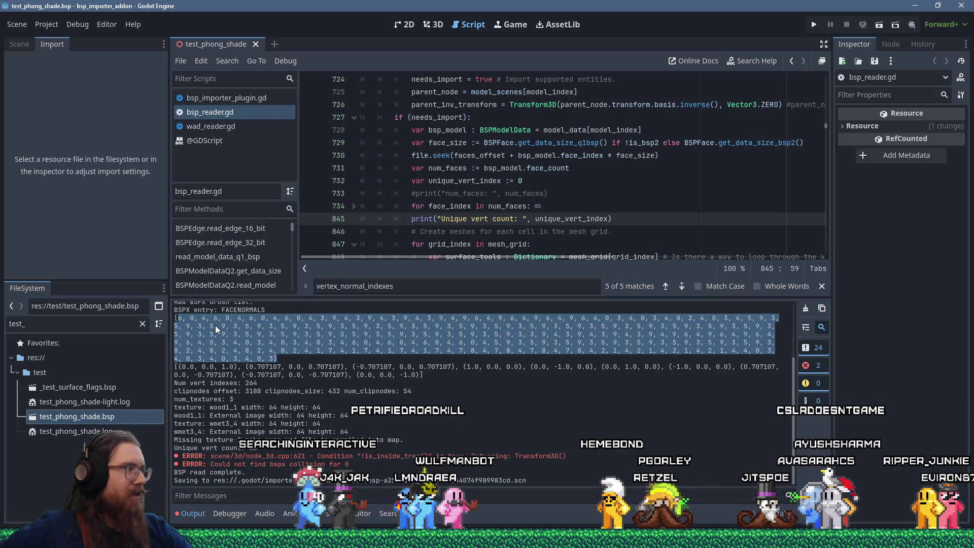
# - Inspect the imported pillar from several angles in the 3D view, then return to bsp_reader.gd
pyautogui.hotkey('alt', 'Tab')
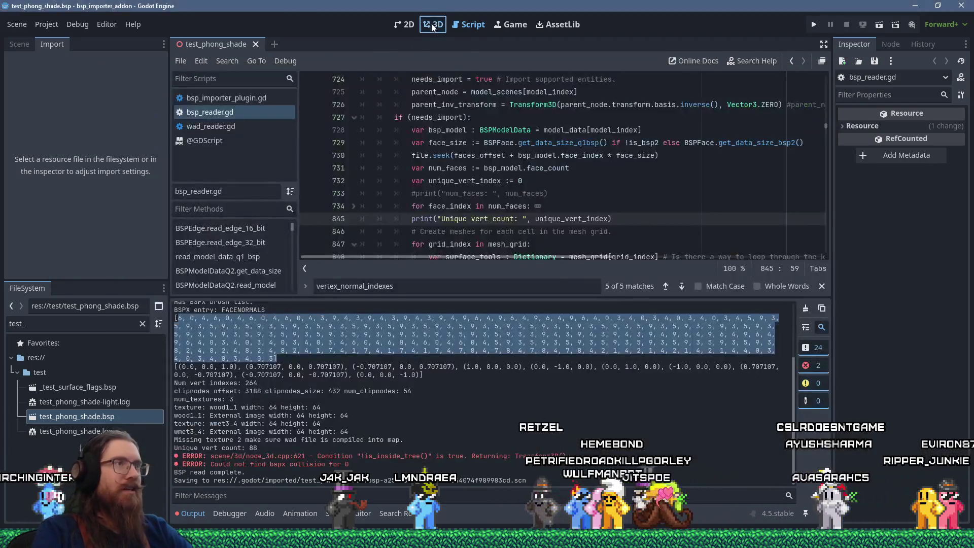
pyautogui.click(432, 27)
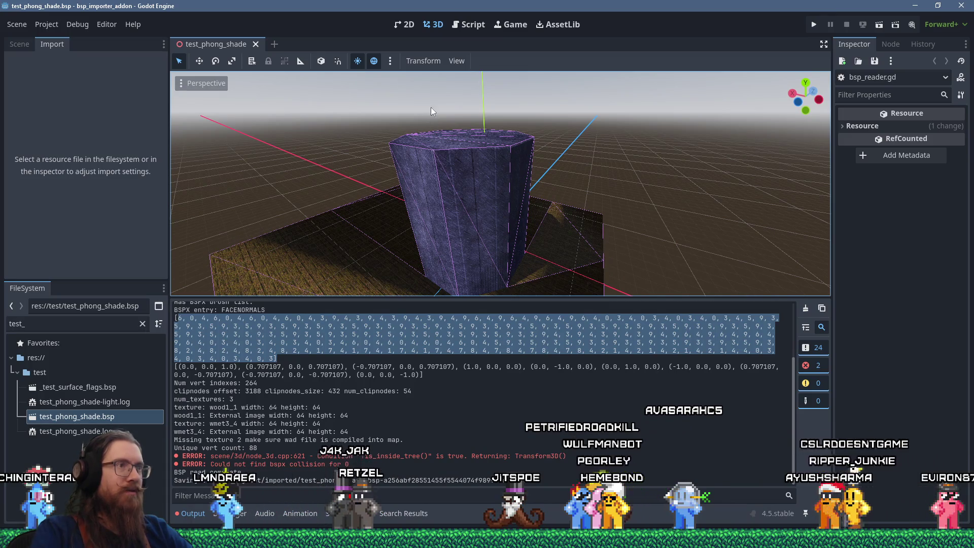
pyautogui.moveTo(430, 111)
pyautogui.mouseDown()
pyautogui.moveTo(440, 169)
pyautogui.moveTo(428, 152)
pyautogui.moveTo(428, 109)
pyautogui.moveTo(460, 184)
pyautogui.moveTo(536, 233)
pyautogui.moveTo(589, 224)
pyautogui.moveTo(502, 191)
pyautogui.moveTo(513, 203)
pyautogui.moveTo(490, 191)
pyautogui.moveTo(474, 163)
pyautogui.mouseUp()
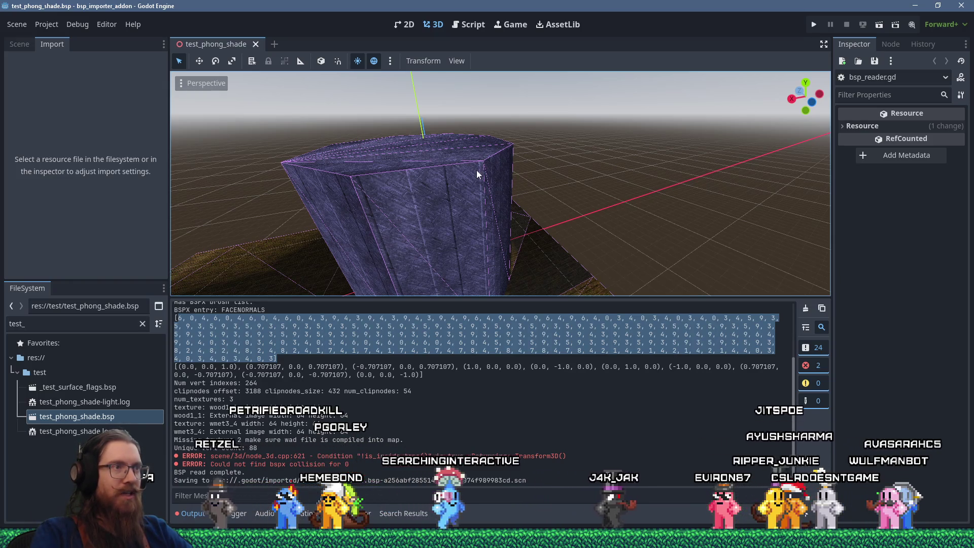
pyautogui.moveTo(486, 167)
pyautogui.mouseDown()
pyautogui.moveTo(384, 163)
pyautogui.moveTo(401, 193)
pyautogui.moveTo(425, 126)
pyautogui.moveTo(383, 155)
pyautogui.moveTo(372, 176)
pyautogui.moveTo(464, 163)
pyautogui.mouseUp()
pyautogui.scroll(-4, 434, 218)
pyautogui.moveTo(434, 217)
pyautogui.mouseDown()
pyautogui.moveTo(570, 178)
pyautogui.moveTo(411, 184)
pyautogui.moveTo(435, 232)
pyautogui.moveTo(428, 257)
pyautogui.mouseUp()
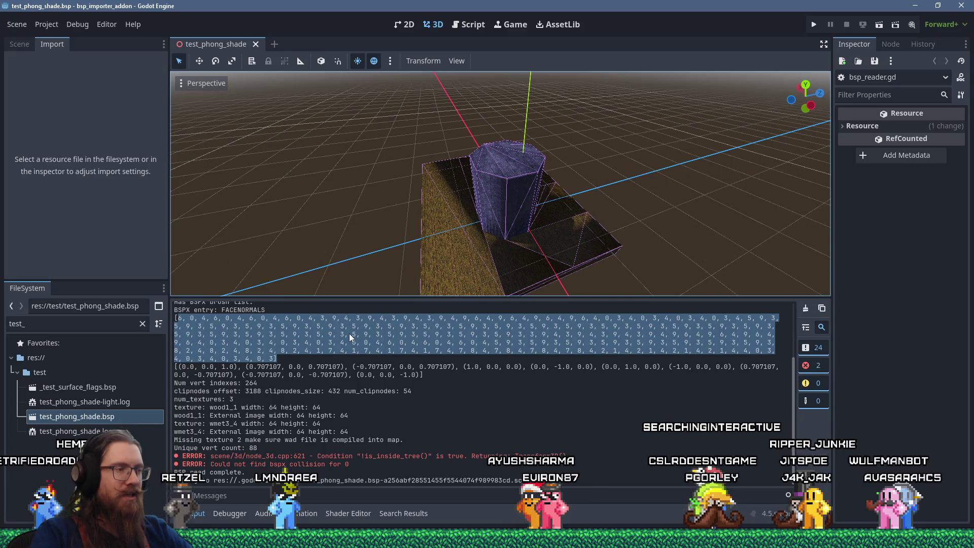
pyautogui.click(473, 27)
# - Make the output log taller, select the first FACENORMALS lines, then bring up the open-windows list
pyautogui.moveTo(598, 298)
pyautogui.mouseDown()
pyautogui.moveTo(599, 274)
pyautogui.moveTo(565, 349)
pyautogui.moveTo(571, 301)
pyautogui.mouseUp()
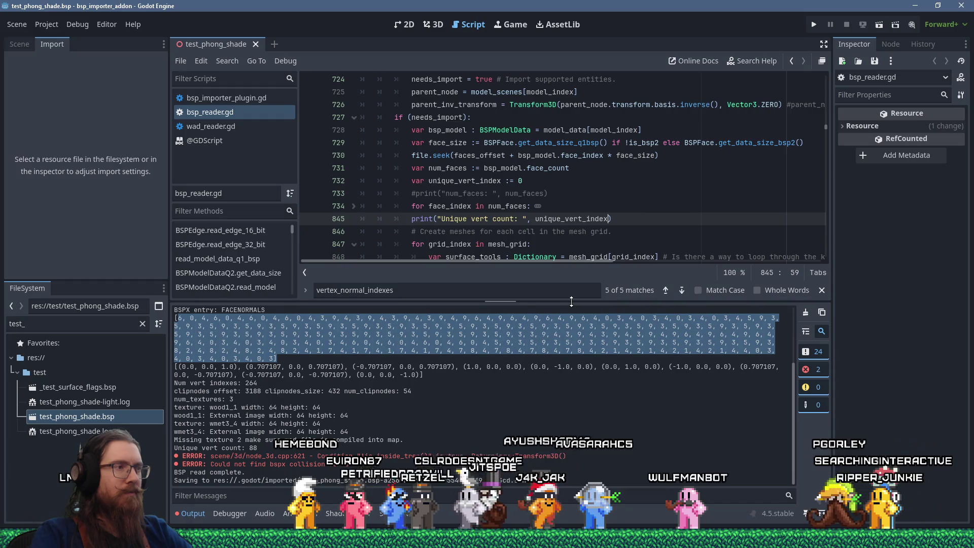
pyautogui.click(262, 319)
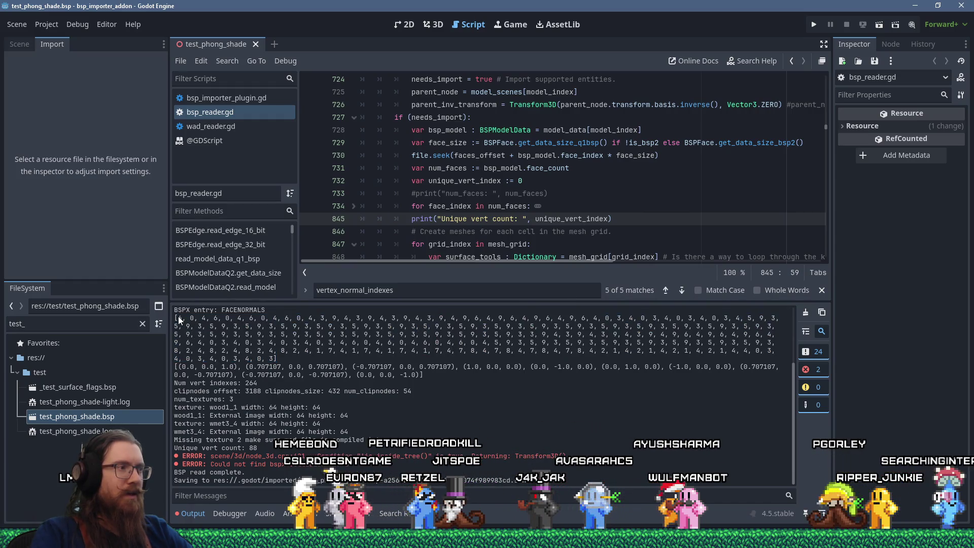
pyautogui.moveTo(178, 315); pyautogui.dragTo(207, 333)
pyautogui.click(230, 336)
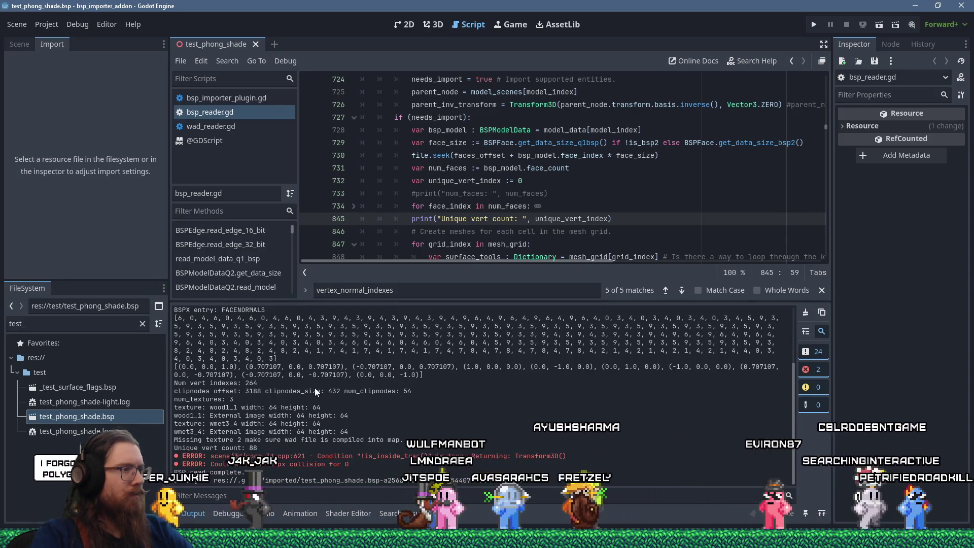
pyautogui.hotkey('alt', 'Tab')
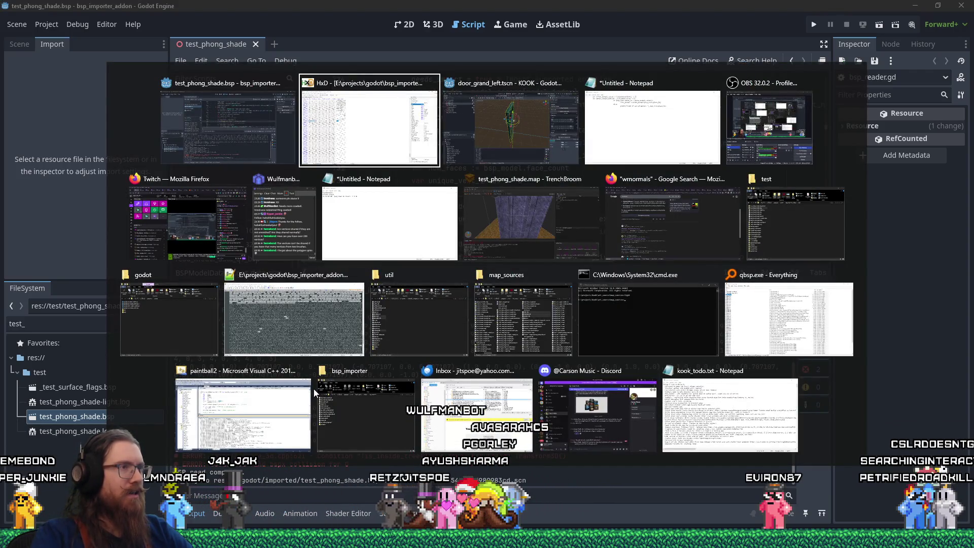
# - Return to Godot's 3D view and orbit between top-down and low side views of the pillar
pyautogui.hotkey('alt', 'shift', 'Tab')
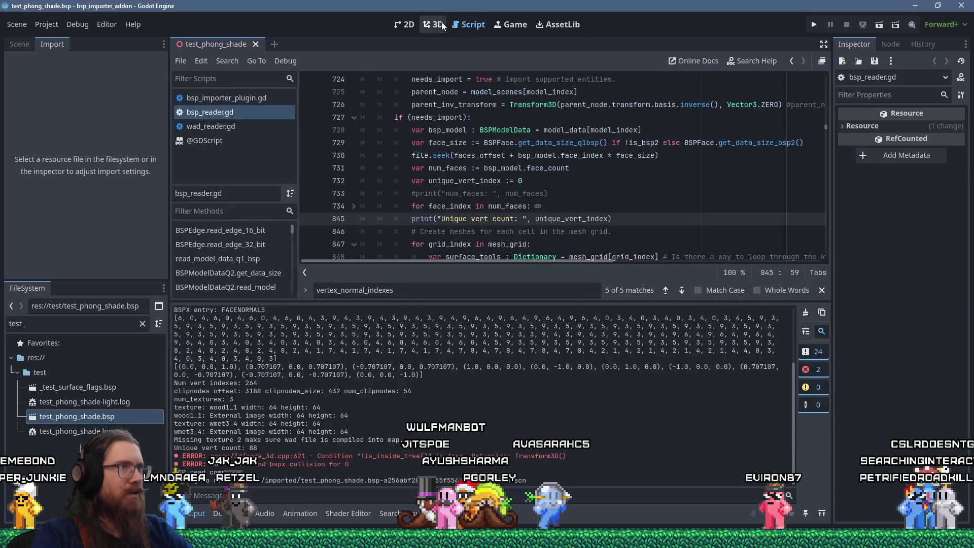
pyautogui.click(436, 25)
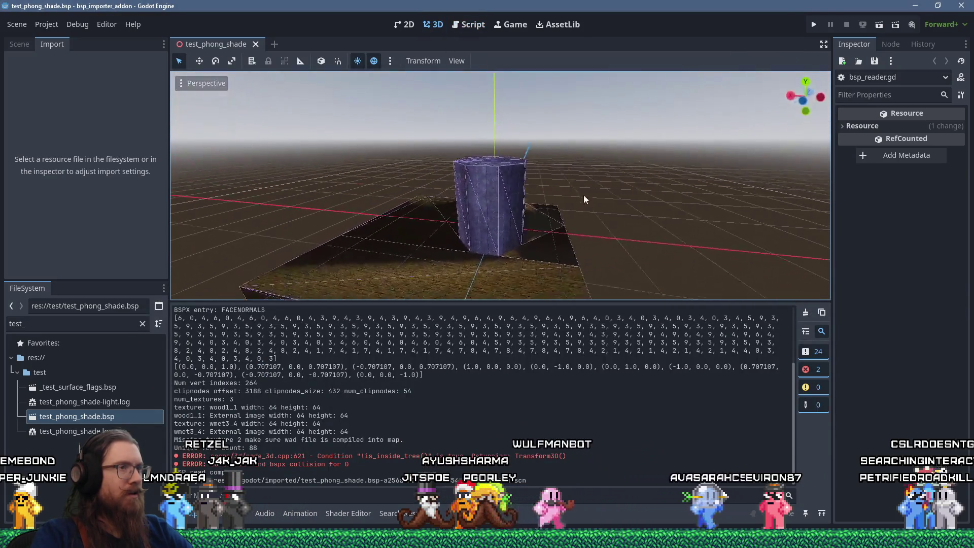
pyautogui.moveTo(584, 199)
pyautogui.mouseDown()
pyautogui.moveTo(621, 221)
pyautogui.moveTo(614, 273)
pyautogui.moveTo(468, 285)
pyautogui.moveTo(361, 256)
pyautogui.mouseUp()
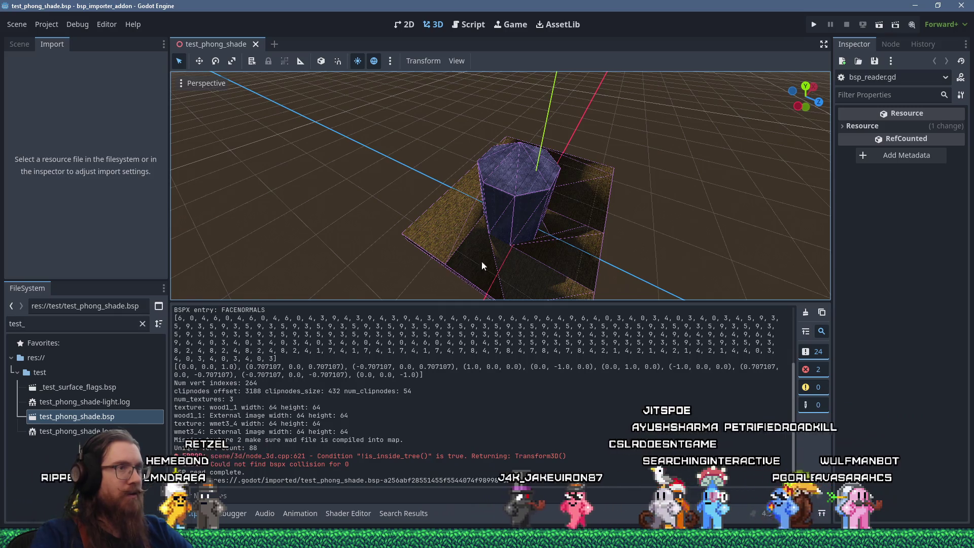
pyautogui.moveTo(482, 261)
pyautogui.mouseDown()
pyautogui.moveTo(386, 195)
pyautogui.moveTo(393, 258)
pyautogui.moveTo(381, 235)
pyautogui.moveTo(578, 197)
pyautogui.moveTo(576, 207)
pyautogui.moveTo(415, 223)
pyautogui.moveTo(509, 241)
pyautogui.moveTo(465, 174)
pyautogui.moveTo(487, 189)
pyautogui.moveTo(329, 169)
pyautogui.moveTo(425, 179)
pyautogui.mouseUp()
pyautogui.moveTo(541, 180)
pyautogui.mouseDown()
pyautogui.moveTo(367, 218)
pyautogui.moveTo(314, 177)
pyautogui.moveTo(344, 214)
pyautogui.moveTo(285, 241)
pyautogui.moveTo(412, 197)
pyautogui.moveTo(381, 185)
pyautogui.moveTo(541, 153)
pyautogui.moveTo(439, 228)
pyautogui.moveTo(595, 243)
pyautogui.moveTo(506, 251)
pyautogui.moveTo(585, 230)
pyautogui.moveTo(621, 149)
pyautogui.moveTo(547, 81)
pyautogui.moveTo(501, 287)
pyautogui.mouseUp()
pyautogui.scroll(3, 516, 228)
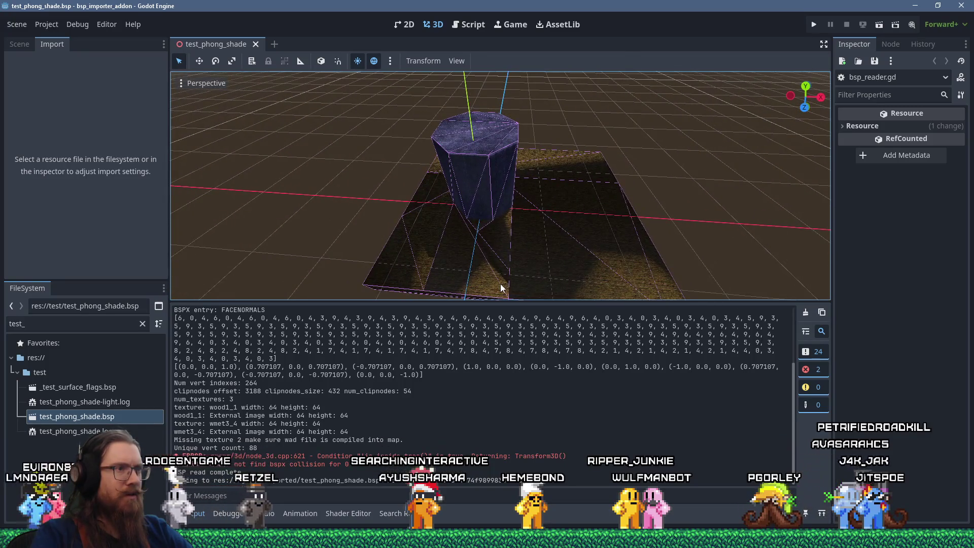
pyautogui.scroll(-2, 510, 260)
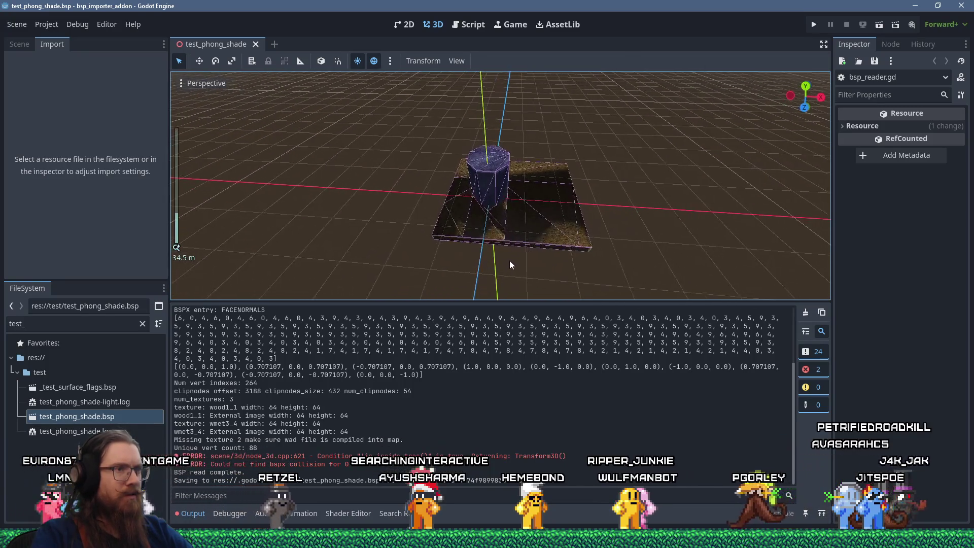
pyautogui.scroll(2, 500, 256)
# - Orbit around the pillar and slab to inspect the side shading, then launch the Calculator
pyautogui.moveTo(473, 230); pyautogui.dragTo(556, 229)
pyautogui.moveTo(455, 259)
pyautogui.mouseDown()
pyautogui.moveTo(424, 266)
pyautogui.moveTo(609, 260)
pyautogui.mouseUp()
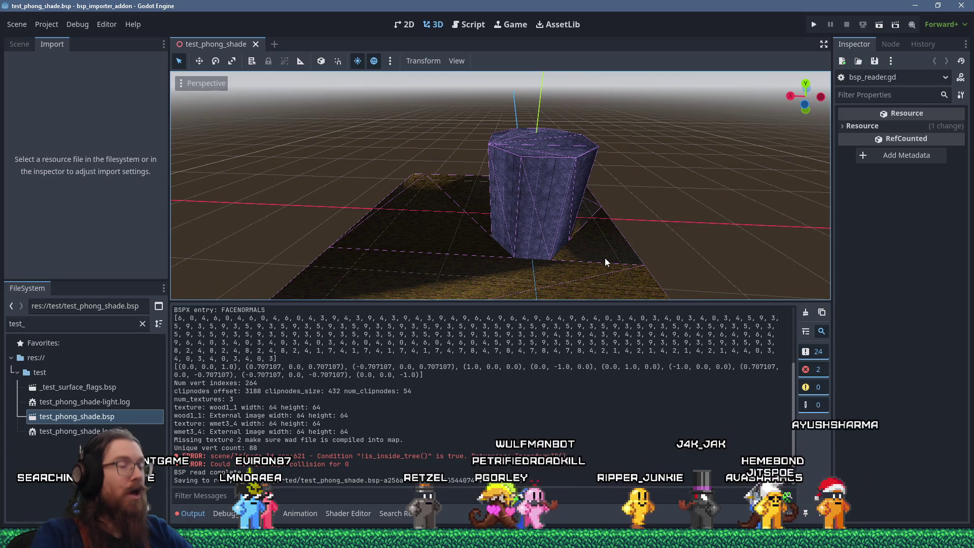
pyautogui.scroll(-3, 604, 258)
pyautogui.moveTo(593, 250)
pyautogui.mouseDown()
pyautogui.moveTo(527, 222)
pyautogui.moveTo(491, 144)
pyautogui.moveTo(476, 208)
pyautogui.mouseUp()
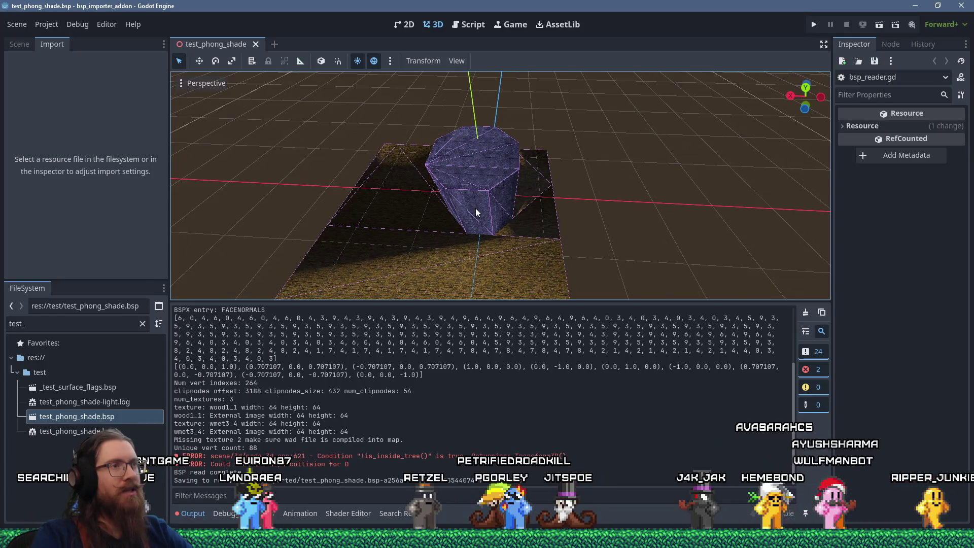
pyautogui.moveTo(476, 208)
pyautogui.mouseDown()
pyautogui.moveTo(616, 182)
pyautogui.moveTo(575, 197)
pyautogui.moveTo(376, 192)
pyautogui.mouseUp()
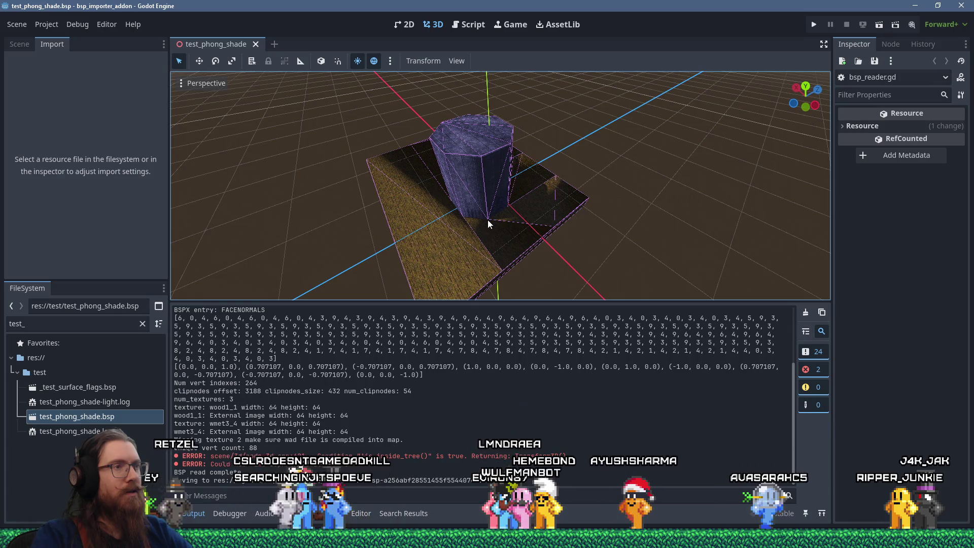
pyautogui.scroll(-1, 488, 221)
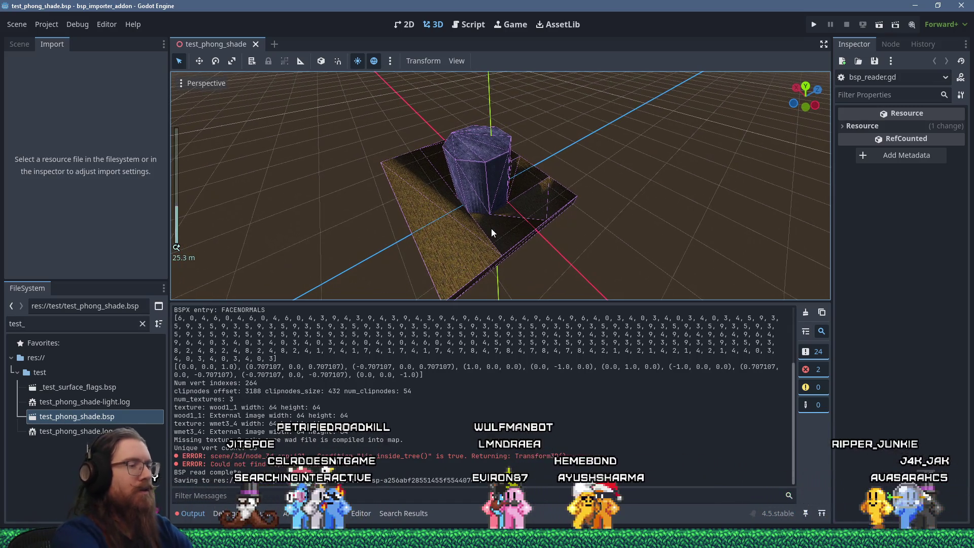
pyautogui.press('XF86Calculator')
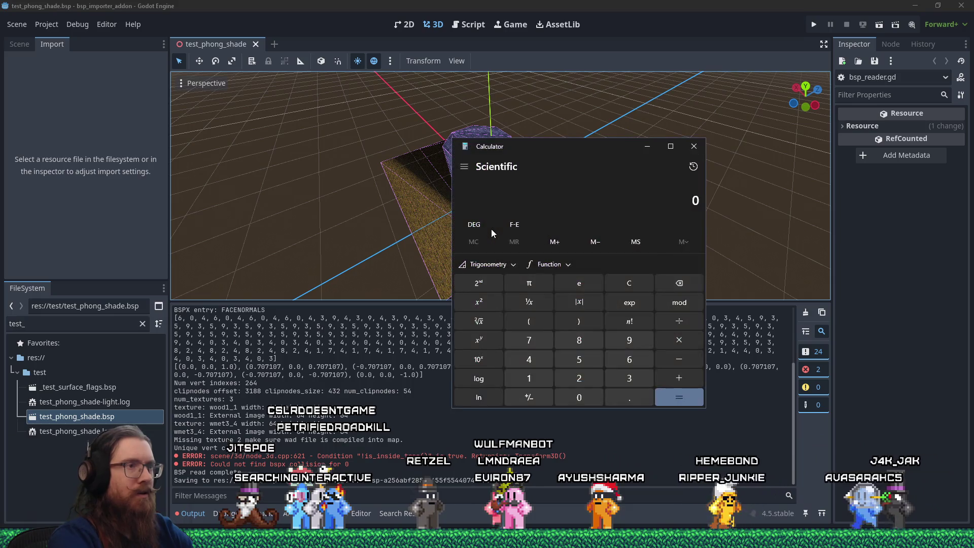
# - Move the calculator aside to reveal the pillar and compute 27 × 3
pyautogui.write('26 × 3 =')
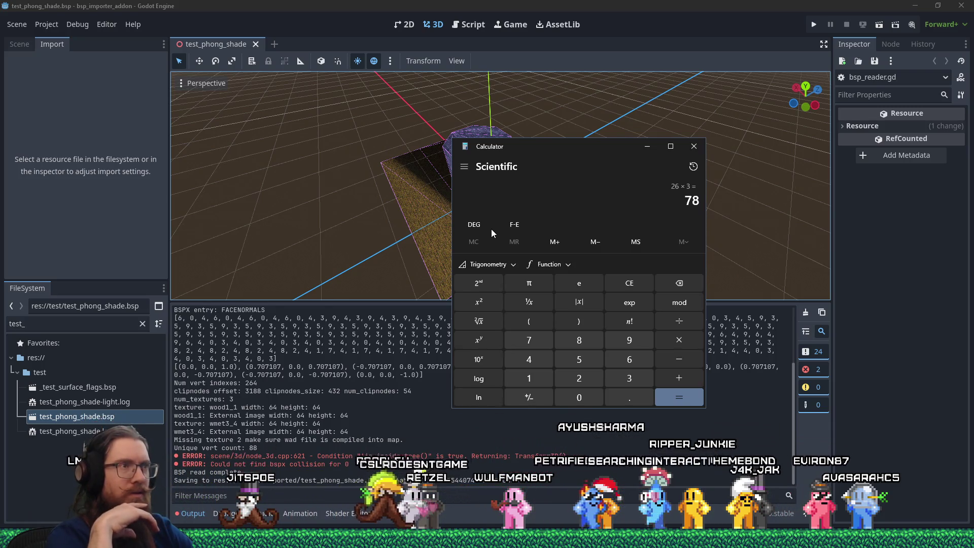
pyautogui.moveTo(578, 147); pyautogui.dragTo(669, 173)
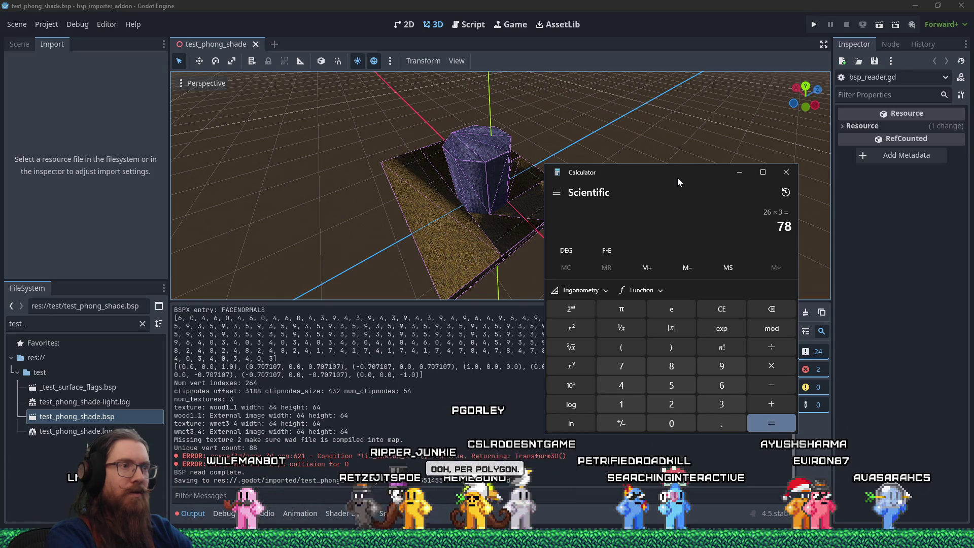
pyautogui.press('Escape')
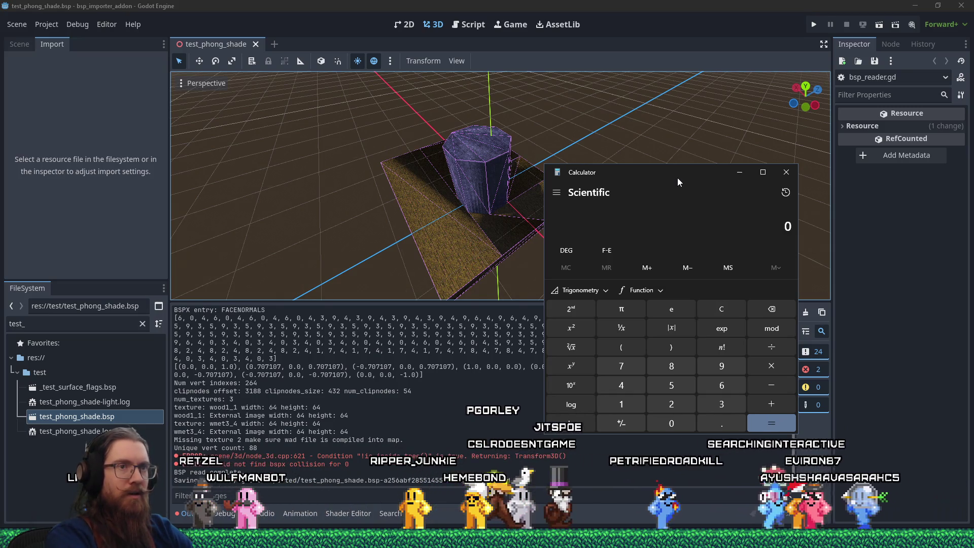
pyautogui.write('27*3')
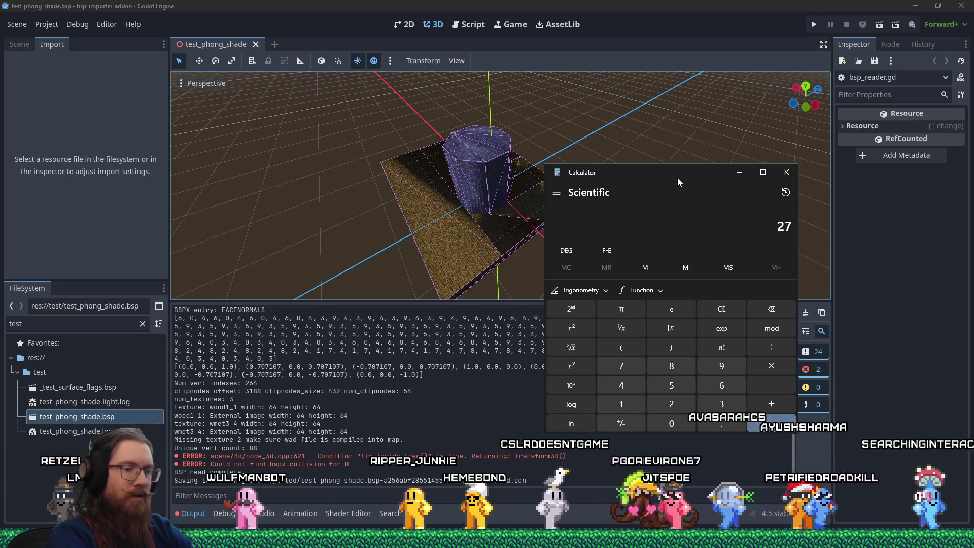
pyautogui.press('Return')
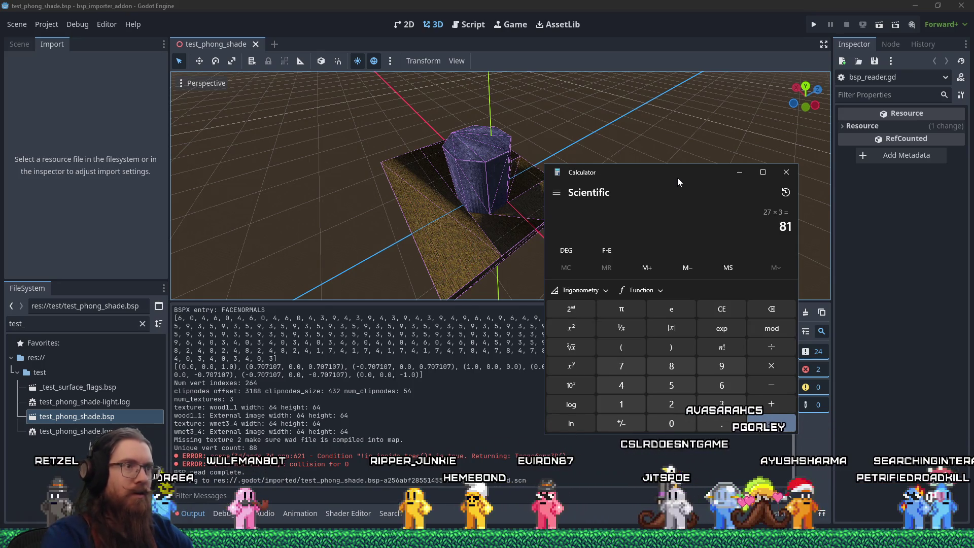
# - Compute 28 × 3 = 84, then return to Godot and orbit around the pillar and slab
pyautogui.press('Escape')
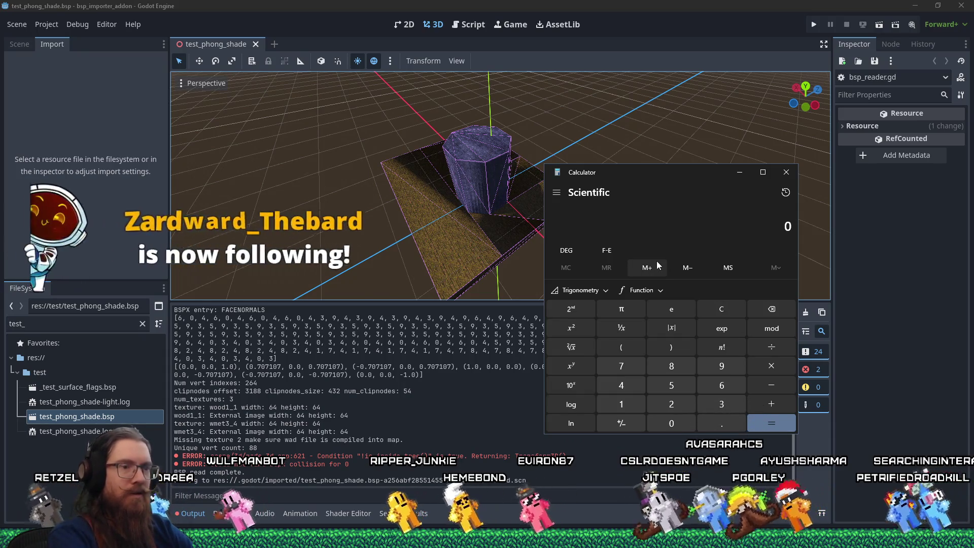
pyautogui.write('8')
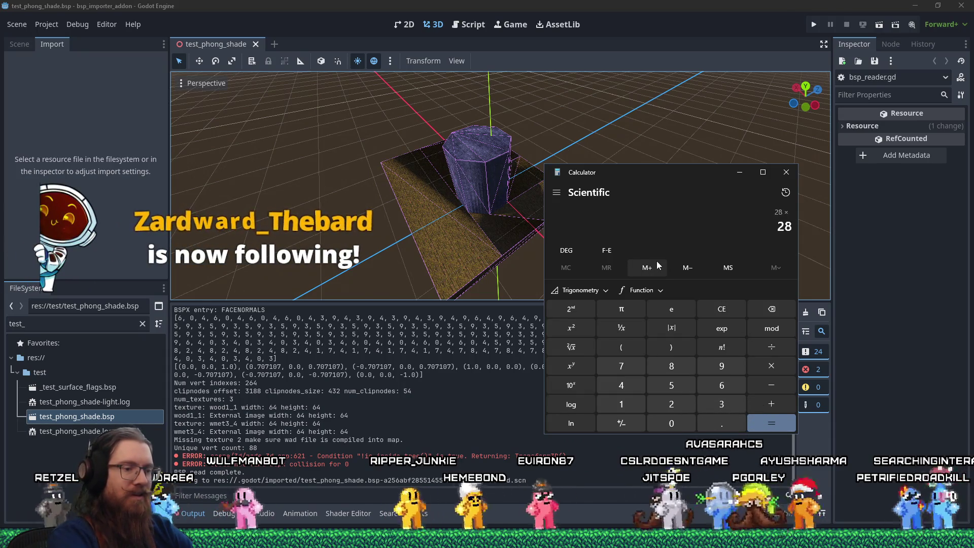
pyautogui.write('*3')
pyautogui.press('Return')
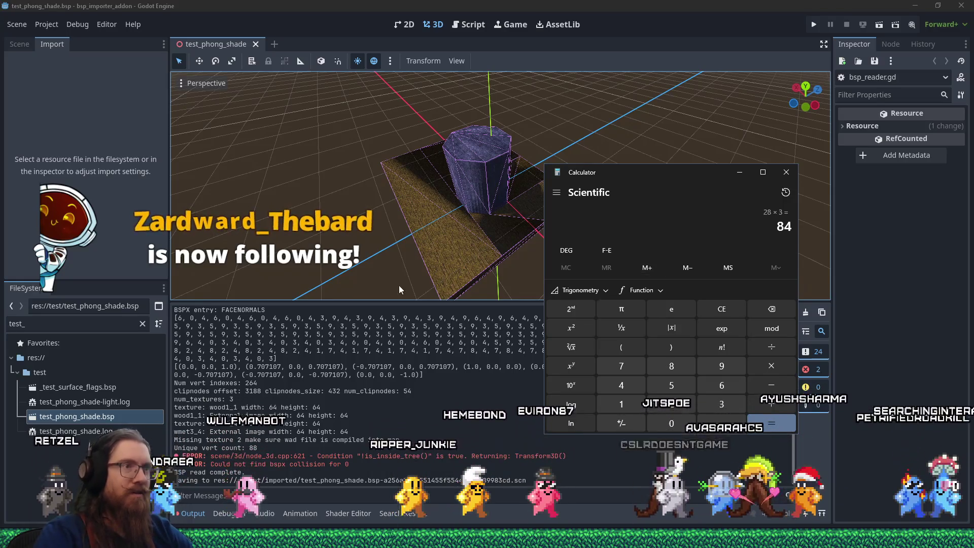
pyautogui.click(388, 256)
pyautogui.moveTo(388, 256)
pyautogui.mouseDown()
pyautogui.moveTo(436, 194)
pyautogui.moveTo(534, 219)
pyautogui.moveTo(506, 169)
pyautogui.moveTo(501, 195)
pyautogui.moveTo(498, 169)
pyautogui.mouseUp()
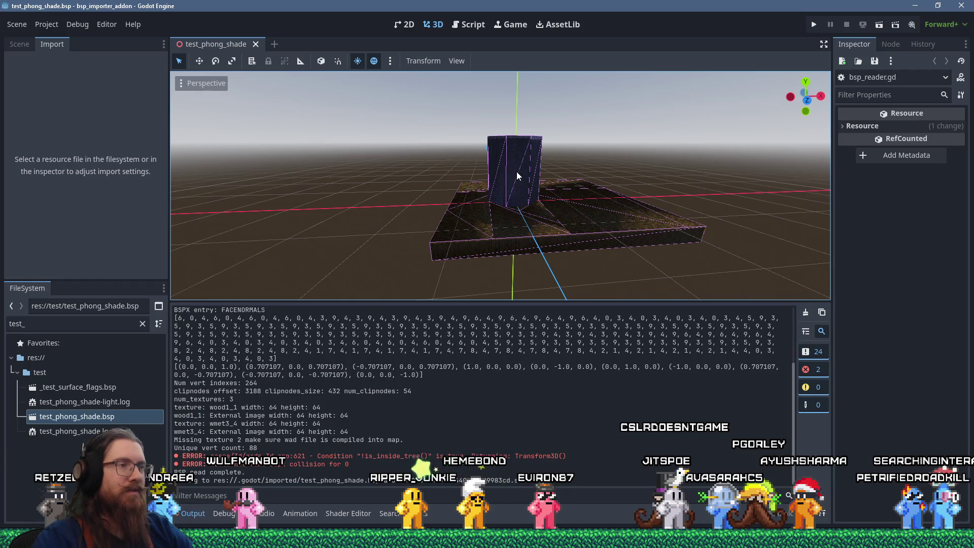
# - Orbit to a lower angle on the model and select the FACENORMALS index array and normal vectors
pyautogui.moveTo(511, 232); pyautogui.dragTo(529, 248)
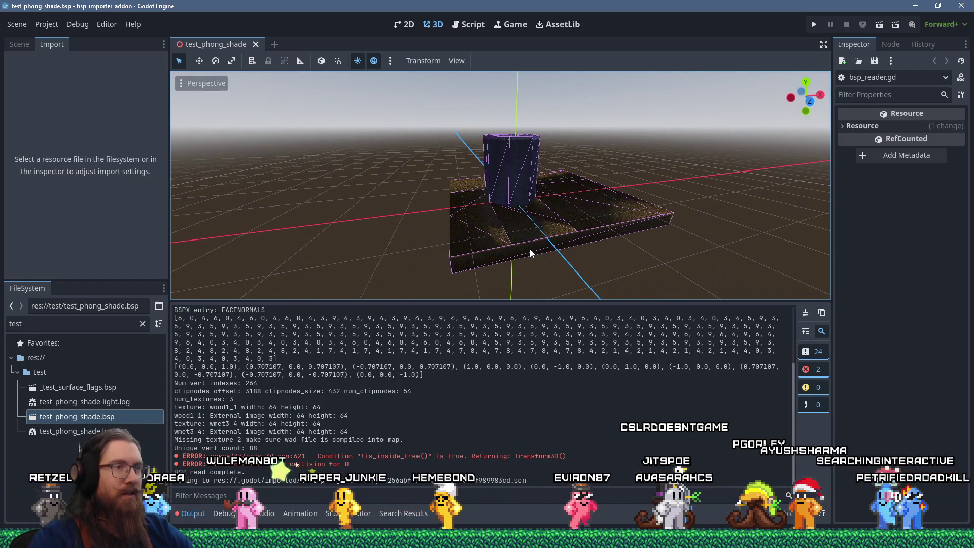
pyautogui.scroll(3, 515, 244)
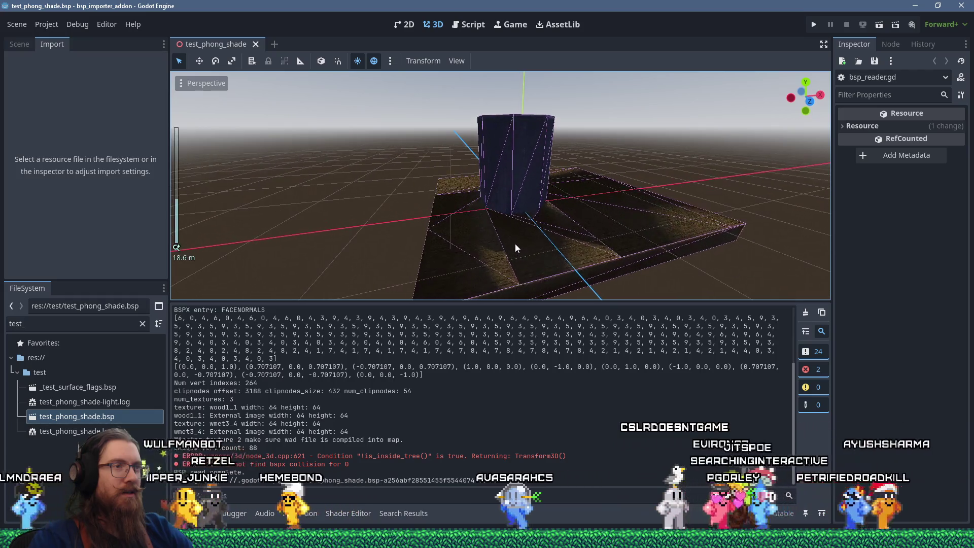
pyautogui.moveTo(515, 243)
pyautogui.mouseDown()
pyautogui.moveTo(491, 233)
pyautogui.moveTo(472, 190)
pyautogui.moveTo(457, 196)
pyautogui.mouseUp()
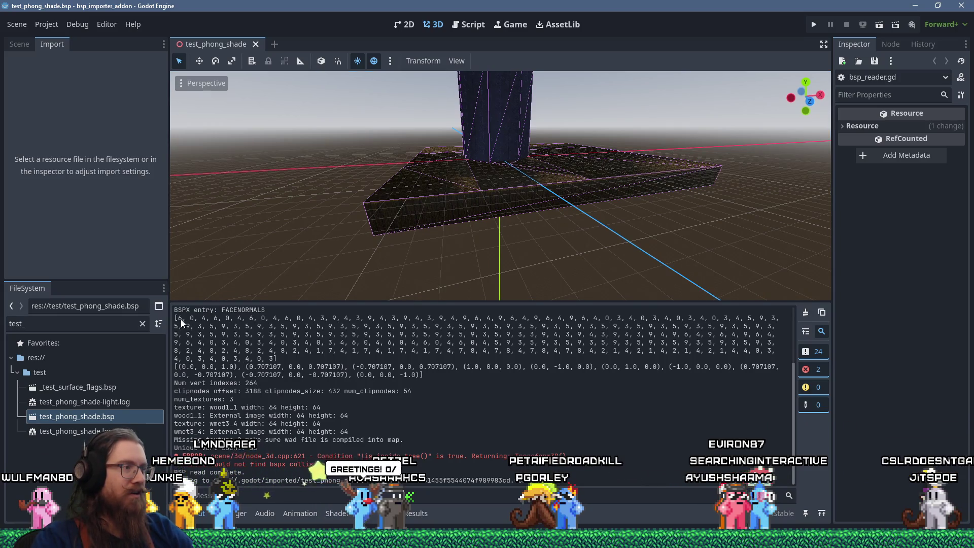
pyautogui.moveTo(202, 321); pyautogui.dragTo(301, 355)
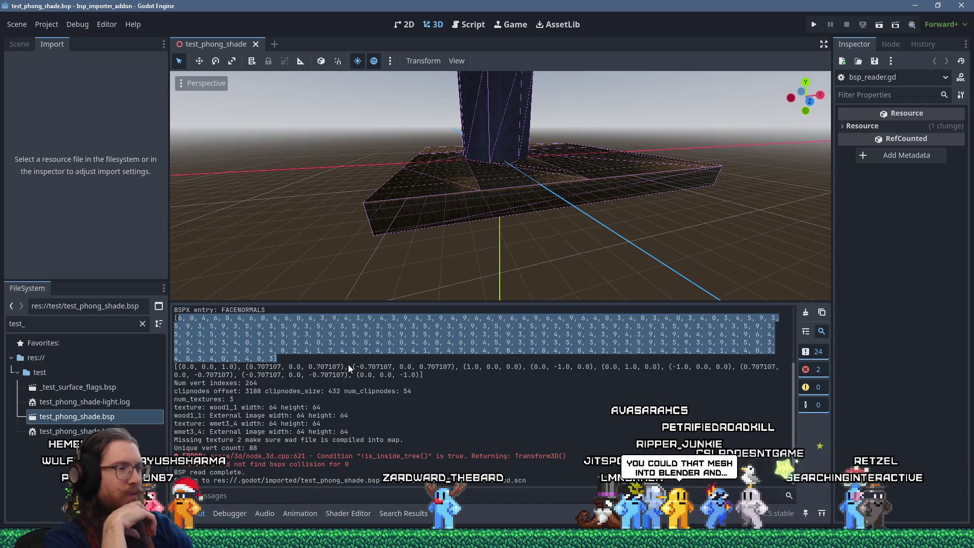
pyautogui.click(285, 361)
pyautogui.moveTo(175, 366); pyautogui.dragTo(444, 376)
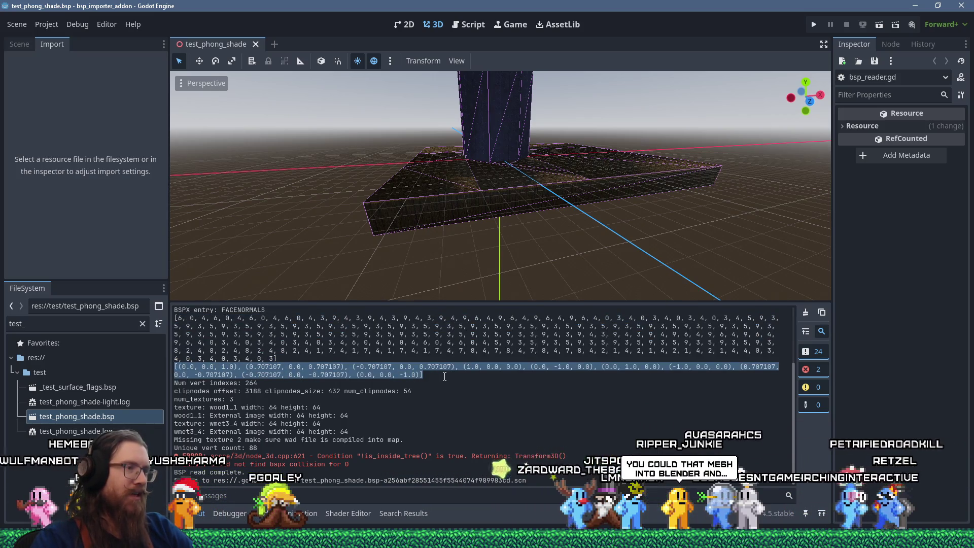
pyautogui.click(437, 379)
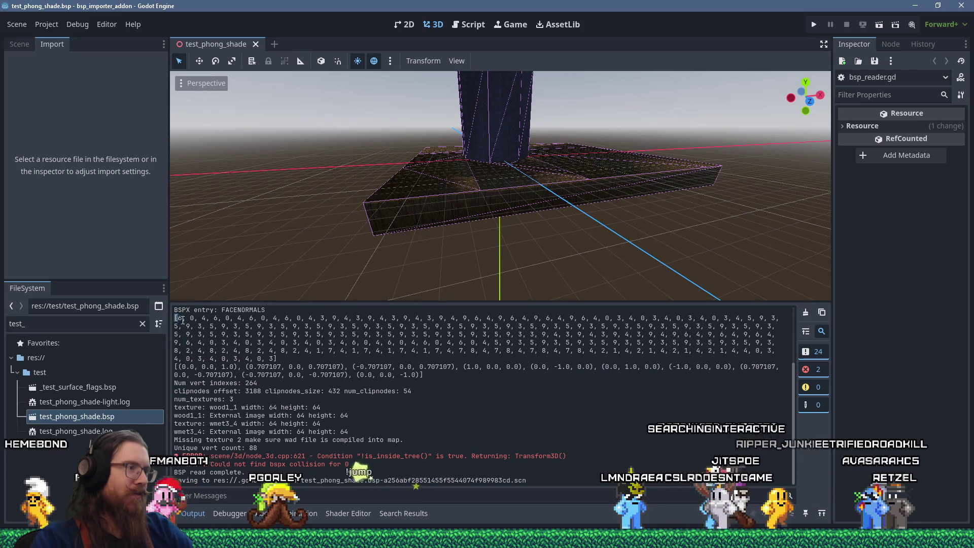
pyautogui.moveTo(182, 319); pyautogui.dragTo(287, 358)
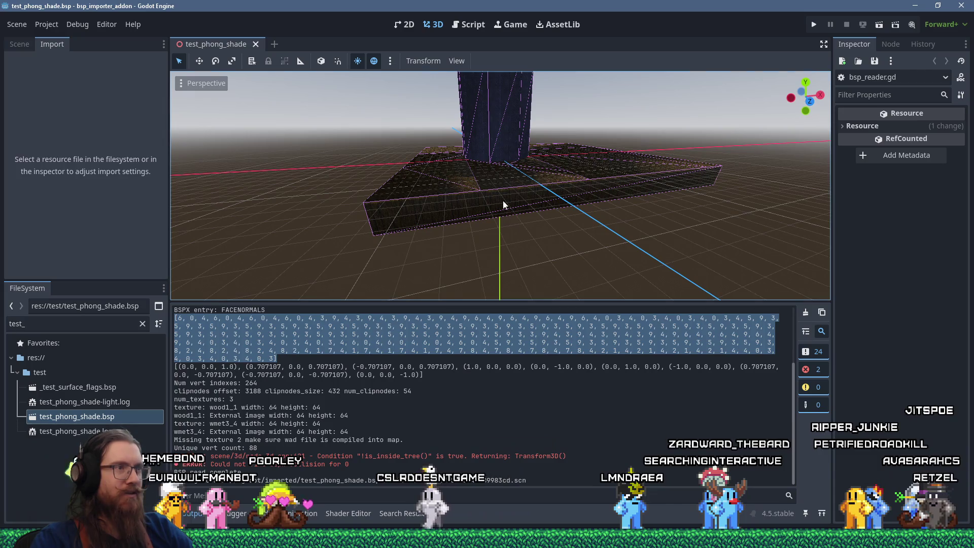
# - Orbit to look down on slab and pillar, reselect the index array and normals, then switch to HxD
pyautogui.moveTo(503, 200)
pyautogui.mouseDown()
pyautogui.moveTo(569, 200)
pyautogui.moveTo(584, 233)
pyautogui.moveTo(568, 237)
pyautogui.mouseUp()
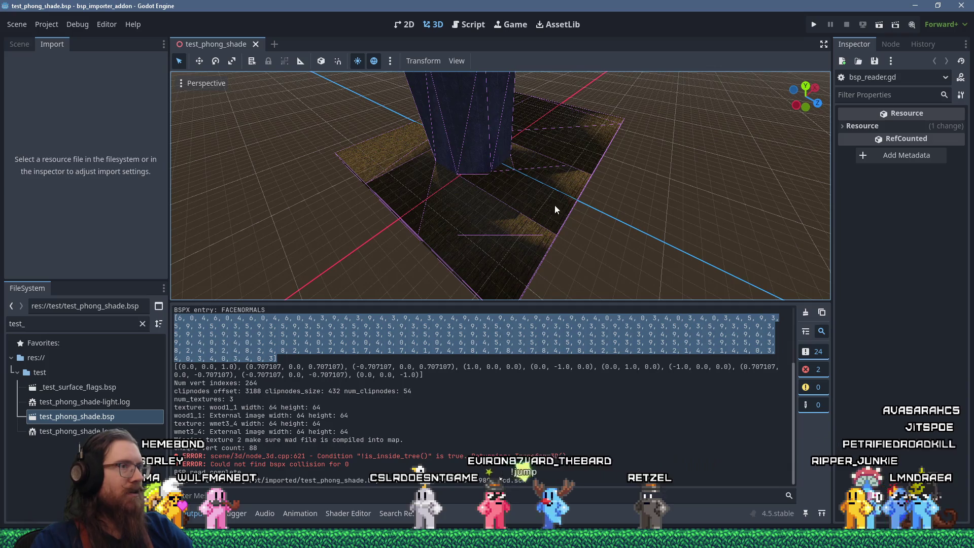
pyautogui.moveTo(555, 205)
pyautogui.mouseDown()
pyautogui.moveTo(643, 147)
pyautogui.moveTo(607, 114)
pyautogui.mouseUp()
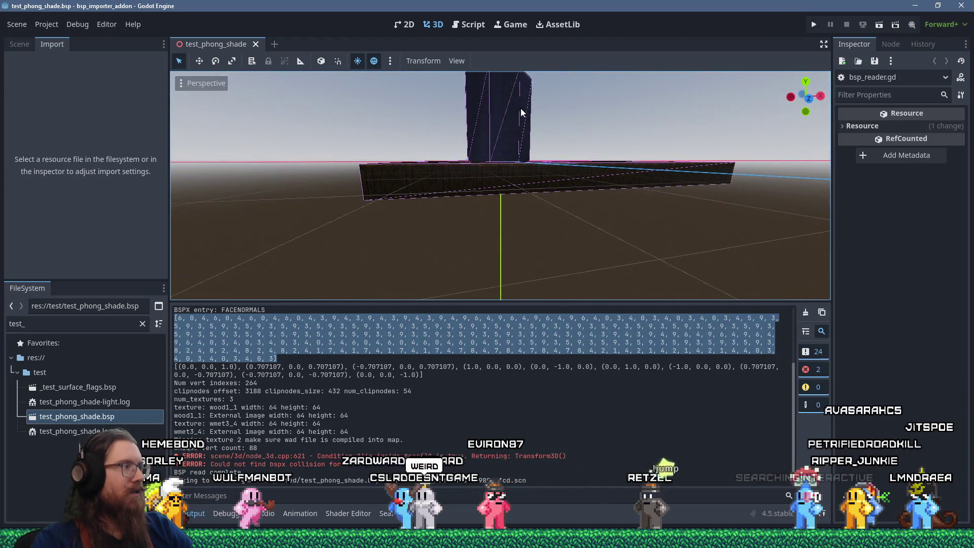
pyautogui.moveTo(520, 108)
pyautogui.mouseDown()
pyautogui.moveTo(510, 217)
pyautogui.moveTo(480, 159)
pyautogui.moveTo(500, 176)
pyautogui.moveTo(358, 202)
pyautogui.moveTo(533, 200)
pyautogui.moveTo(352, 209)
pyautogui.moveTo(370, 252)
pyautogui.moveTo(446, 199)
pyautogui.moveTo(497, 213)
pyautogui.mouseUp()
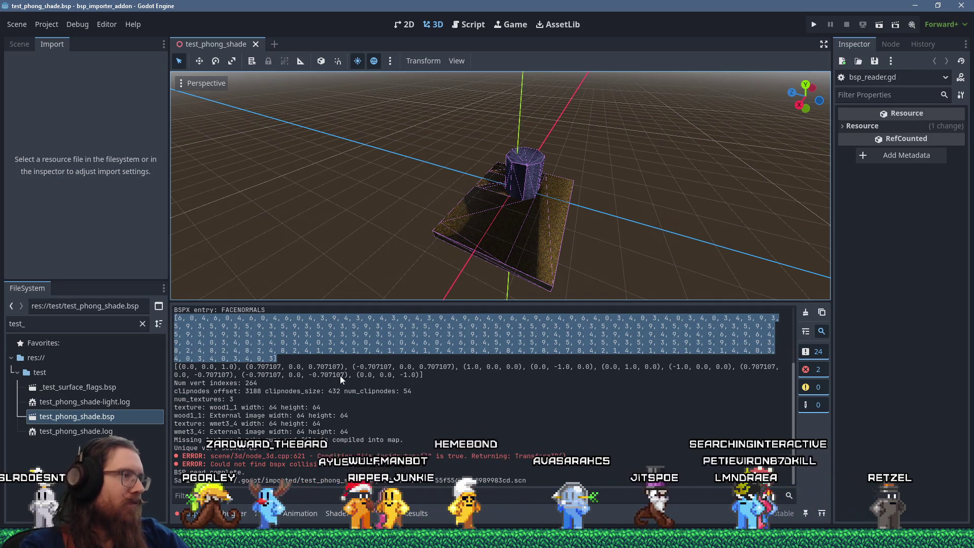
pyautogui.moveTo(175, 318)
pyautogui.mouseDown()
pyautogui.moveTo(205, 319)
pyautogui.moveTo(199, 326)
pyautogui.moveTo(284, 358)
pyautogui.mouseUp()
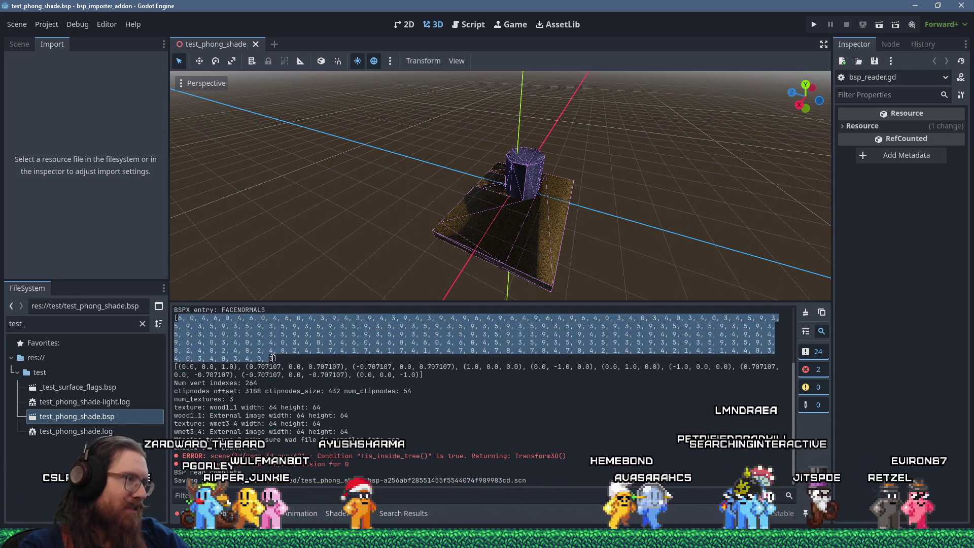
pyautogui.click(284, 357)
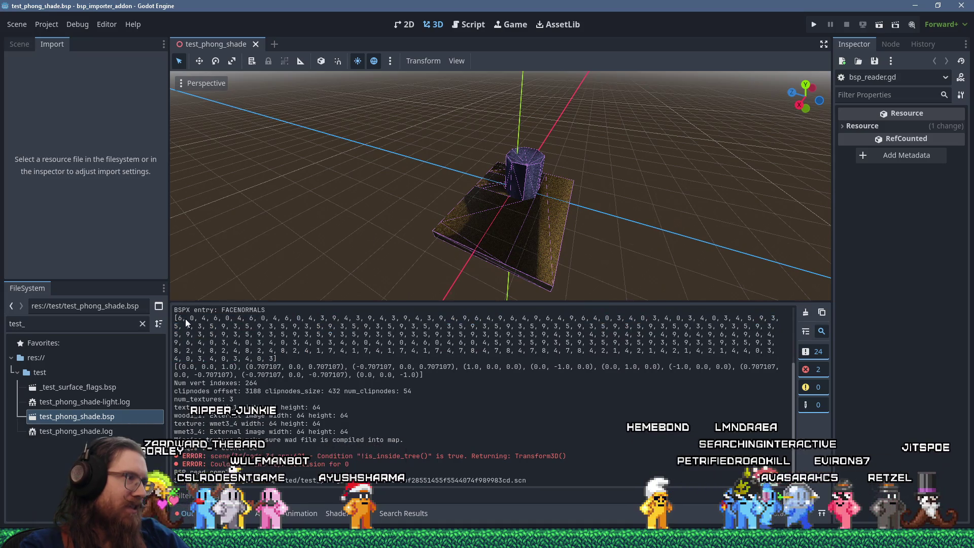
pyautogui.moveTo(178, 318); pyautogui.dragTo(183, 318)
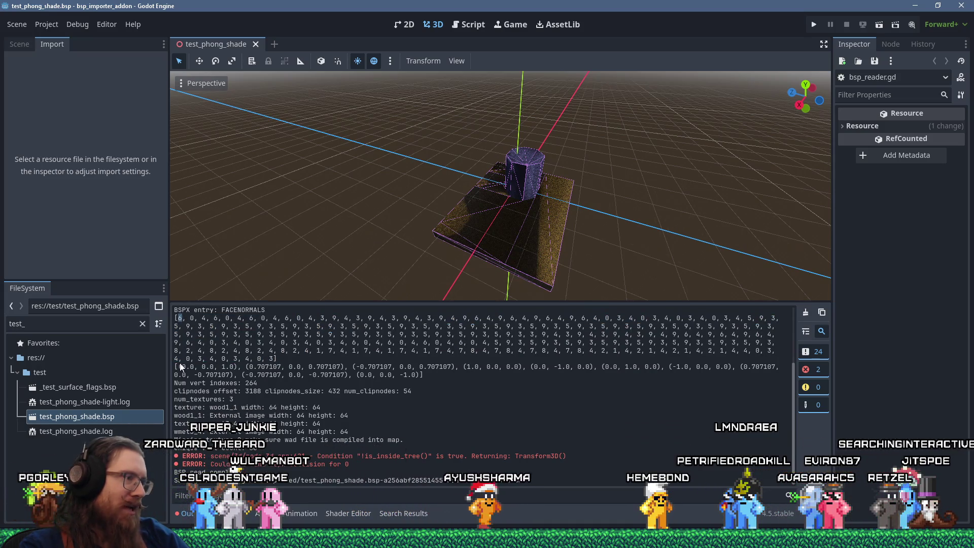
pyautogui.moveTo(425, 374); pyautogui.dragTo(210, 367)
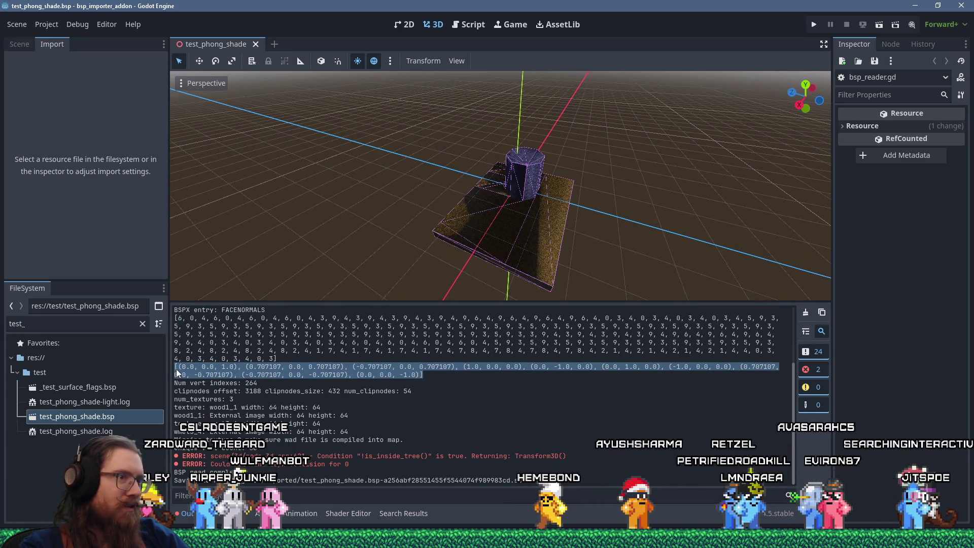
pyautogui.hotkey('alt', 'Tab')
pyautogui.hotkey('alt', 'Tab')
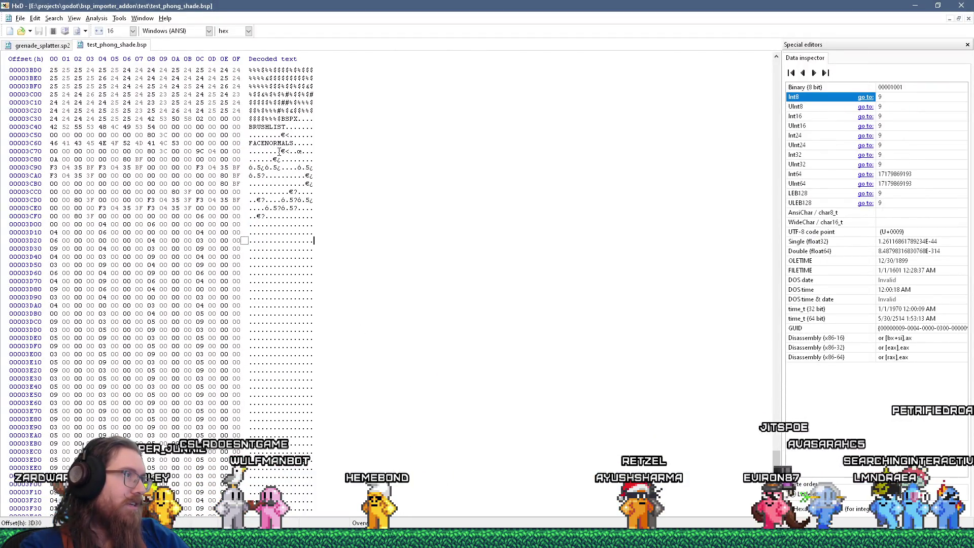
pyautogui.moveTo(279, 151); pyautogui.dragTo(270, 217)
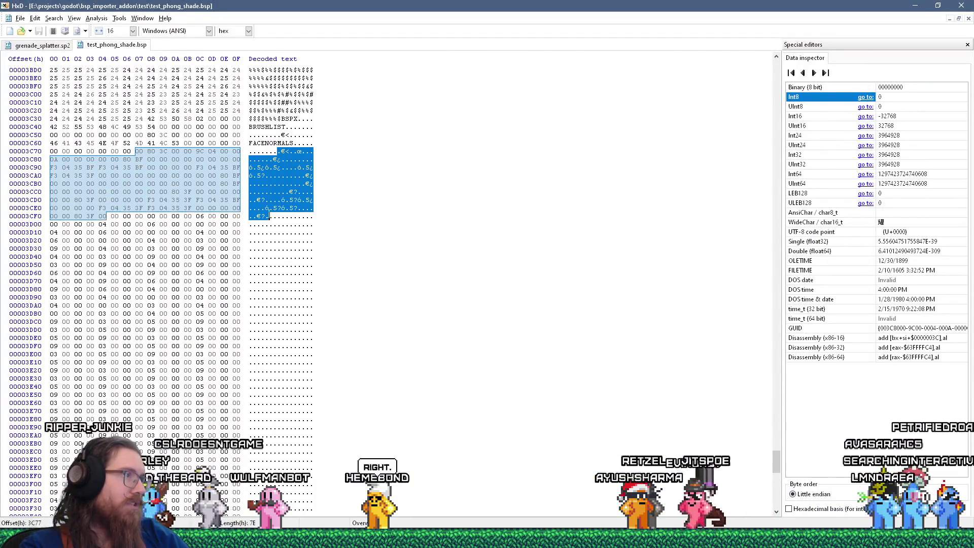
pyautogui.click(277, 192)
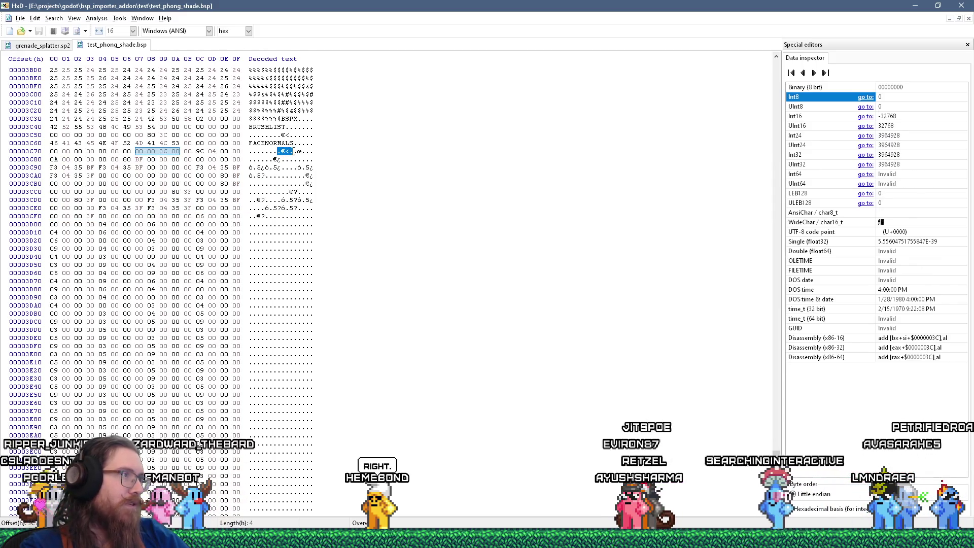
pyautogui.click(294, 152)
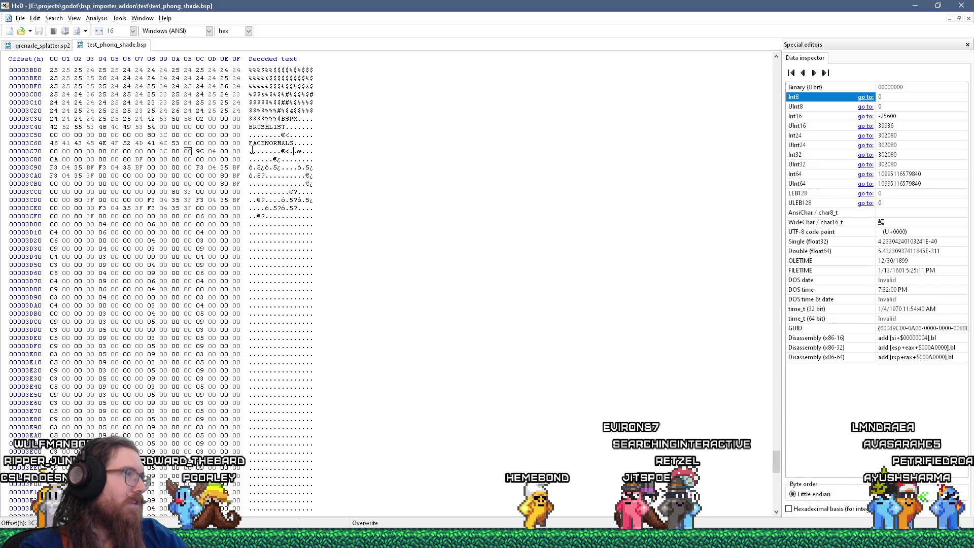
pyautogui.moveTo(250, 150)
pyautogui.mouseDown()
pyautogui.moveTo(274, 185)
pyautogui.moveTo(266, 216)
pyautogui.mouseUp()
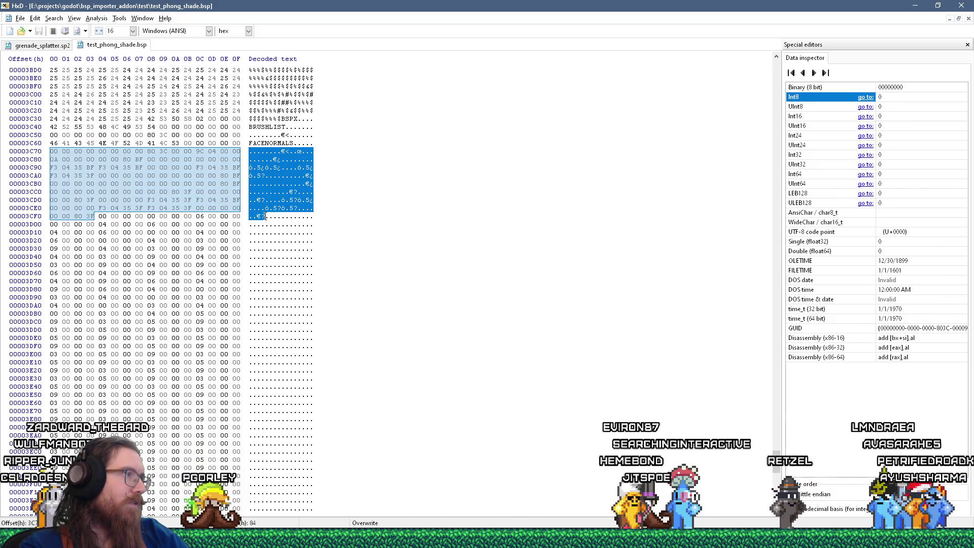
pyautogui.click(266, 176)
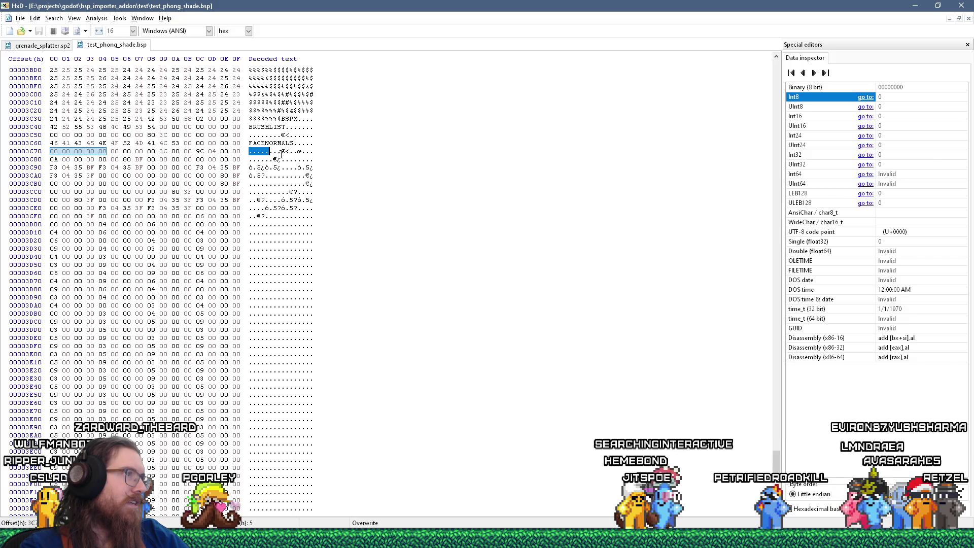
pyautogui.moveTo(273, 151)
pyautogui.mouseDown()
pyautogui.moveTo(281, 152)
pyautogui.moveTo(261, 159)
pyautogui.moveTo(269, 160)
pyautogui.mouseUp()
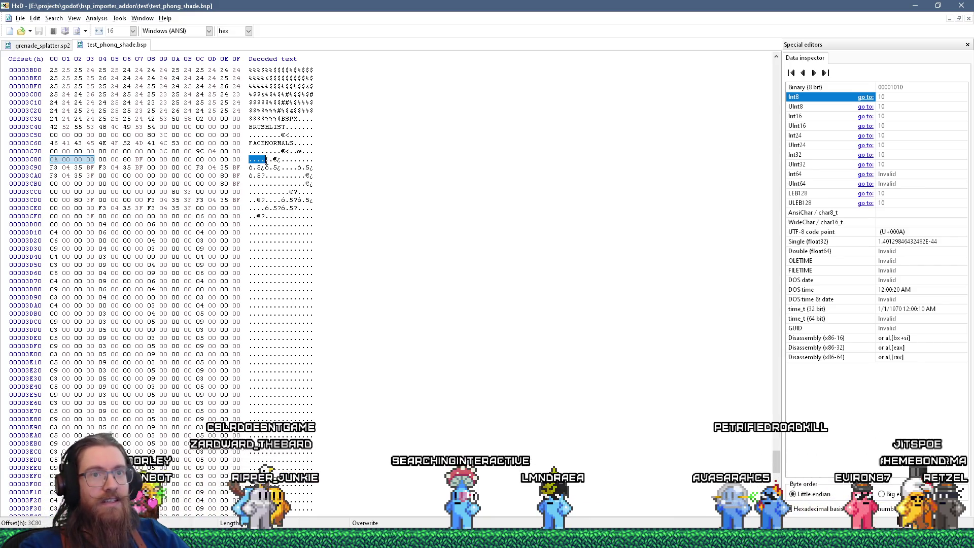
pyautogui.click(266, 159)
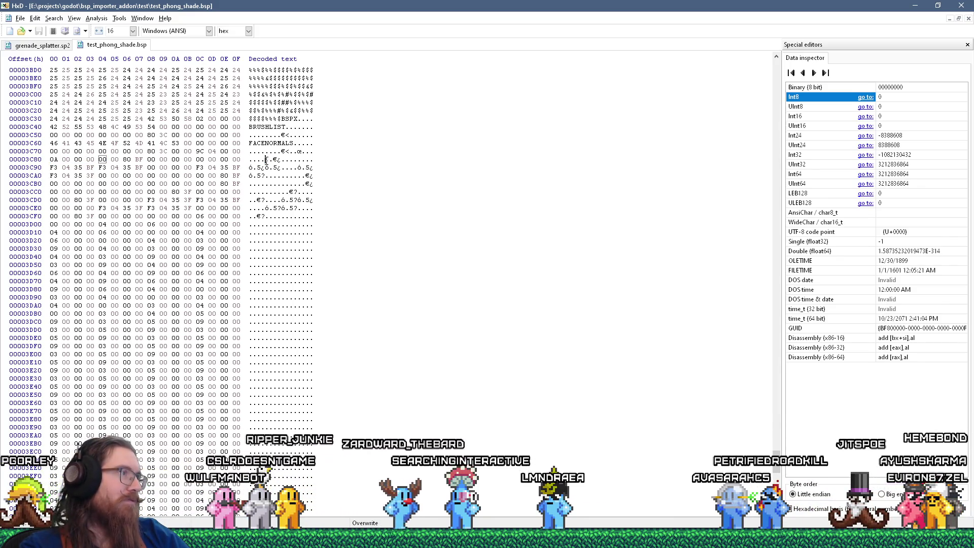
pyautogui.moveTo(265, 159); pyautogui.dragTo(283, 159)
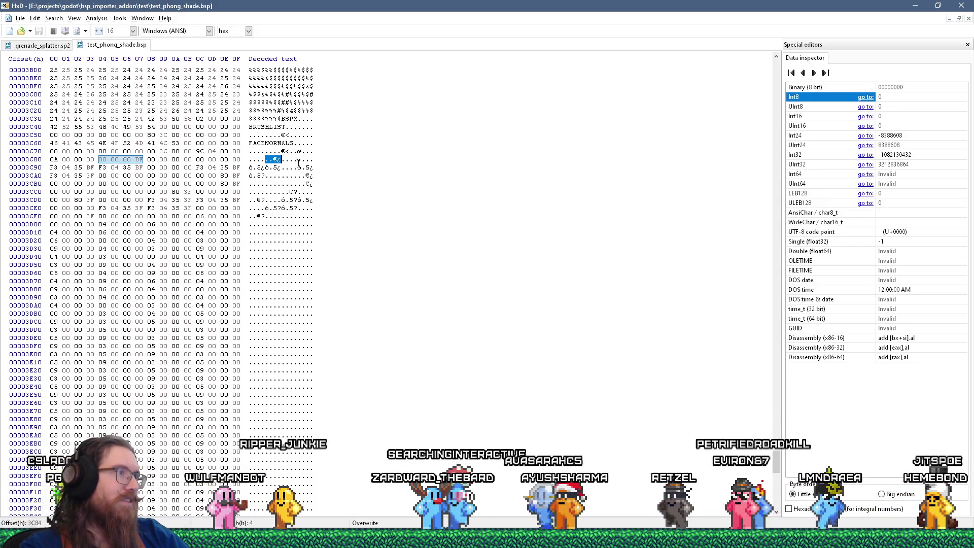
pyautogui.click(250, 168)
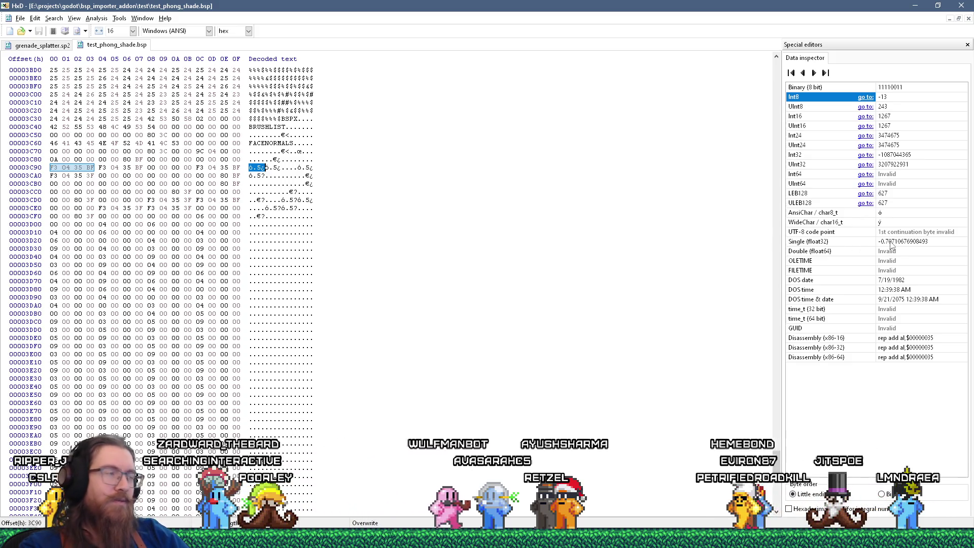
pyautogui.moveTo(266, 168); pyautogui.dragTo(282, 168)
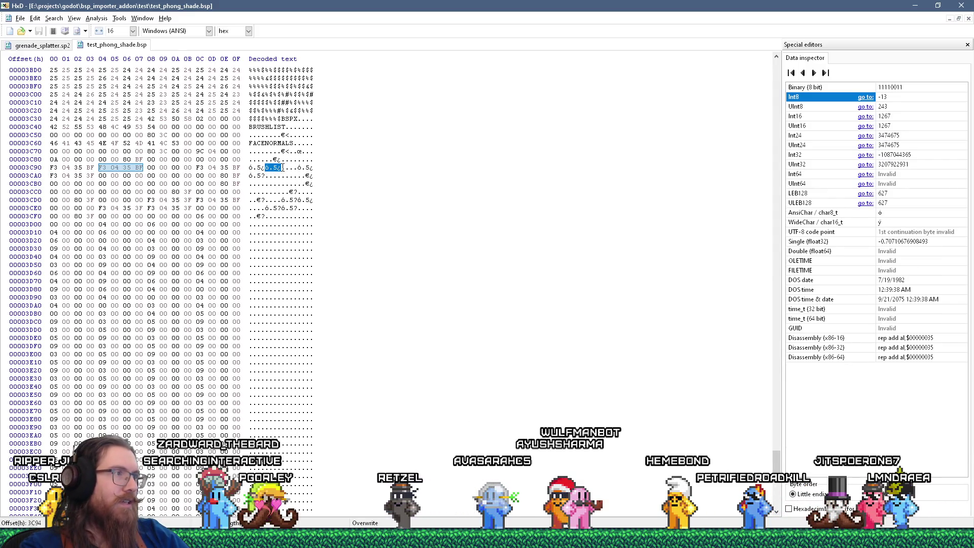
pyautogui.moveTo(282, 168); pyautogui.dragTo(293, 168)
pyautogui.hotkey('alt', 'Tab')
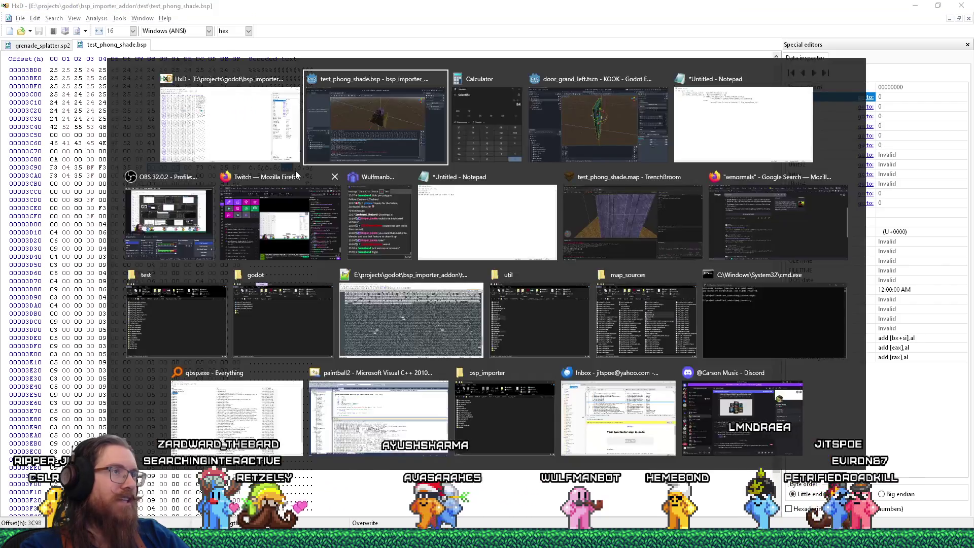
# - Orbit around the octagonal pillar, viewing its top from above and its side from a low angle
pyautogui.scroll(3, 507, 209)
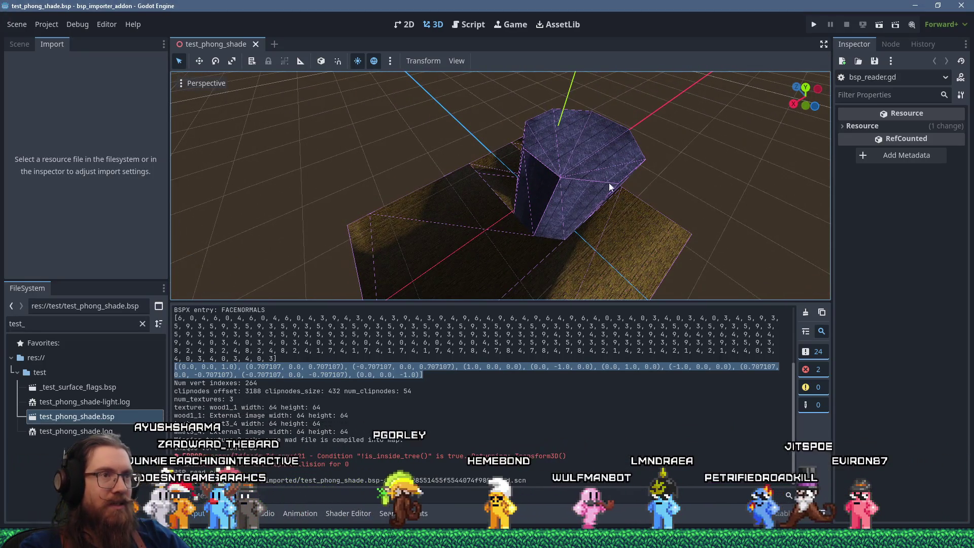
pyautogui.moveTo(613, 215)
pyautogui.mouseDown()
pyautogui.moveTo(540, 245)
pyautogui.moveTo(468, 190)
pyautogui.moveTo(501, 157)
pyautogui.moveTo(555, 170)
pyautogui.moveTo(592, 123)
pyautogui.mouseUp()
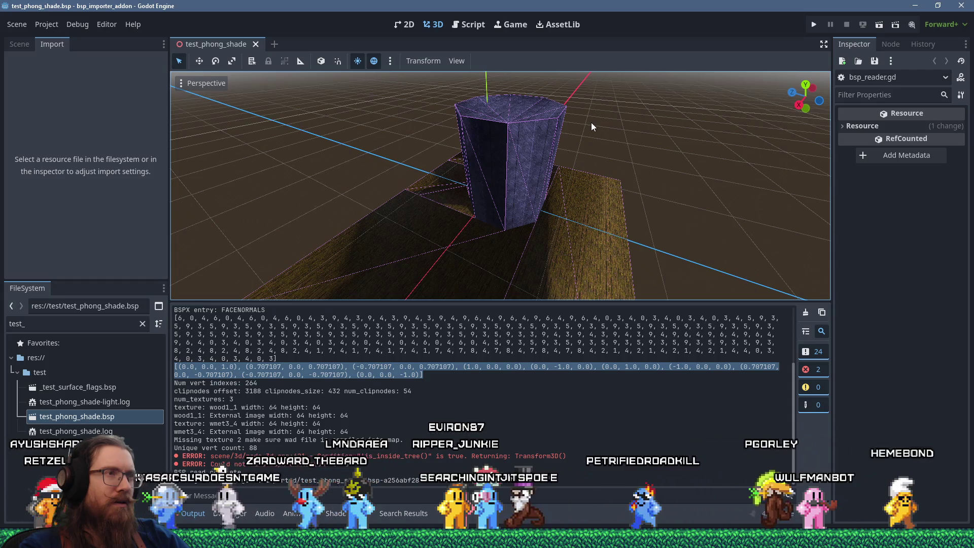
pyautogui.moveTo(592, 123)
pyautogui.mouseDown()
pyautogui.moveTo(410, 121)
pyautogui.moveTo(419, 175)
pyautogui.mouseUp()
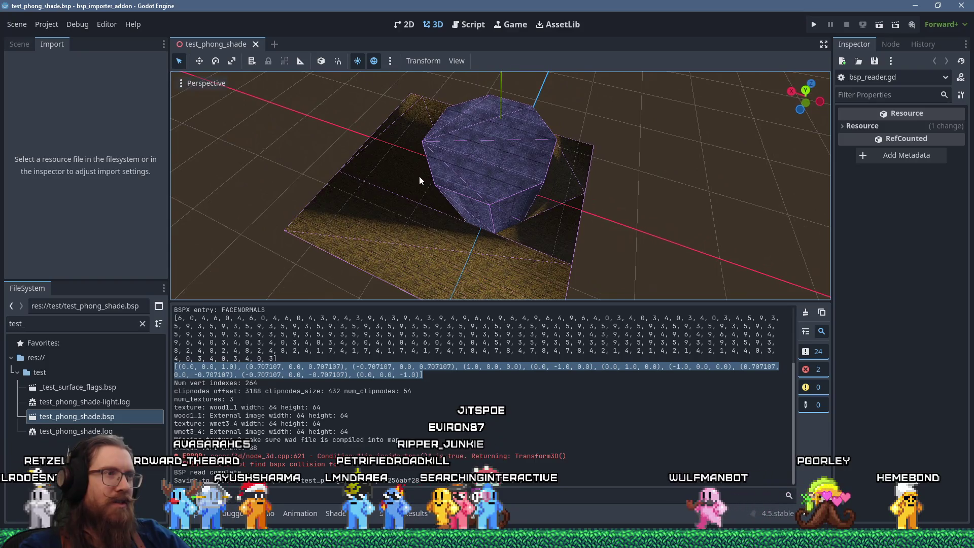
pyautogui.moveTo(419, 176)
pyautogui.mouseDown()
pyautogui.moveTo(493, 192)
pyautogui.moveTo(522, 244)
pyautogui.mouseUp()
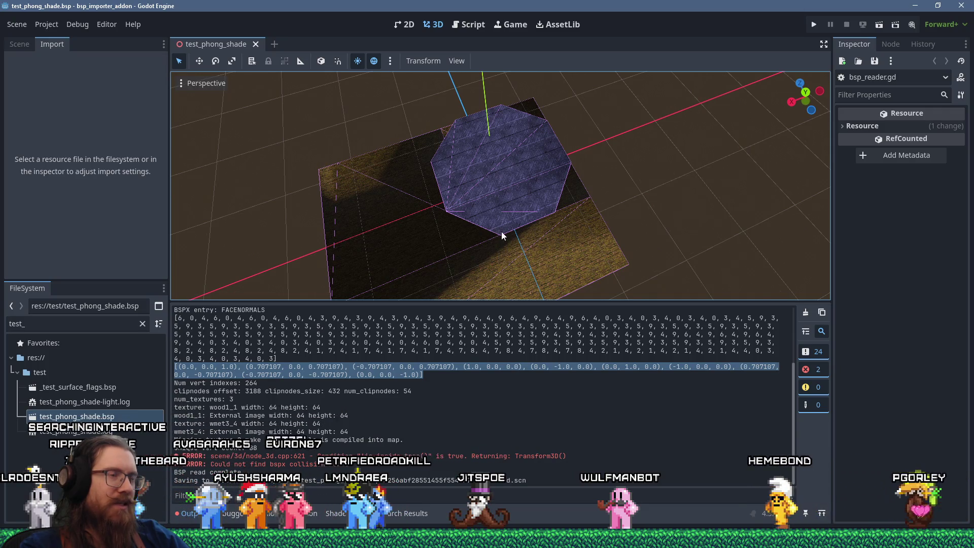
pyautogui.moveTo(502, 232)
pyautogui.mouseDown()
pyautogui.moveTo(537, 221)
pyautogui.moveTo(545, 242)
pyautogui.moveTo(496, 239)
pyautogui.mouseUp()
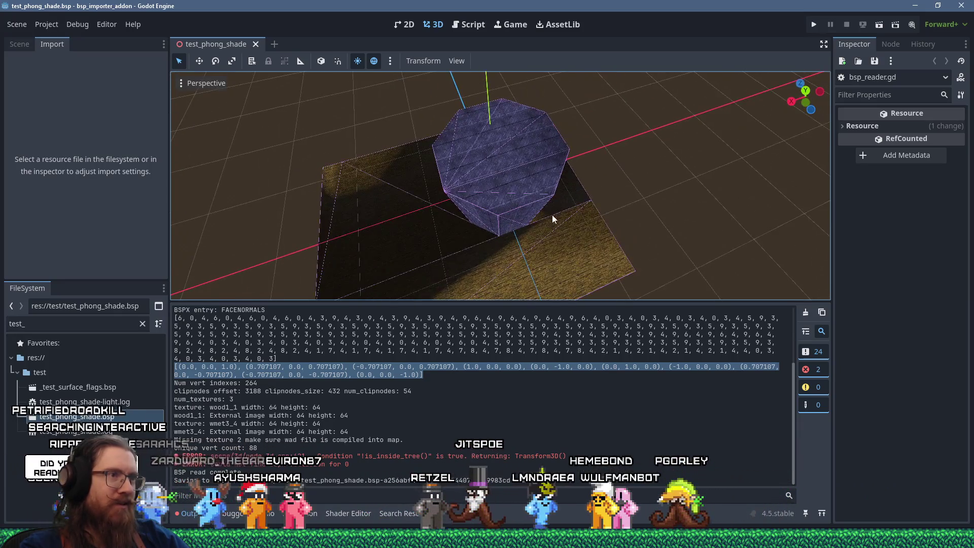
pyautogui.moveTo(552, 214)
pyautogui.mouseDown()
pyautogui.moveTo(499, 191)
pyautogui.moveTo(488, 160)
pyautogui.moveTo(476, 166)
pyautogui.moveTo(493, 150)
pyautogui.moveTo(510, 161)
pyautogui.moveTo(492, 169)
pyautogui.moveTo(537, 135)
pyautogui.moveTo(468, 122)
pyautogui.mouseUp()
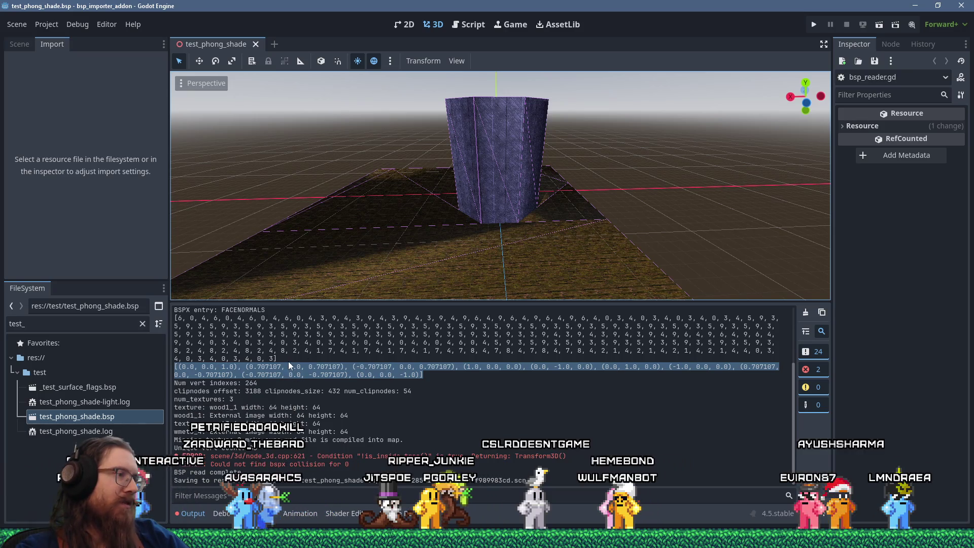
# - Select the FACENORMALS index numbers and the final index line with the normals in the log
pyautogui.moveTo(285, 361); pyautogui.dragTo(160, 321)
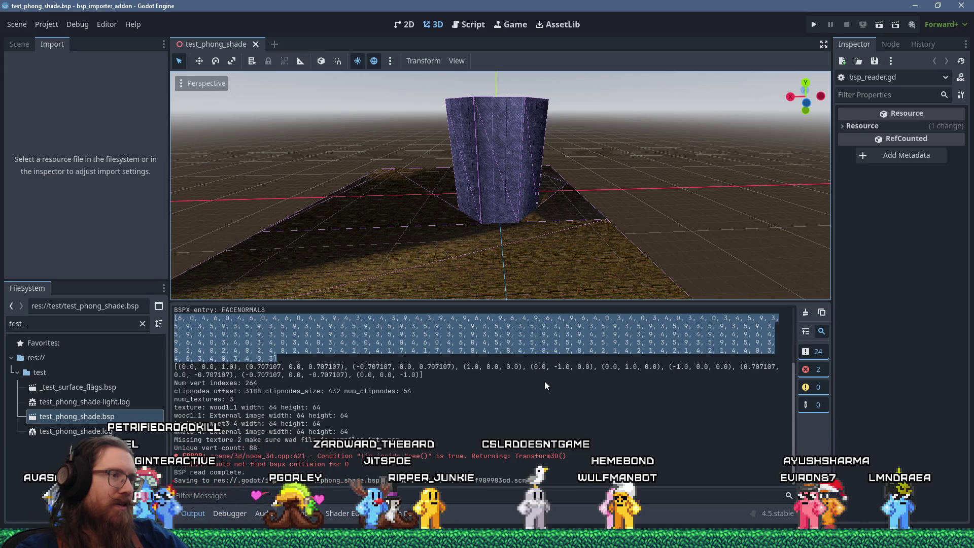
pyautogui.click(228, 333)
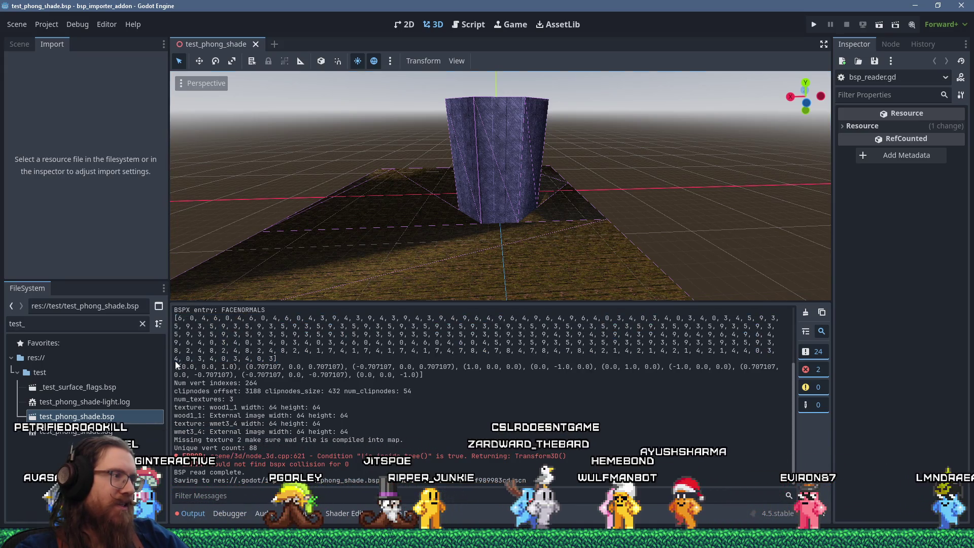
pyautogui.moveTo(175, 361); pyautogui.dragTo(436, 376)
pyautogui.click(436, 376)
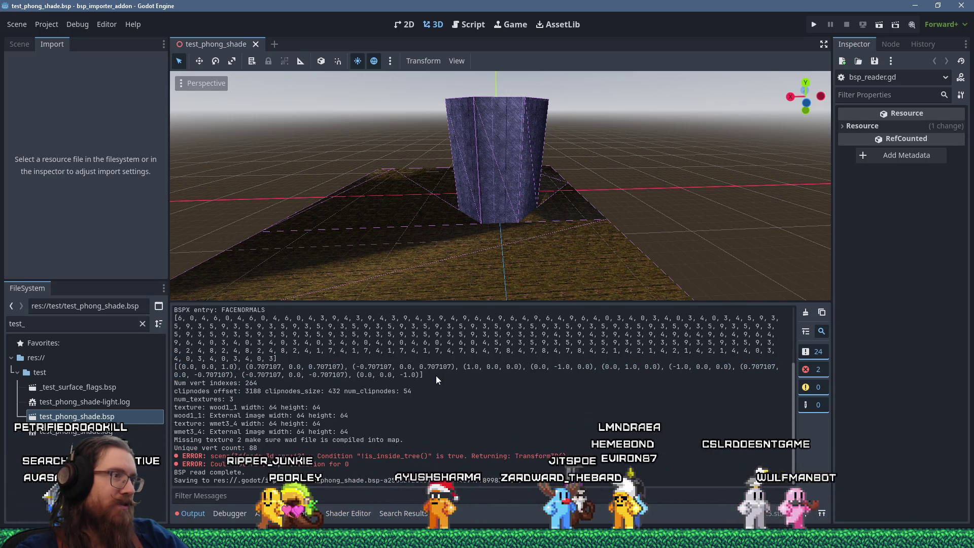
# - Orbit and zoom close in on the pillar base to check its shading
pyautogui.hotkey('alt', 'Tab')
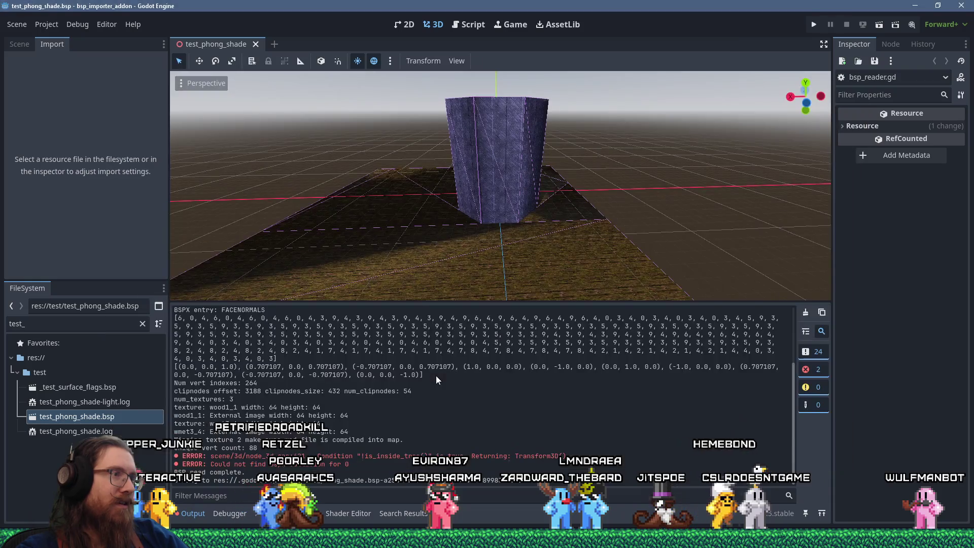
pyautogui.moveTo(419, 226)
pyautogui.mouseDown()
pyautogui.moveTo(352, 249)
pyautogui.moveTo(453, 224)
pyautogui.mouseUp()
pyautogui.scroll(3, 461, 220)
pyautogui.moveTo(599, 199); pyautogui.dragTo(565, 209)
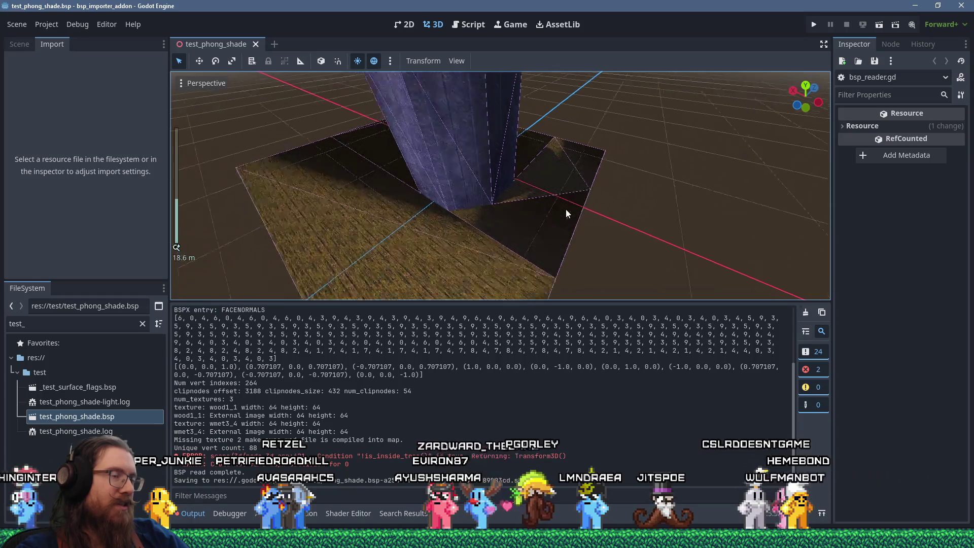
pyautogui.scroll(-2, 565, 209)
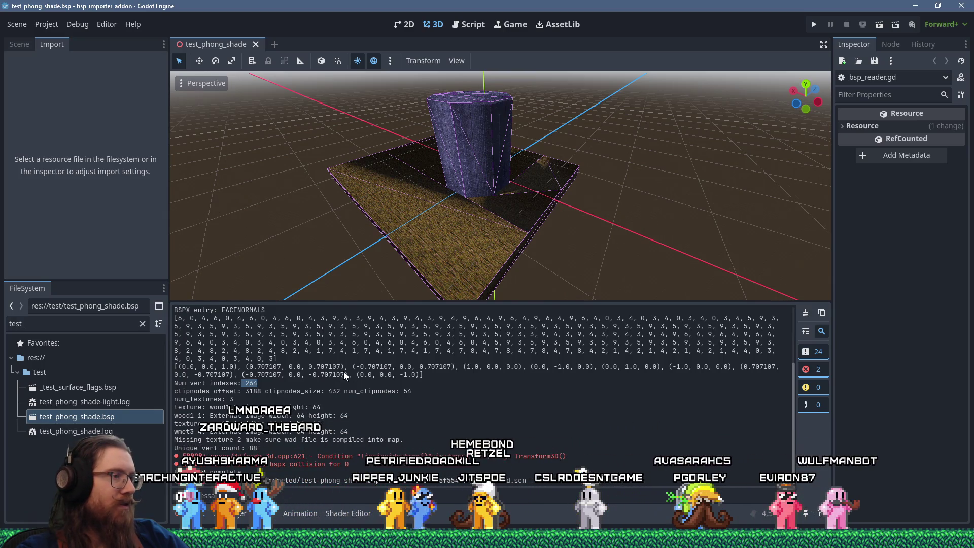
# - Select the normal vectors and index array line again, then switch back to HxD
pyautogui.moveTo(424, 374)
pyautogui.mouseDown()
pyautogui.moveTo(242, 383)
pyautogui.moveTo(175, 366)
pyautogui.mouseUp()
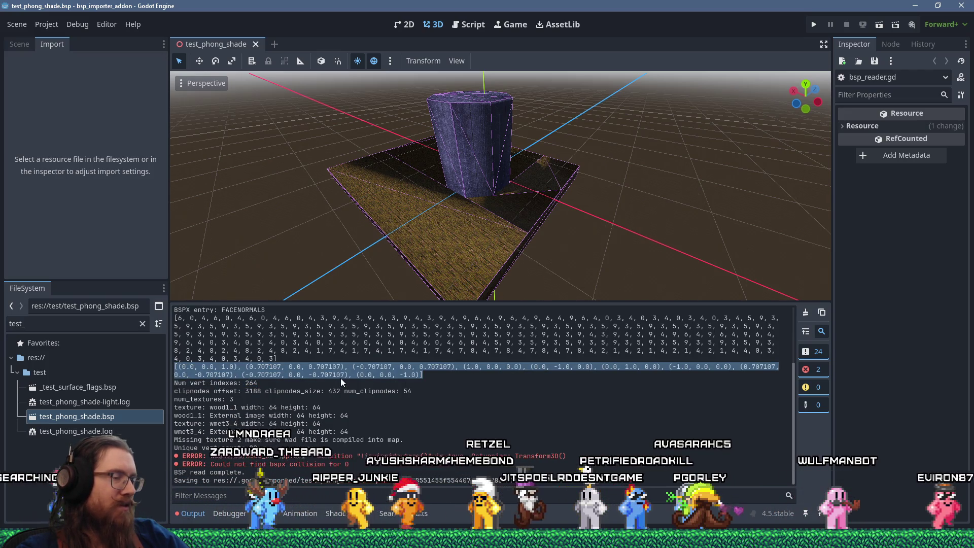
pyautogui.moveTo(285, 350)
pyautogui.mouseDown()
pyautogui.moveTo(244, 350)
pyautogui.moveTo(175, 327)
pyautogui.moveTo(178, 319)
pyautogui.mouseUp()
pyautogui.click(294, 346)
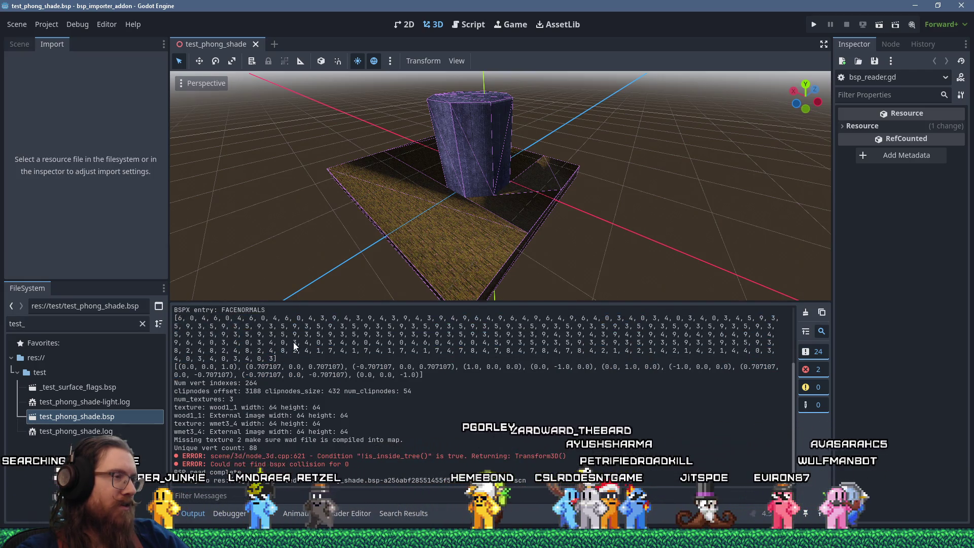
pyautogui.hotkey('alt', 'Tab')
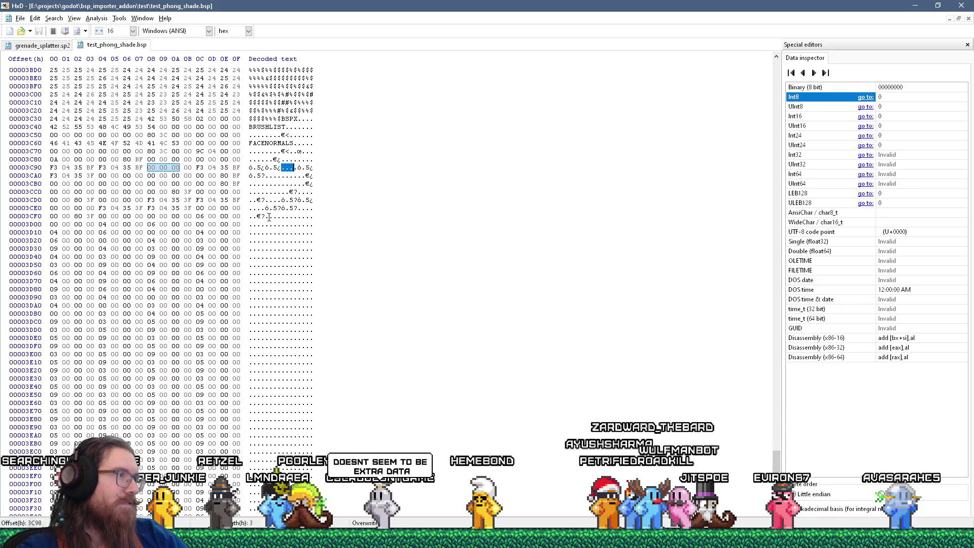
# - Select FACENORMALS bytes 3C78–3CF3, then bytes from 3D04 down to row 3EC0 to read their lengths
pyautogui.moveTo(266, 216)
pyautogui.mouseDown()
pyautogui.moveTo(261, 159)
pyautogui.moveTo(283, 151)
pyautogui.mouseUp()
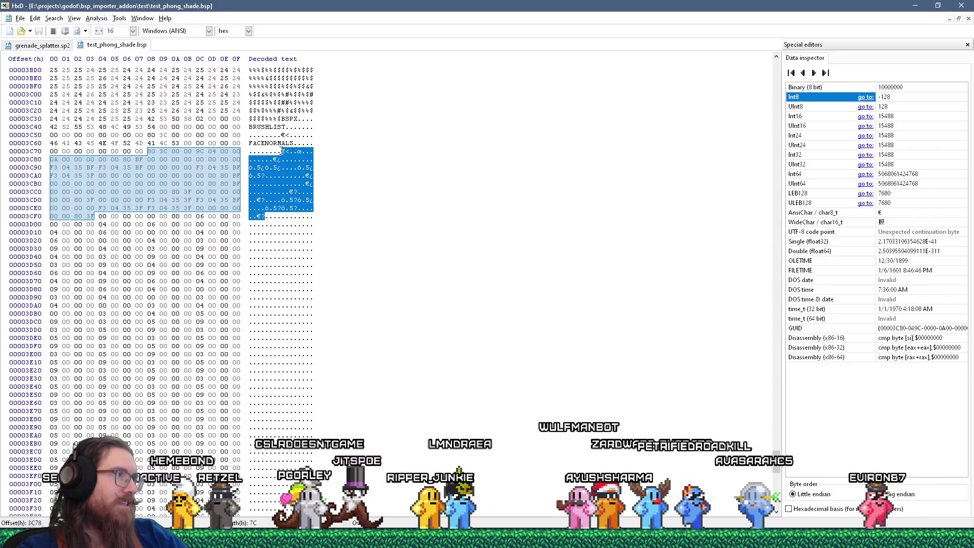
pyautogui.click(266, 224)
pyautogui.moveTo(266, 223); pyautogui.dragTo(322, 451)
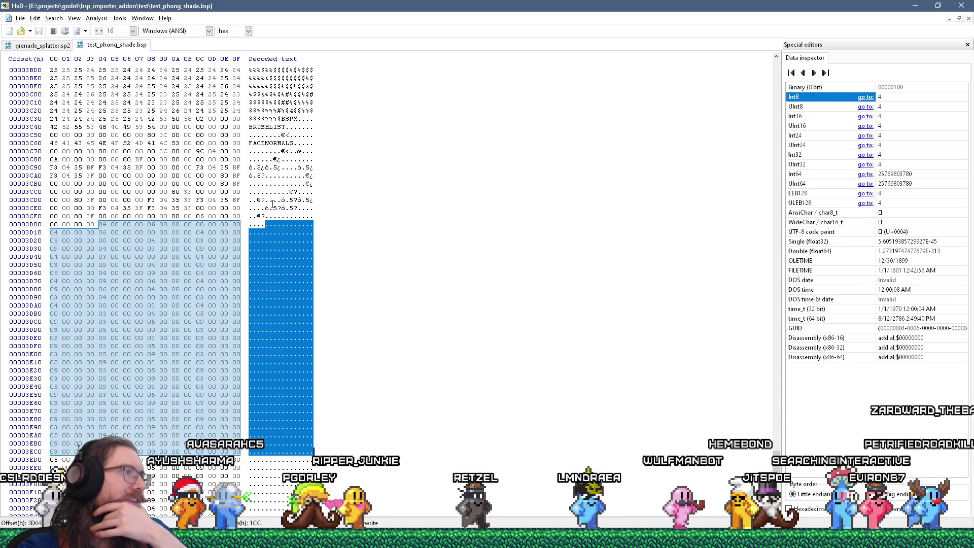
# - Select bytes 3C78–3CD5 and the bytes at 3CF4, then scroll to the file end and back
pyautogui.moveTo(282, 151); pyautogui.dragTo(266, 216)
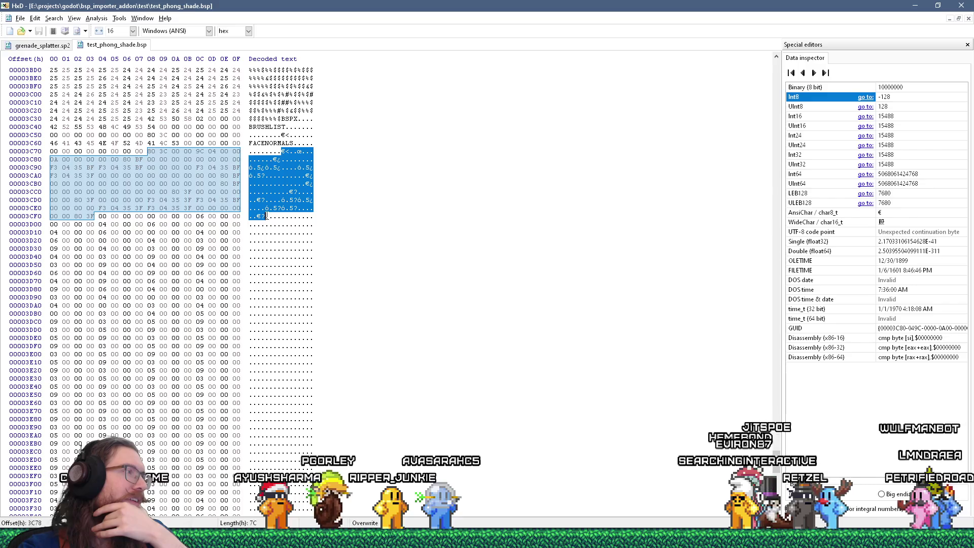
pyautogui.moveTo(266, 216); pyautogui.dragTo(282, 216)
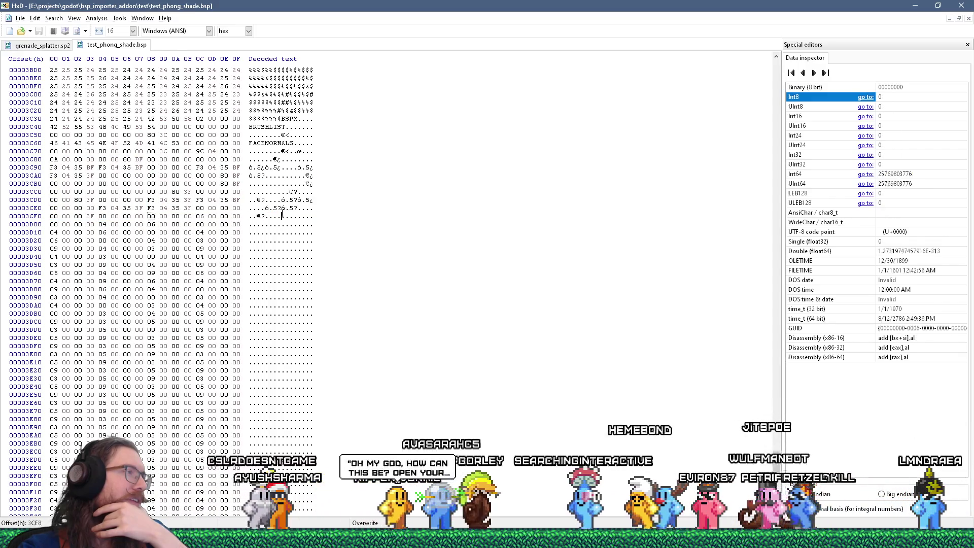
pyautogui.moveTo(282, 216); pyautogui.dragTo(290, 216)
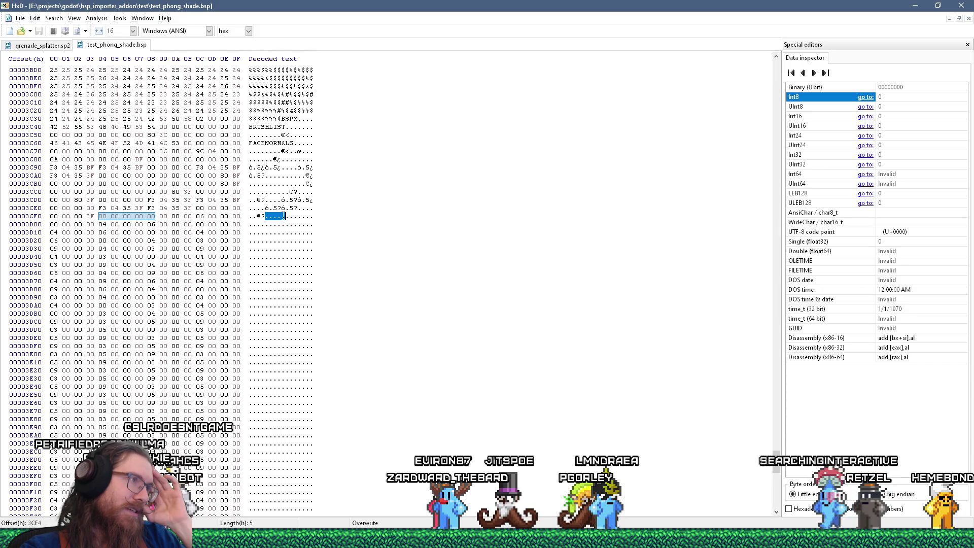
pyautogui.scroll(-10, 283, 215)
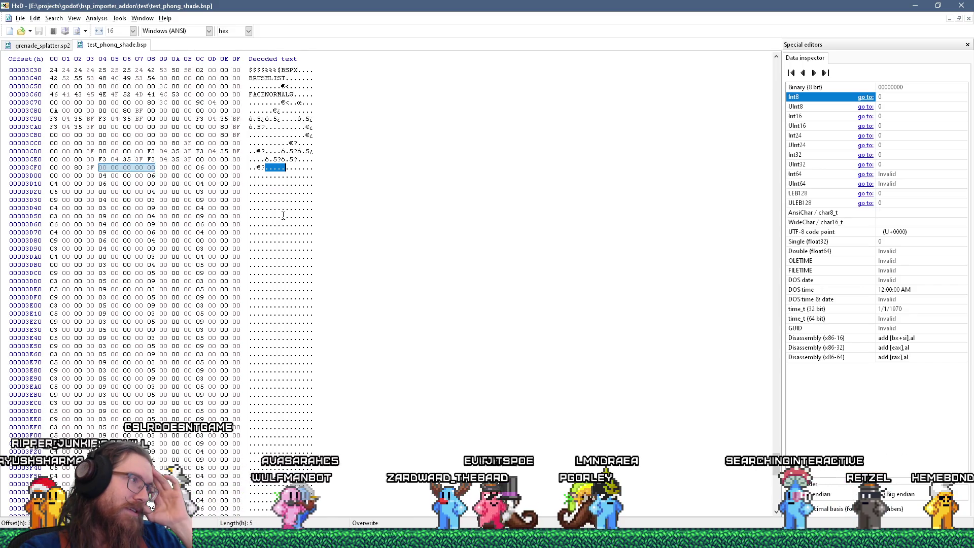
pyautogui.scroll(-5, 283, 216)
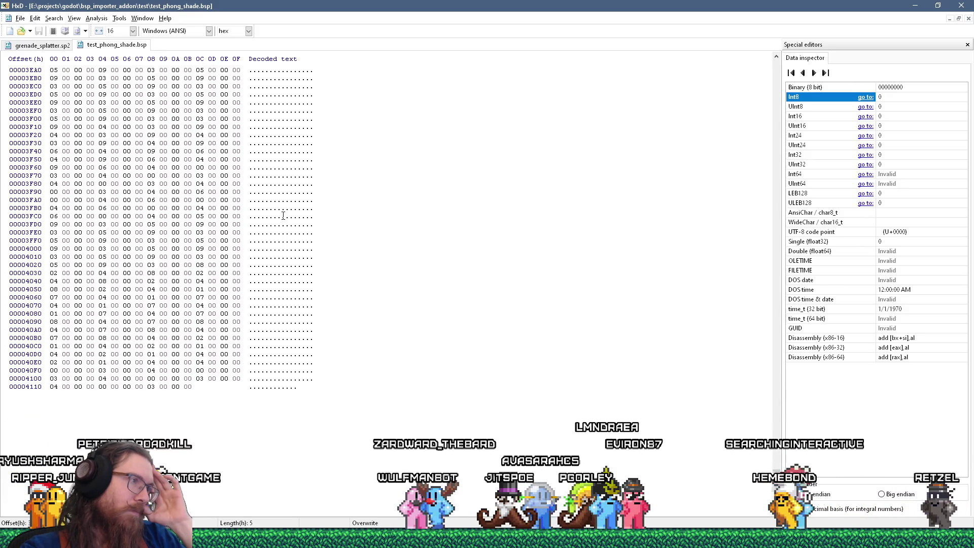
pyautogui.scroll(15, 283, 216)
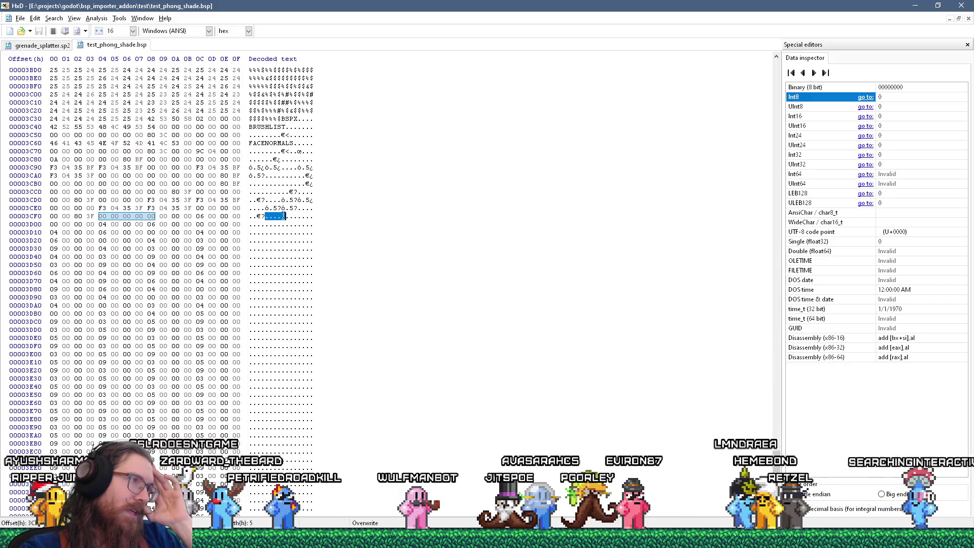
# - Reselect the four bytes 3CF4–3CF7, check Calculator's 28 × 3 = 84, then return to Godot
pyautogui.click(266, 216)
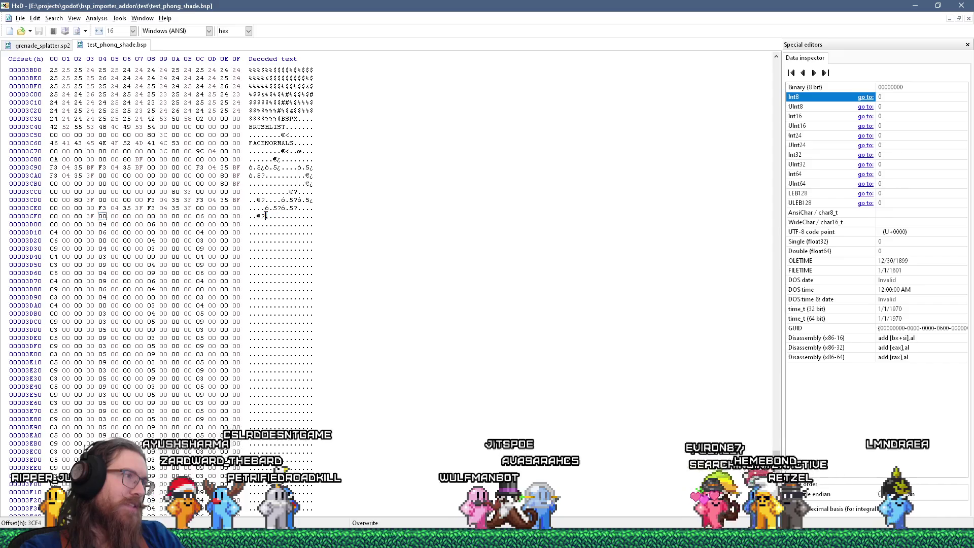
pyautogui.moveTo(268, 218)
pyautogui.mouseDown()
pyautogui.moveTo(291, 324)
pyautogui.moveTo(284, 218)
pyautogui.mouseUp()
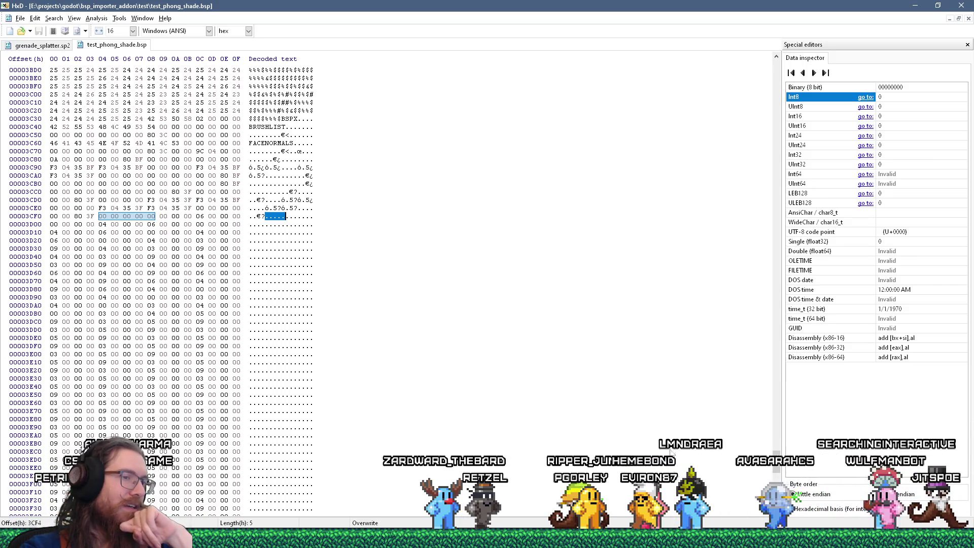
pyautogui.hotkey('alt', 'Tab')
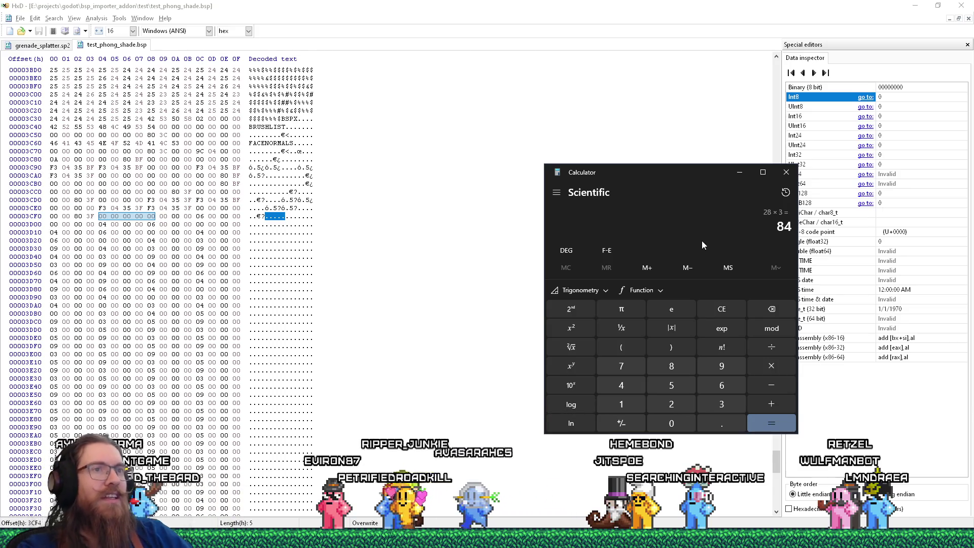
pyautogui.hotkey('alt', 'Tab')
# - Bring Godot forward, zoom the pillar-on-slab view in and out, then switch to HxD
pyautogui.click(565, 224)
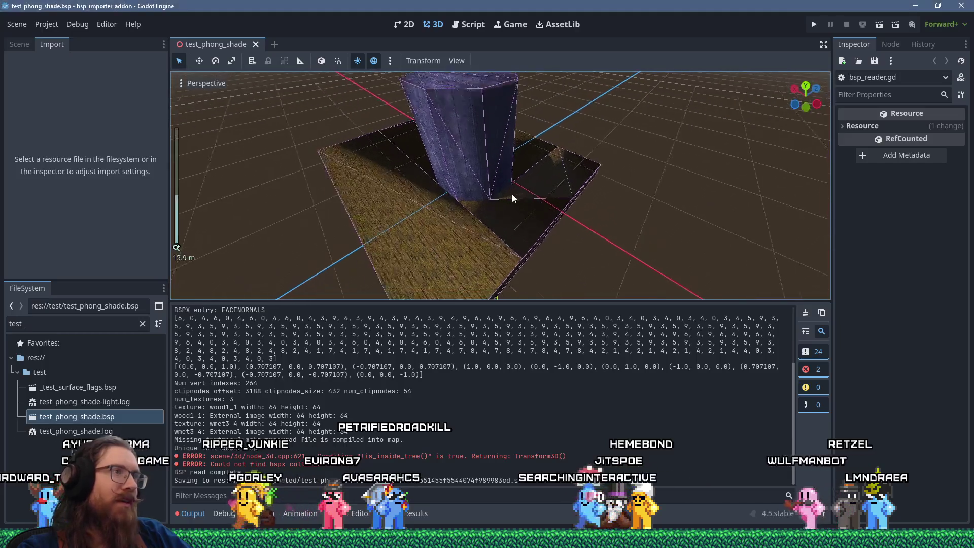
pyautogui.scroll(2, 500, 246)
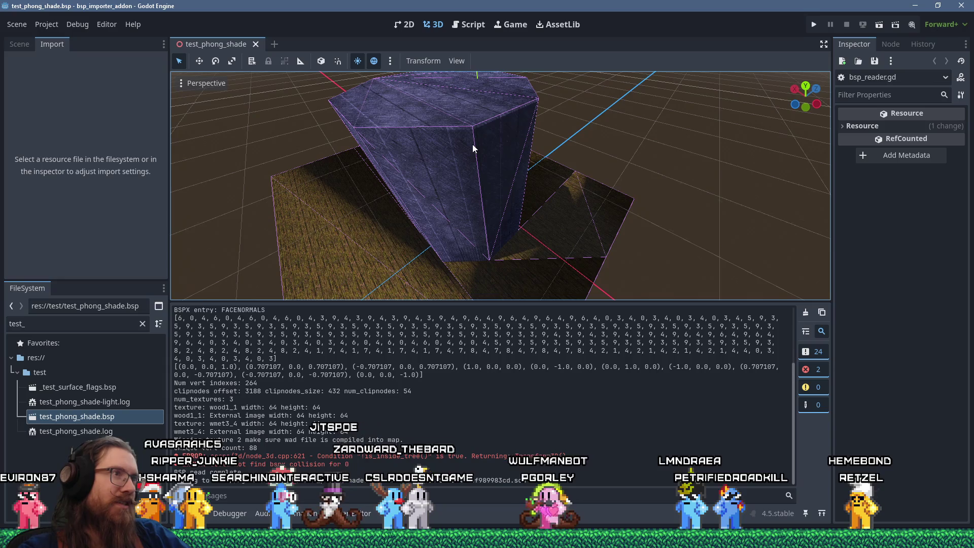
pyautogui.scroll(-3, 519, 131)
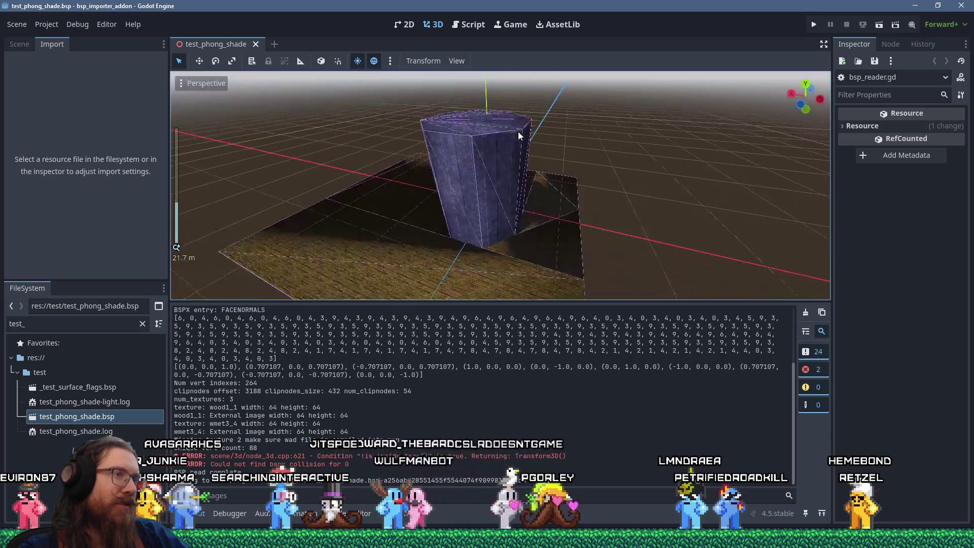
pyautogui.scroll(6, 491, 136)
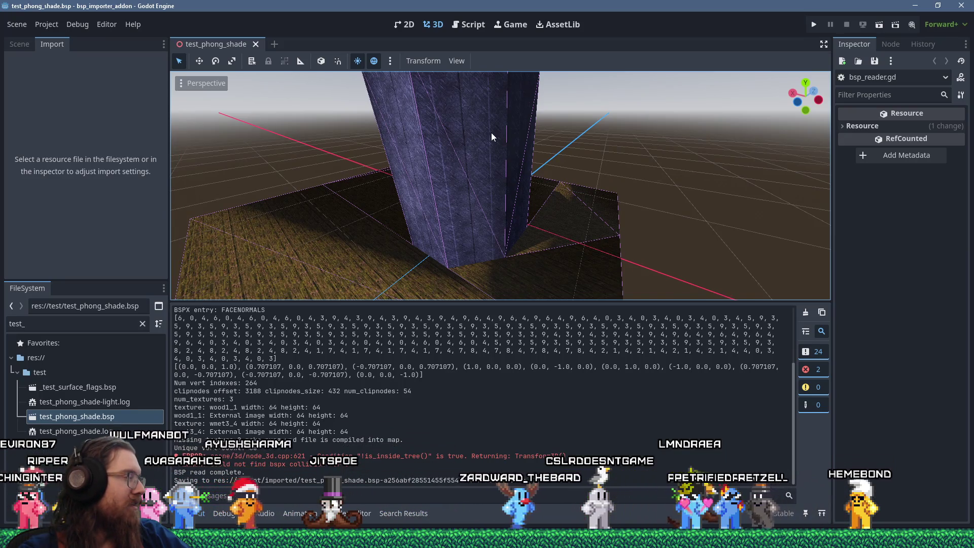
pyautogui.hotkey('alt', 'Tab')
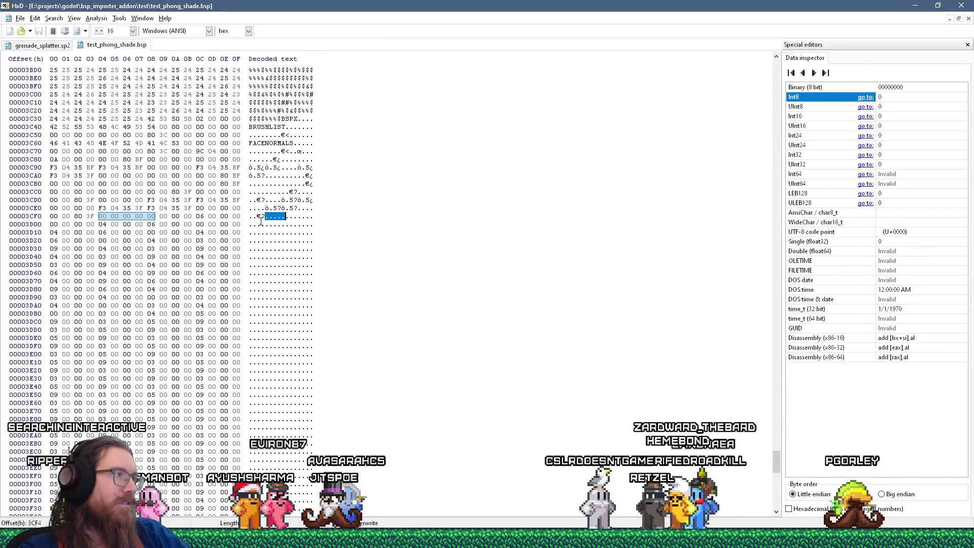
# - Select the bytes 80 3F 00 00 00 at 3CD2 to read their value, then return to offset 3CF4
pyautogui.moveTo(257, 199); pyautogui.dragTo(277, 200)
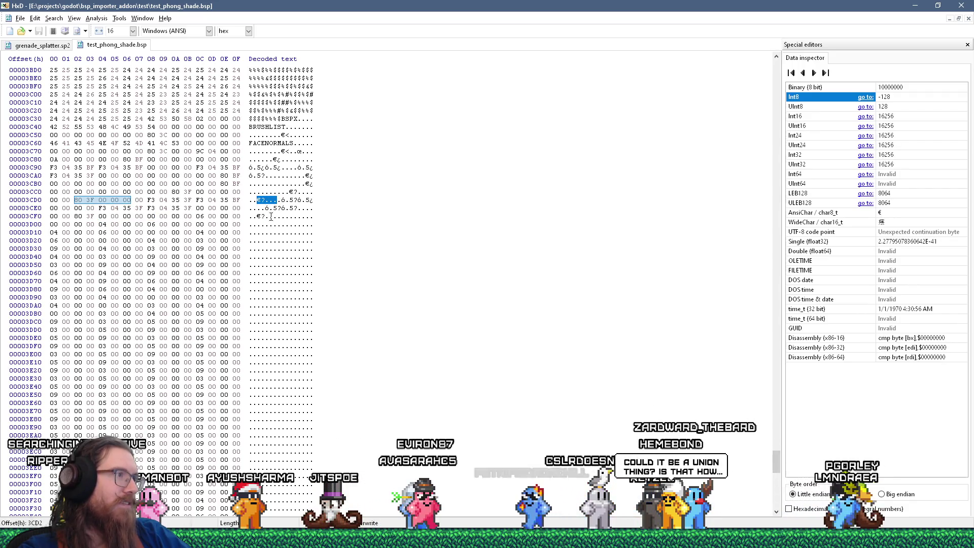
pyautogui.click(264, 216)
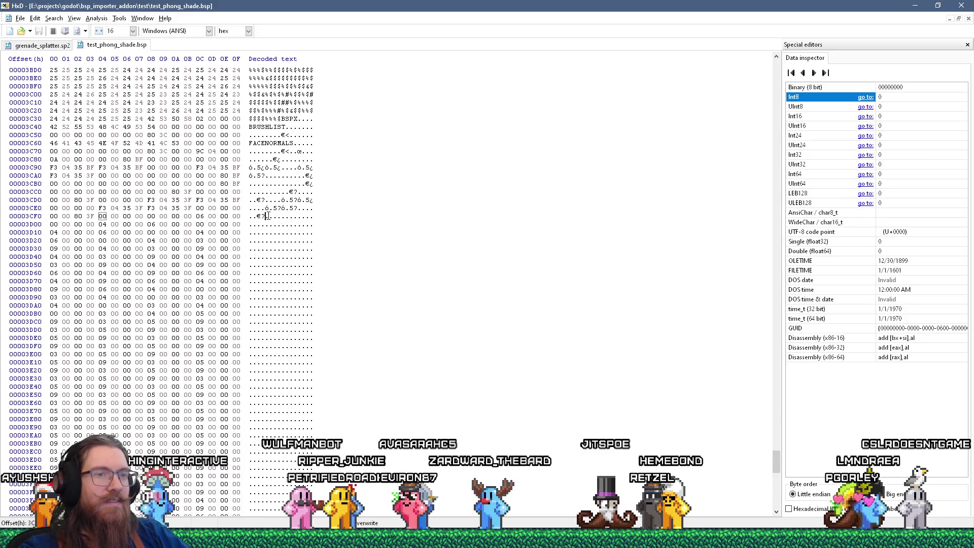
pyautogui.hotkey('alt', 'Tab')
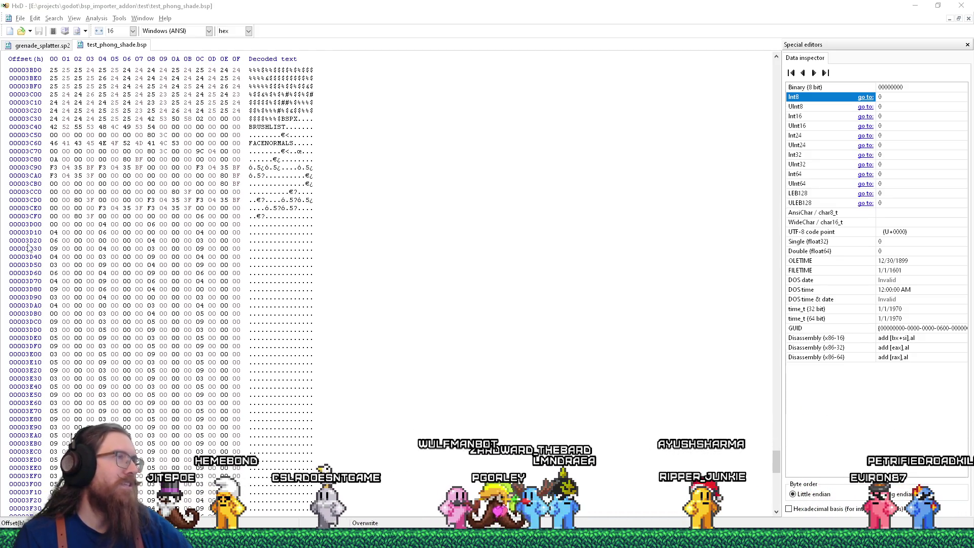
# - Bring the Godot editor showing test_phong_shade.bsp back in front of HxD
pyautogui.hotkey('alt', 'Tab')
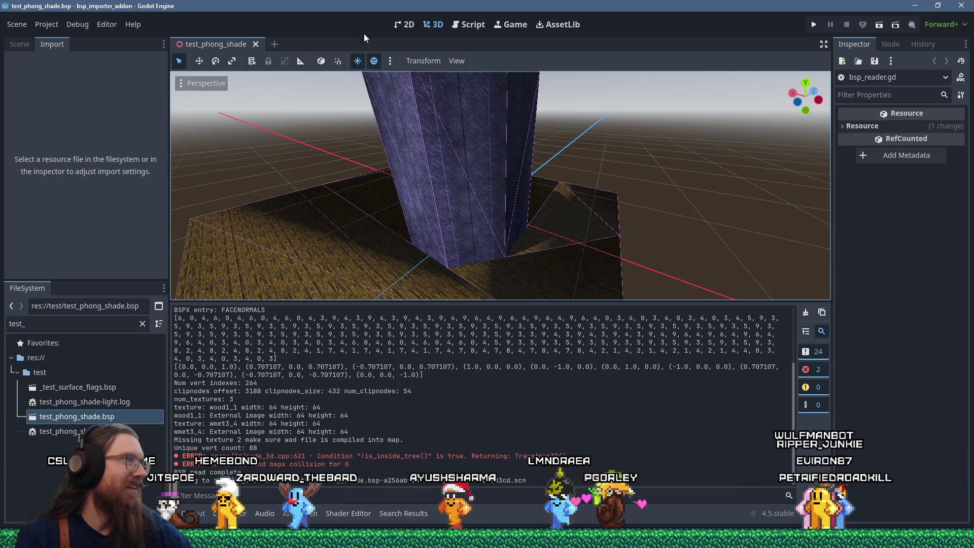
# - Show bsp_reader.gd in the Script workspace with a shrunken log panel, then switch to Firefox
pyautogui.click(468, 24)
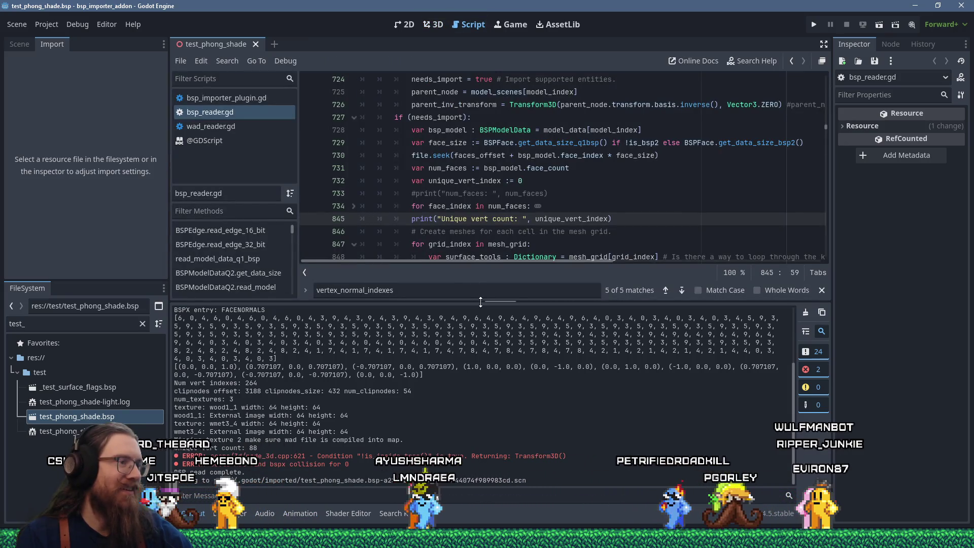
pyautogui.moveTo(480, 300); pyautogui.dragTo(480, 368)
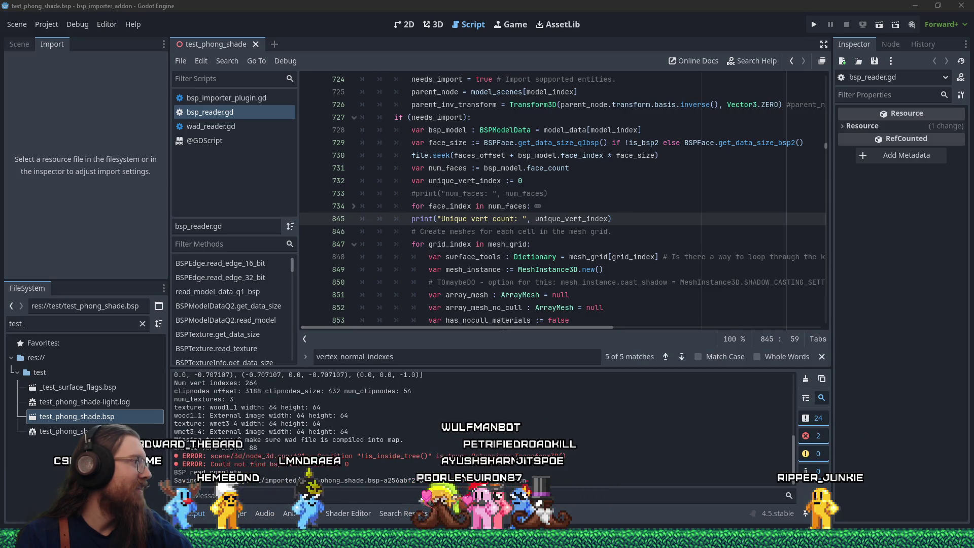
pyautogui.hotkey('alt', 'Tab')
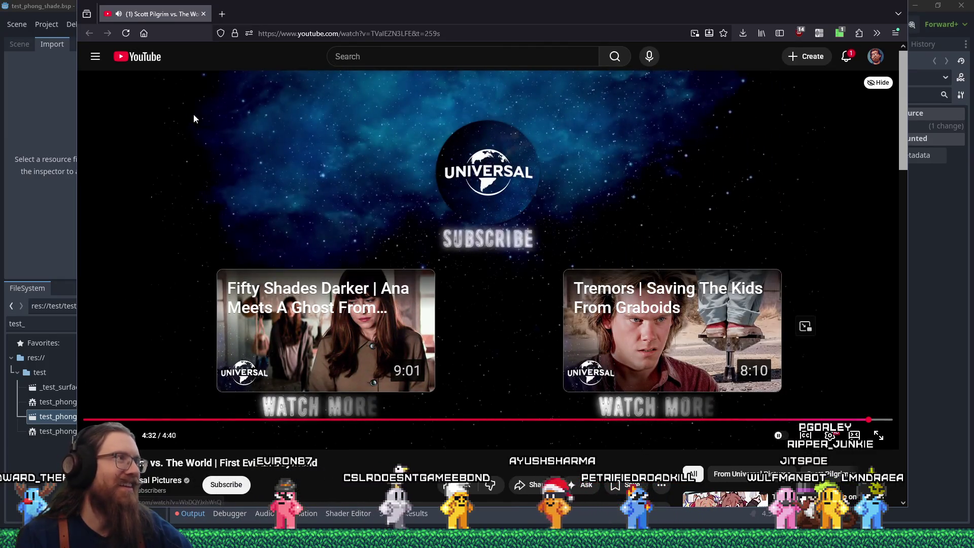
# - Close the YouTube tab to return to Godot's bsp_reader.gd script editor
pyautogui.click(203, 17)
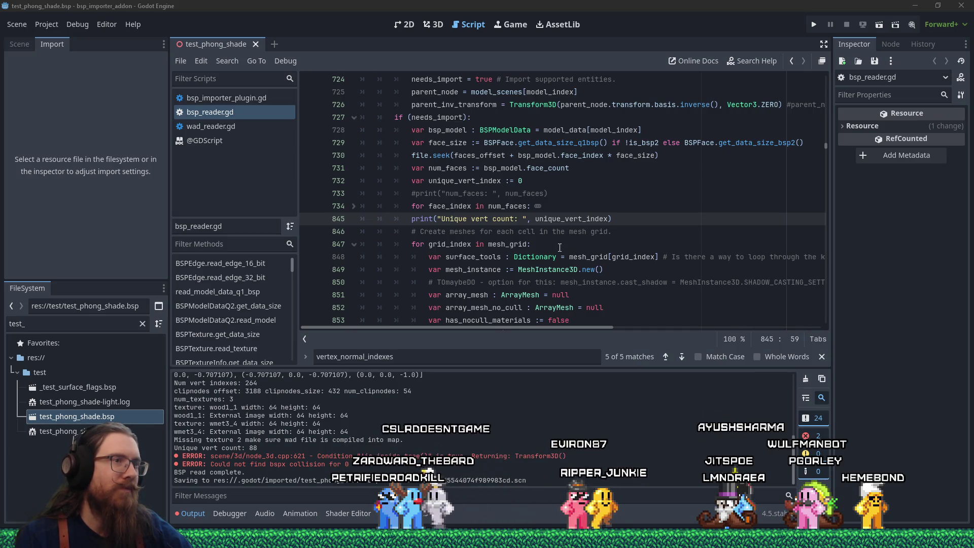
# - Unfold the face loop at line 734 and find unique_vert_index's use on vertex_normal_indexes
pyautogui.doubleClick(568, 218)
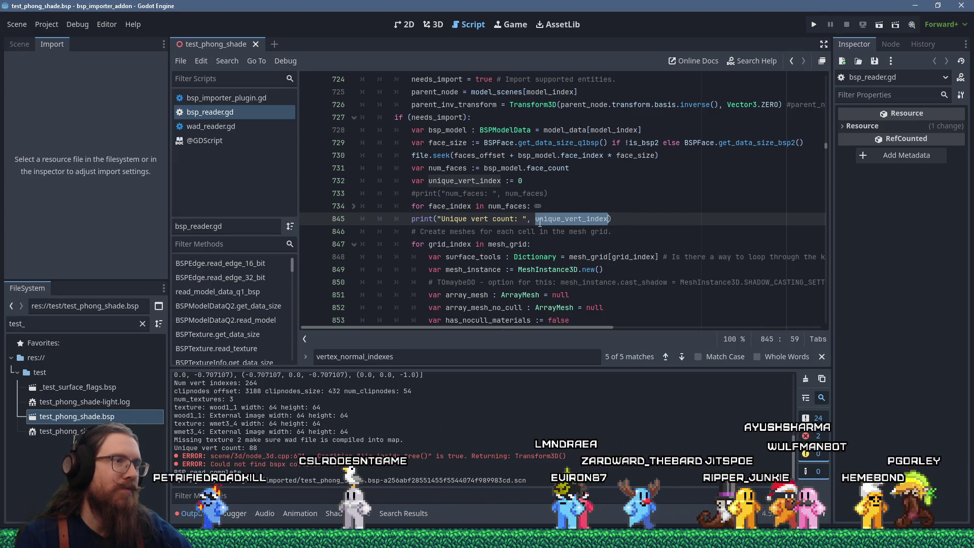
pyautogui.click(354, 207)
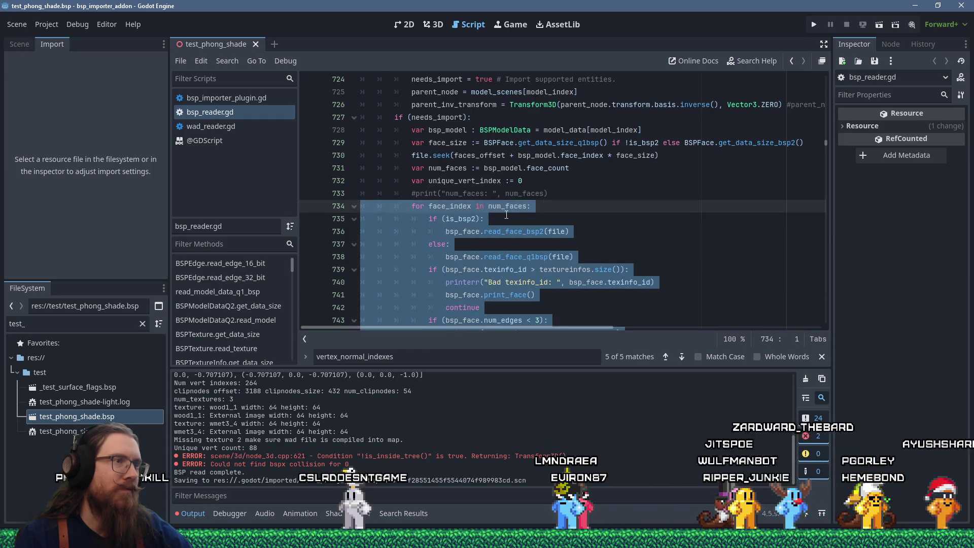
pyautogui.doubleClick(494, 182)
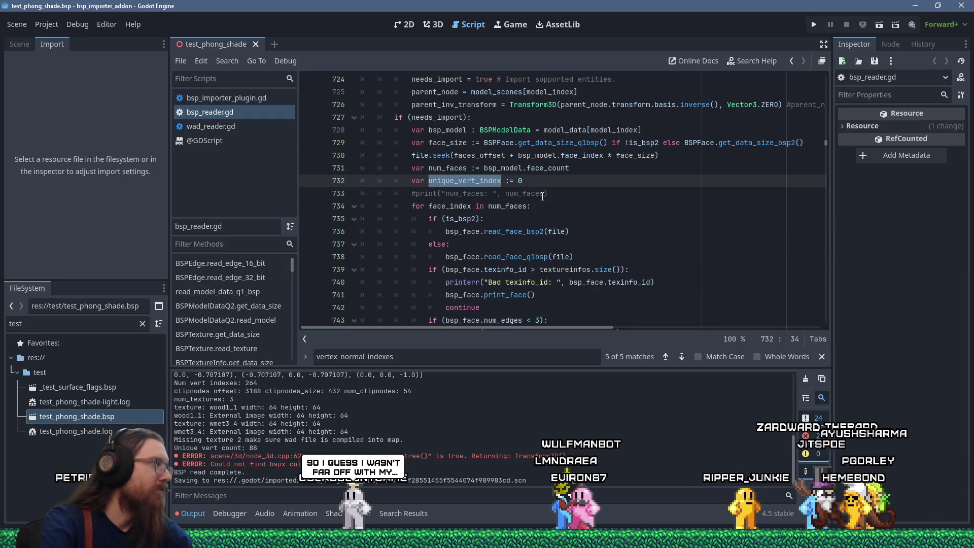
pyautogui.press('Return')
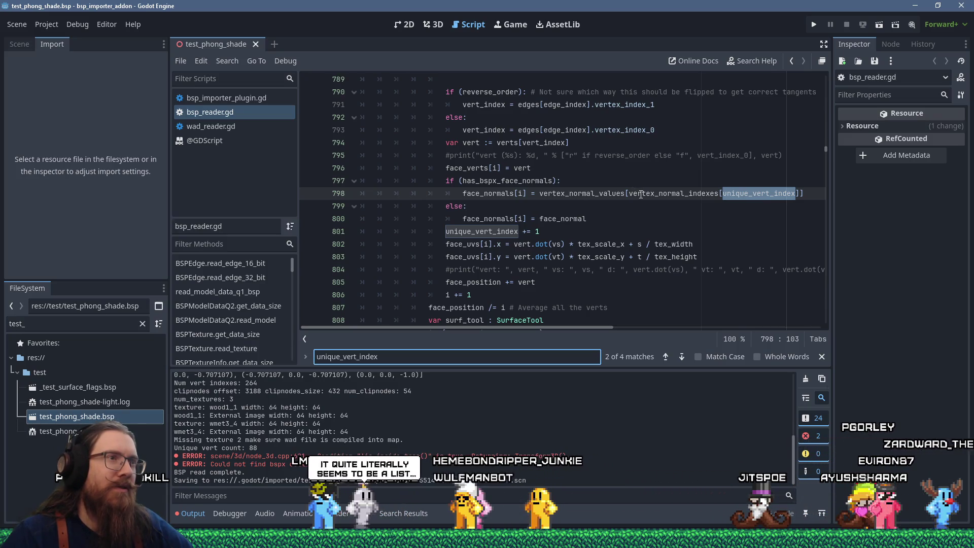
pyautogui.moveTo(640, 195)
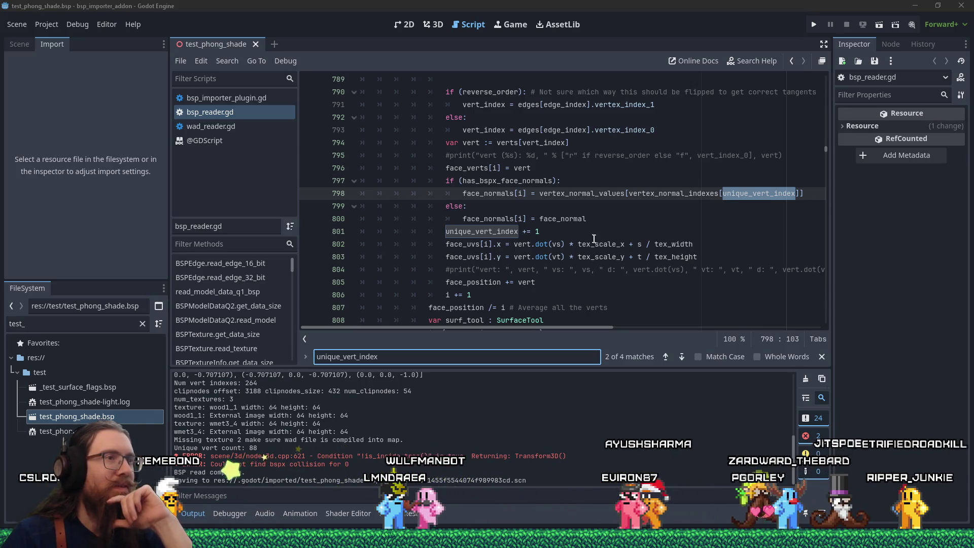
pyautogui.scroll(1, 584, 221)
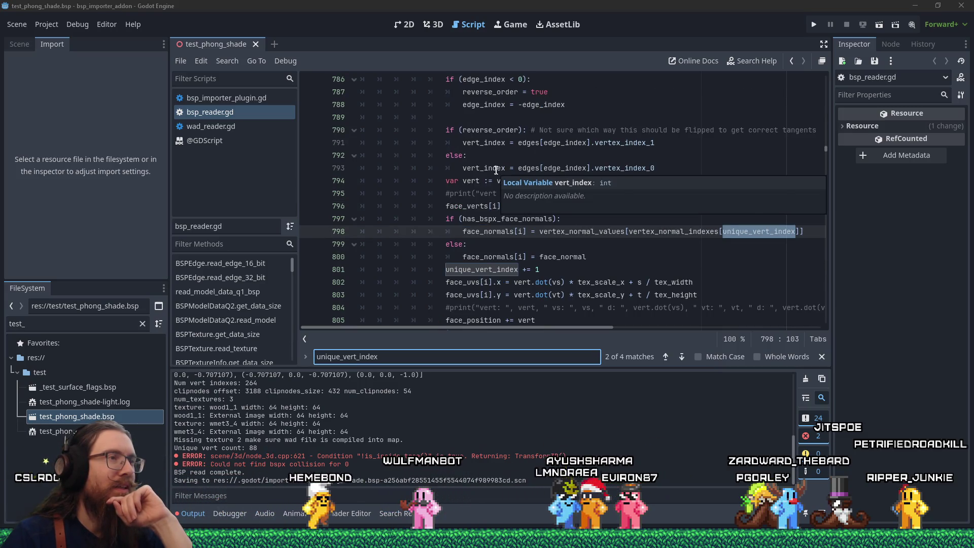
pyautogui.doubleClick(496, 170)
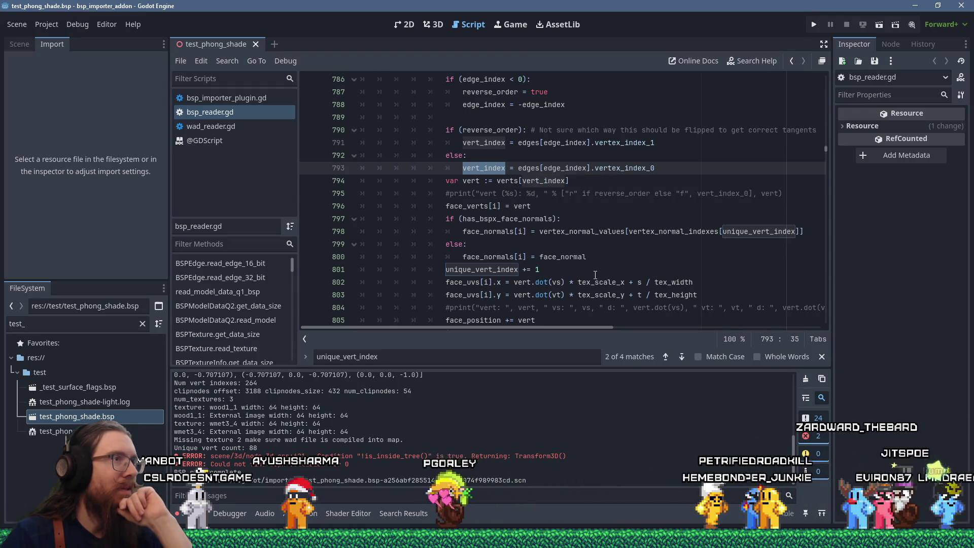
pyautogui.scroll(2, 596, 276)
pyautogui.scroll(1, 596, 275)
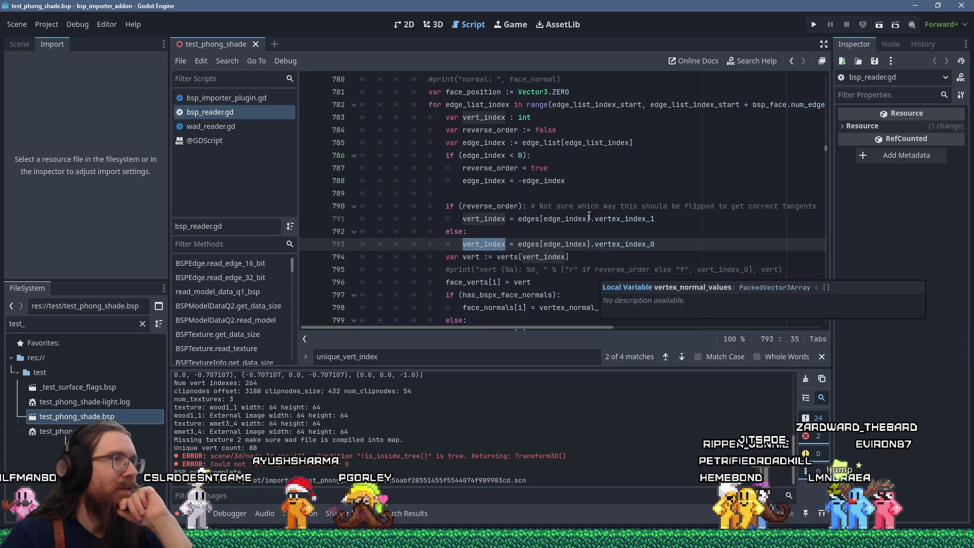
pyautogui.doubleClick(491, 143)
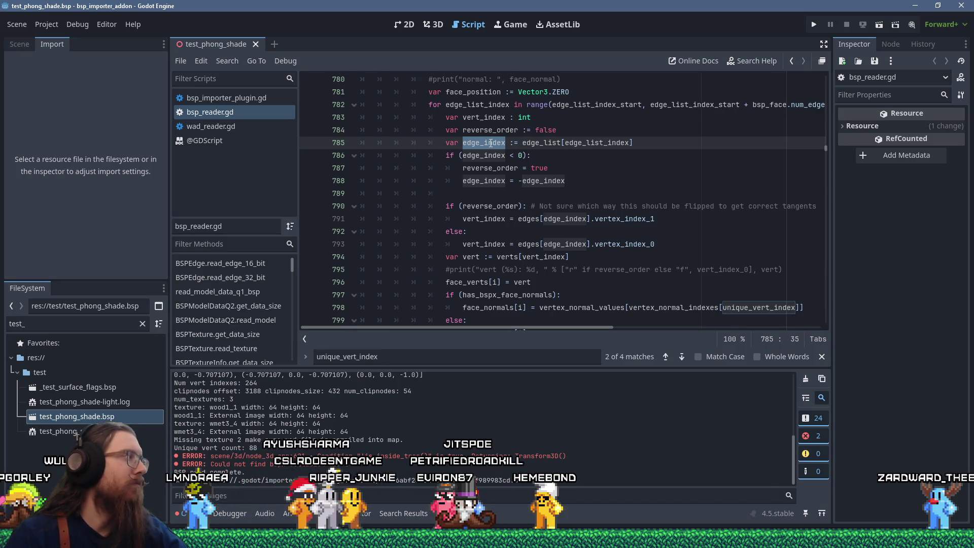
pyautogui.rightClick(490, 142)
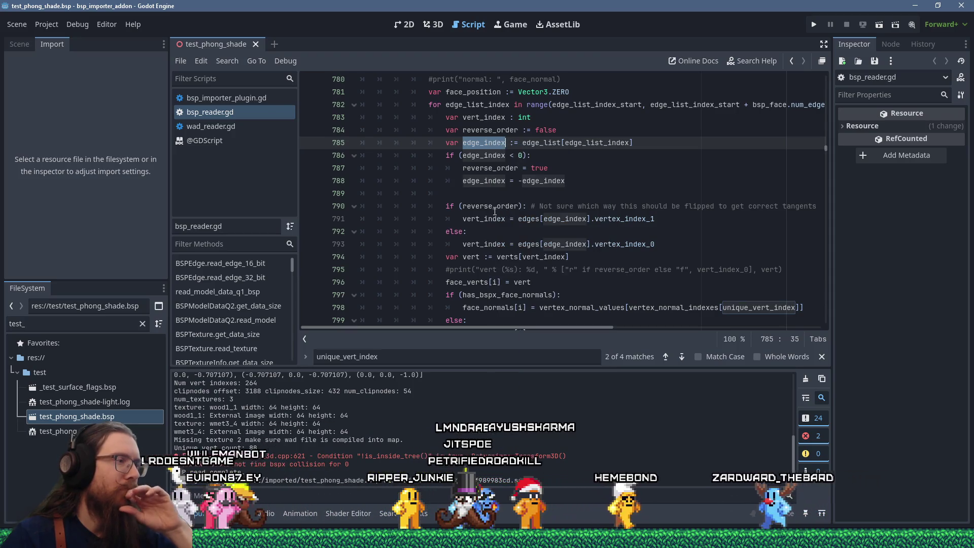
pyautogui.moveTo(51, 540)
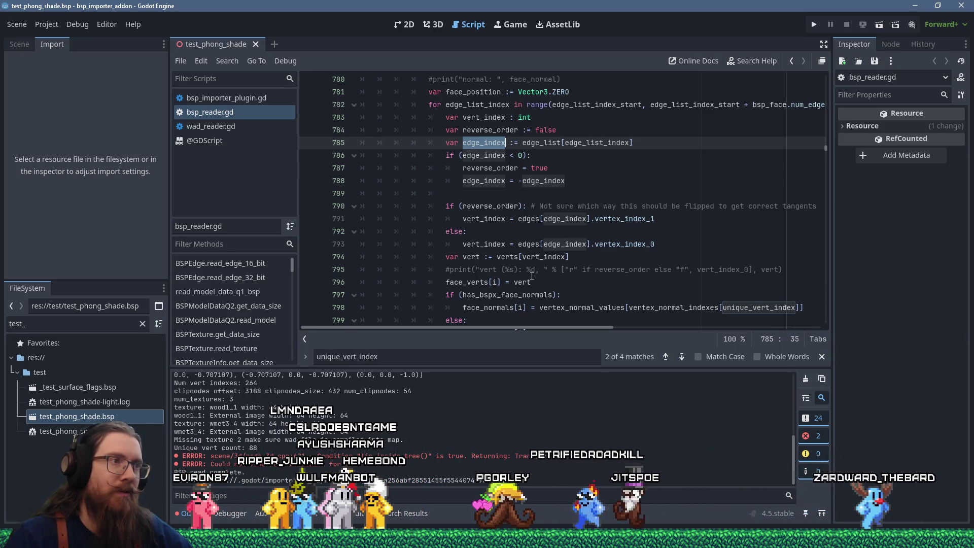
pyautogui.doubleClick(748, 310)
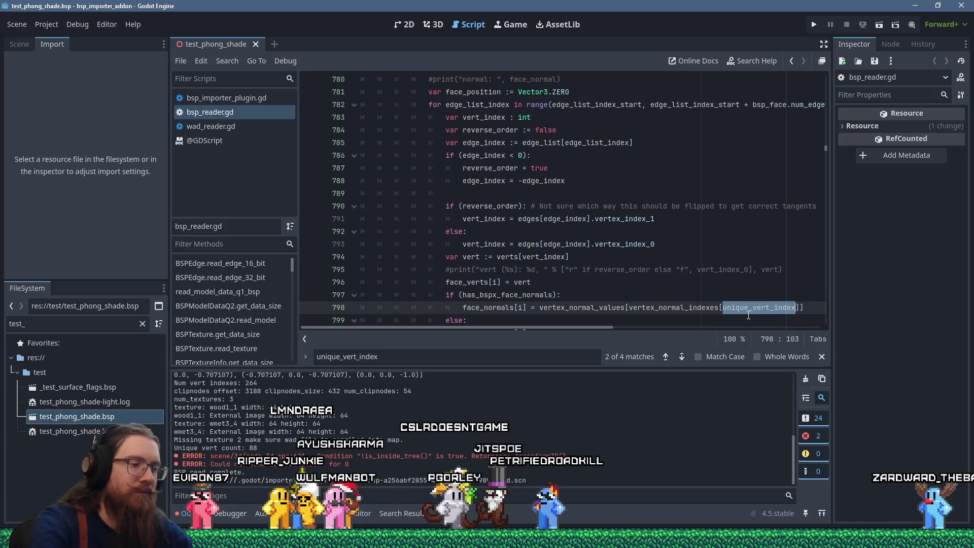
# - Change line 798's vertex_normal_indexes lookup to edge_index + vert_index
pyautogui.write('edge_index ')
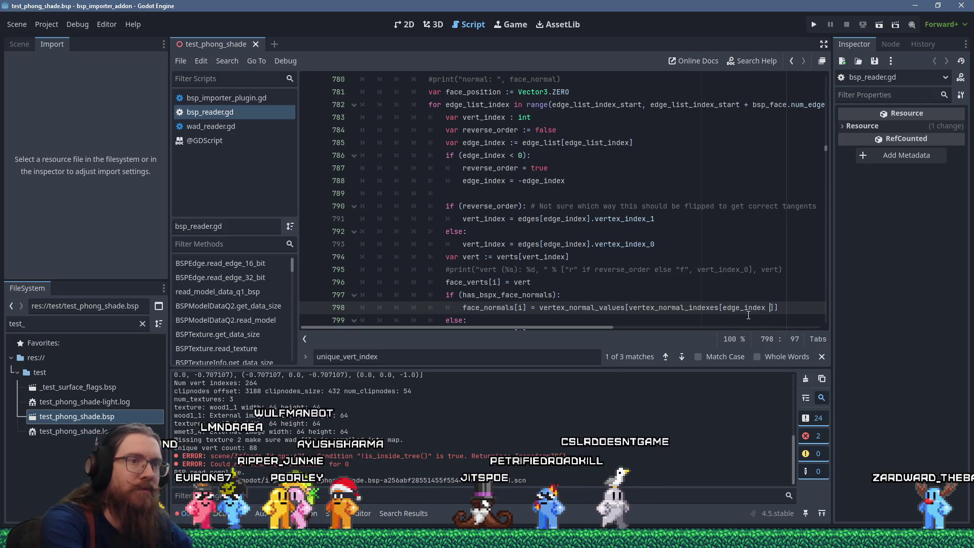
pyautogui.write('6')
pyautogui.press('BackSpace')
pyautogui.press('BackSpace')
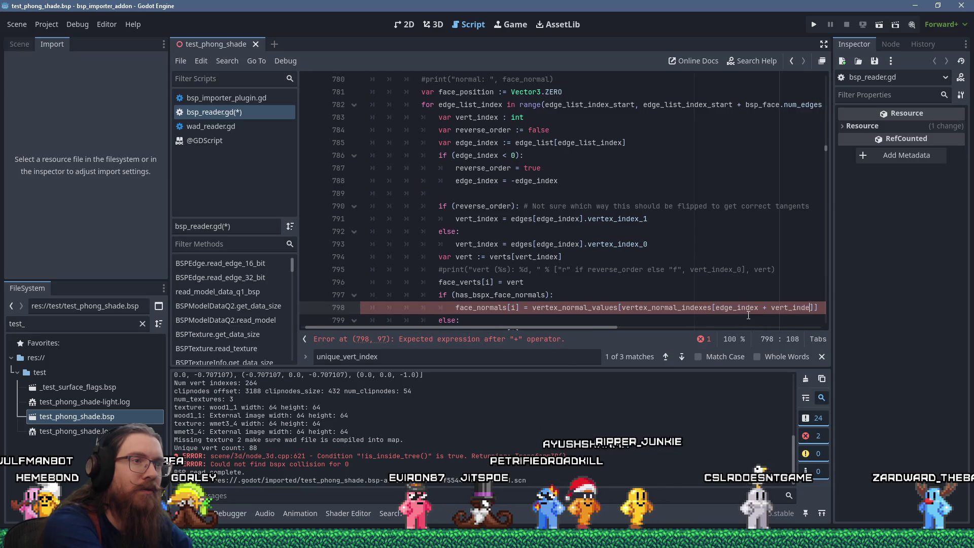
pyautogui.write('index')
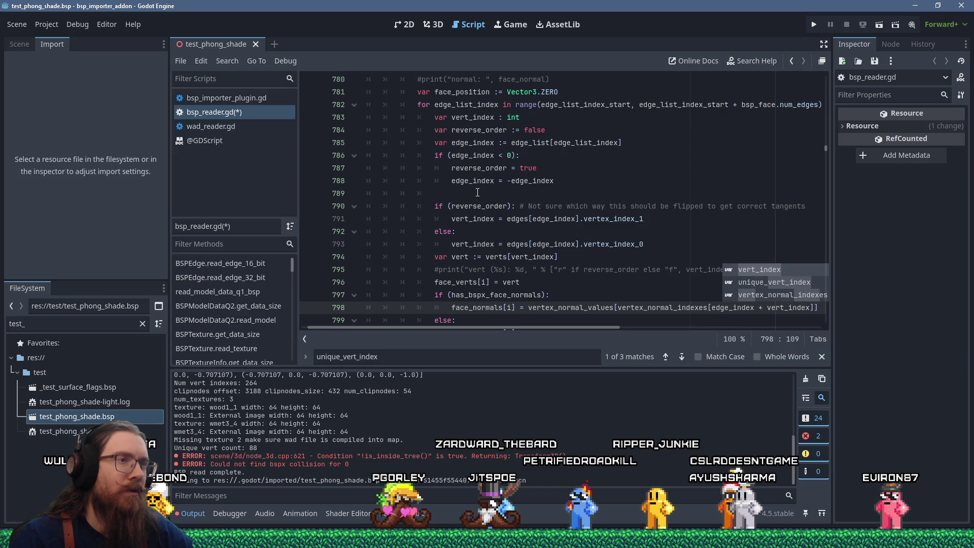
pyautogui.click(600, 286)
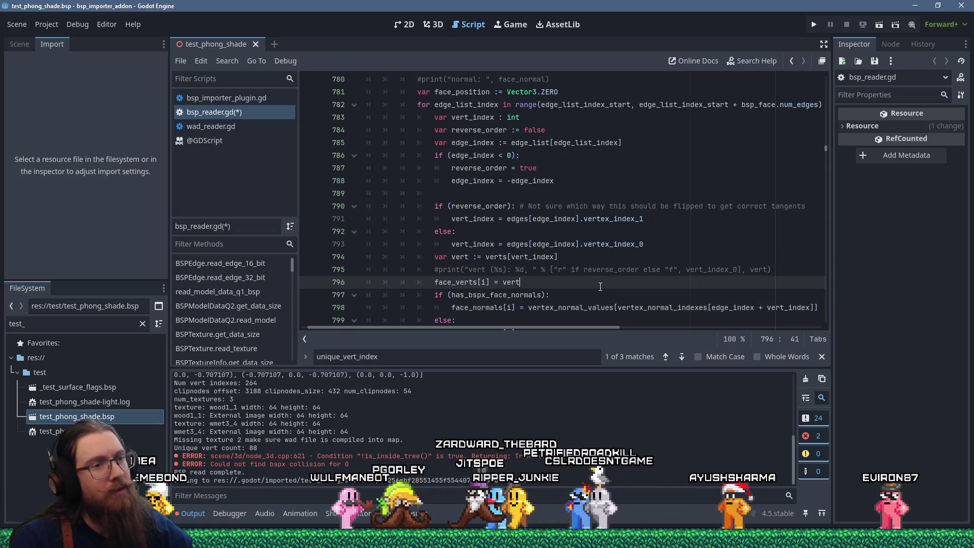
# - Save bsp_reader.gd, dismiss the unknown file format alert, and select test_phong_shade.bsp
pyautogui.hotkey('ctrl', 's')
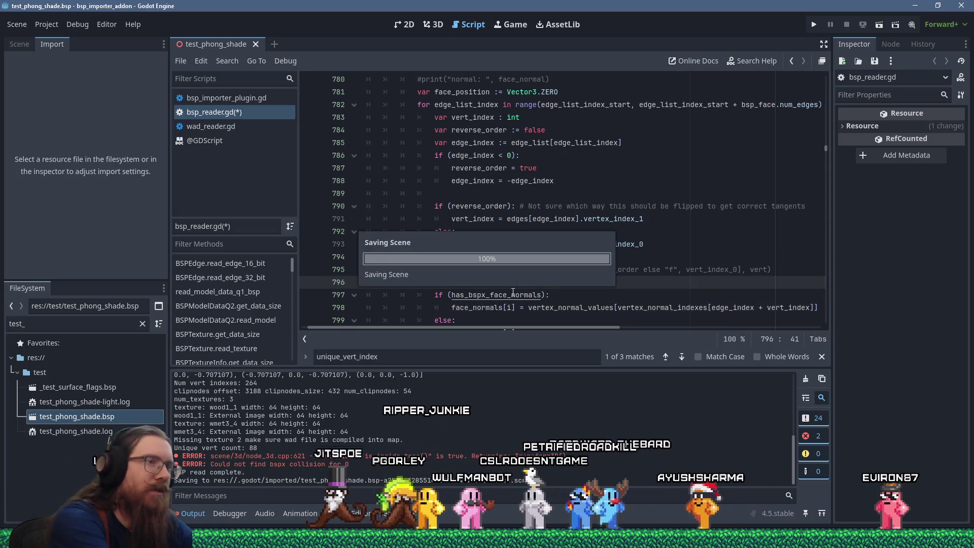
pyautogui.click(487, 283)
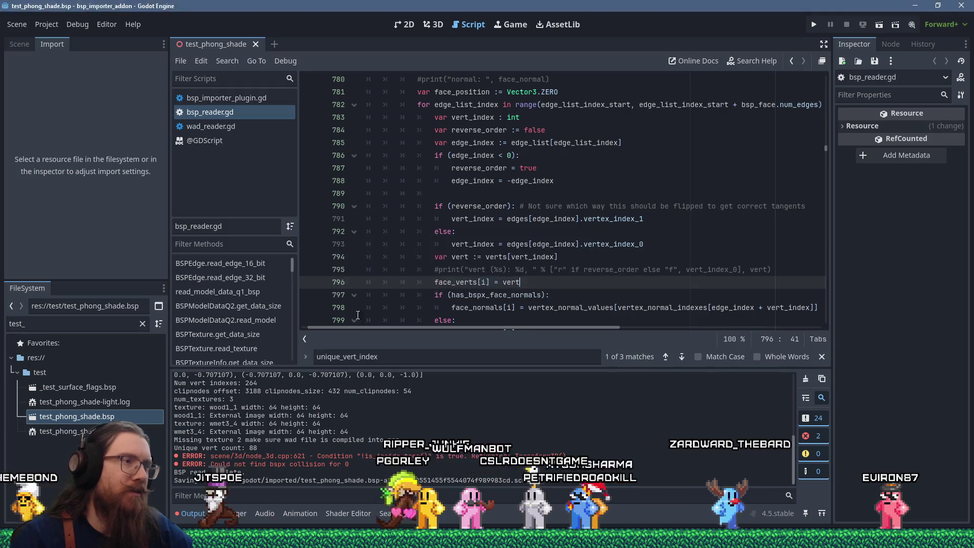
pyautogui.click(142, 420)
# - Reimport the map and inspect the pillar's shading from close, top-down and low side views
pyautogui.click(81, 269)
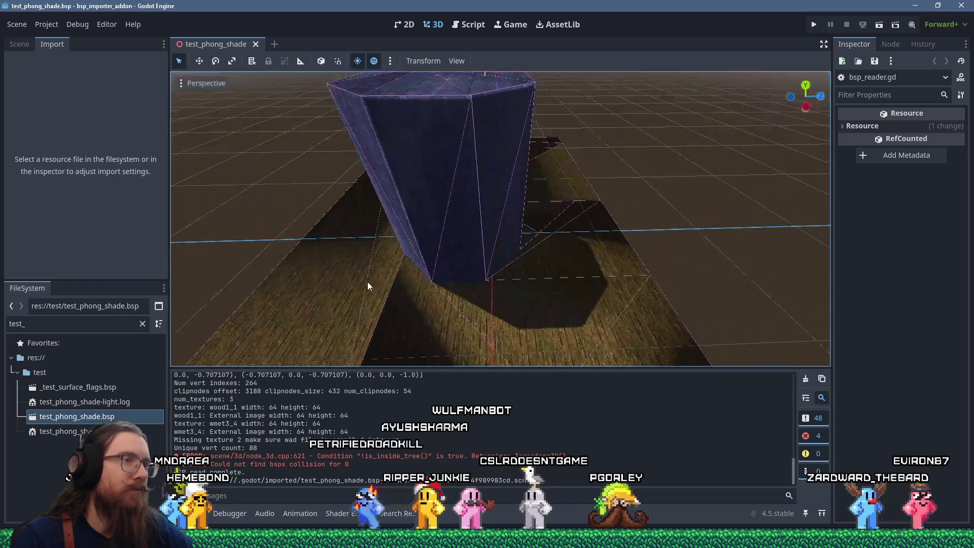
pyautogui.moveTo(367, 281)
pyautogui.mouseDown()
pyautogui.moveTo(388, 269)
pyautogui.moveTo(470, 283)
pyautogui.moveTo(567, 264)
pyautogui.moveTo(625, 239)
pyautogui.mouseUp()
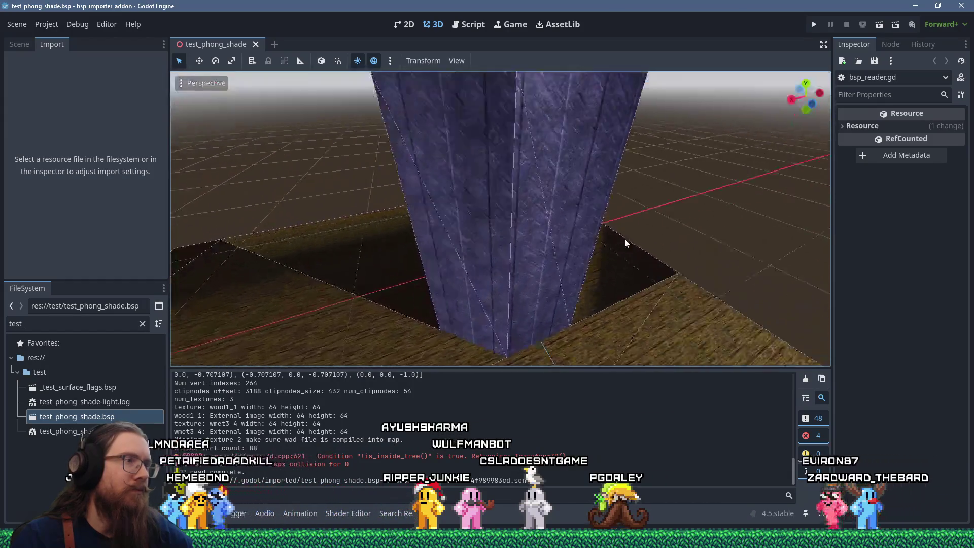
pyautogui.scroll(-5, 625, 238)
pyautogui.moveTo(564, 260)
pyautogui.mouseDown()
pyautogui.moveTo(464, 267)
pyautogui.moveTo(640, 273)
pyautogui.moveTo(474, 234)
pyautogui.moveTo(620, 214)
pyautogui.moveTo(579, 284)
pyautogui.moveTo(561, 202)
pyautogui.moveTo(531, 251)
pyautogui.moveTo(532, 240)
pyautogui.mouseUp()
pyautogui.scroll(3, 424, 187)
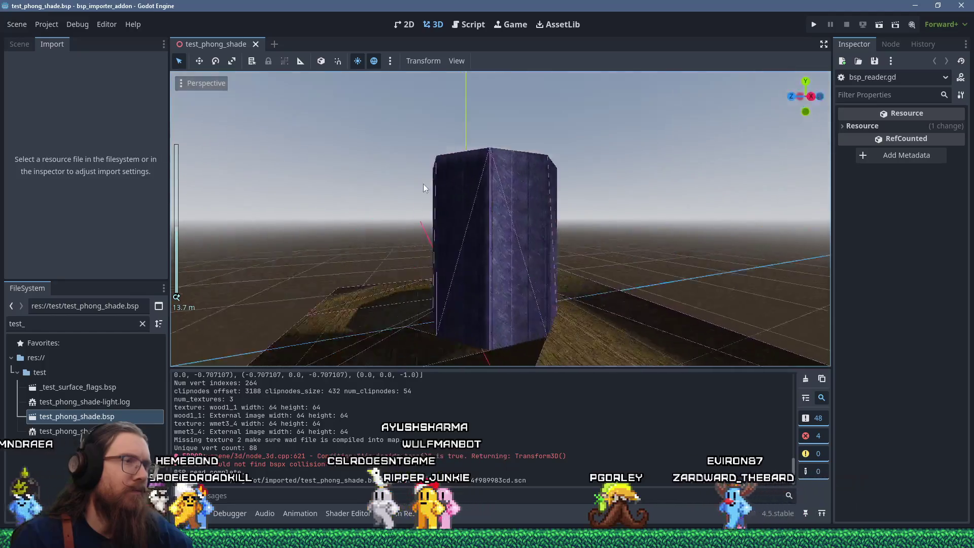
pyautogui.moveTo(424, 188)
pyautogui.mouseDown()
pyautogui.moveTo(318, 226)
pyautogui.moveTo(288, 269)
pyautogui.moveTo(543, 266)
pyautogui.moveTo(570, 235)
pyautogui.moveTo(530, 271)
pyautogui.moveTo(490, 266)
pyautogui.mouseUp()
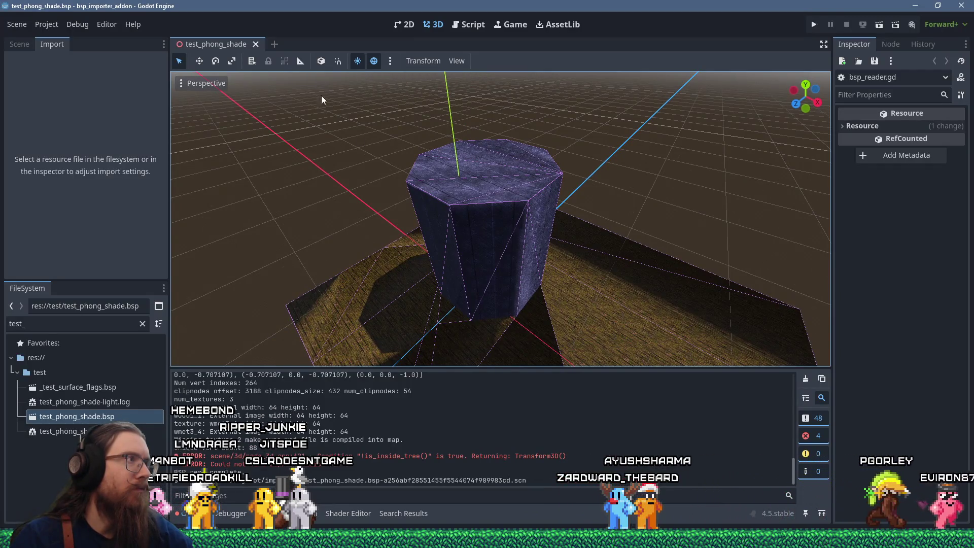
pyautogui.moveTo(564, 280)
pyautogui.mouseDown()
pyautogui.moveTo(462, 274)
pyautogui.moveTo(500, 139)
pyautogui.moveTo(511, 169)
pyautogui.mouseUp()
pyautogui.scroll(-1, 510, 170)
# - Open bsp_reader.gd in the script editor, then switch to Firefox's address bar
pyautogui.hotkey('alt', 'Tab')
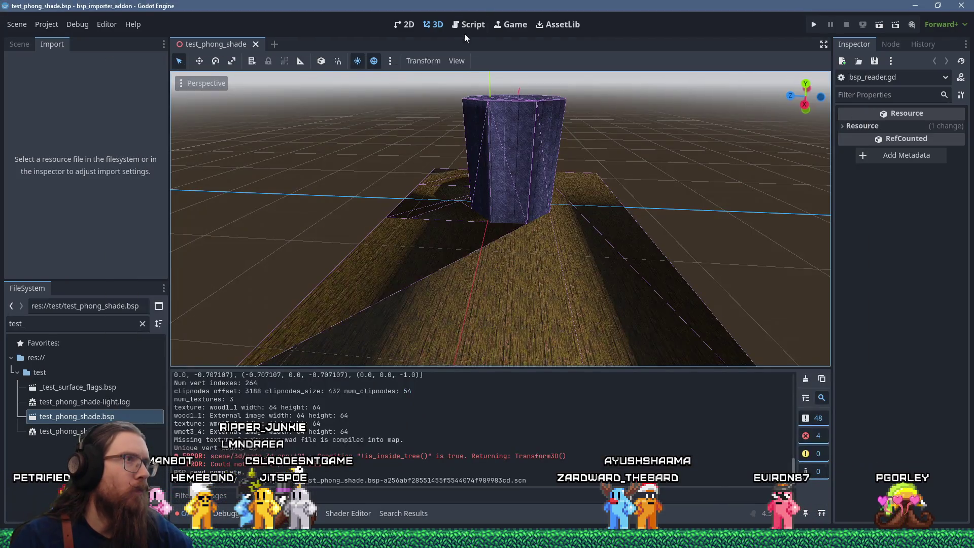
pyautogui.click(465, 27)
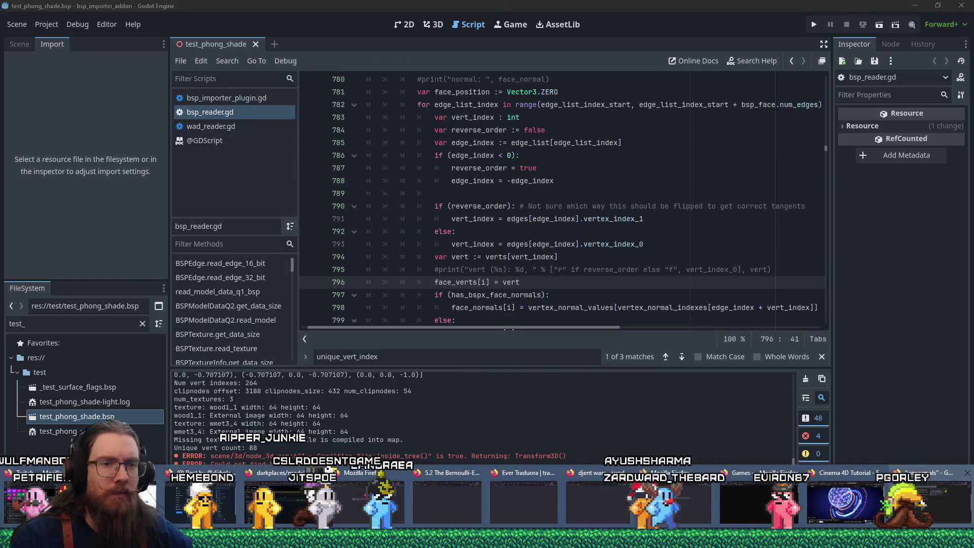
pyautogui.hotkey('alt', 'Tab')
pyautogui.hotkey('ctrl', 'l')
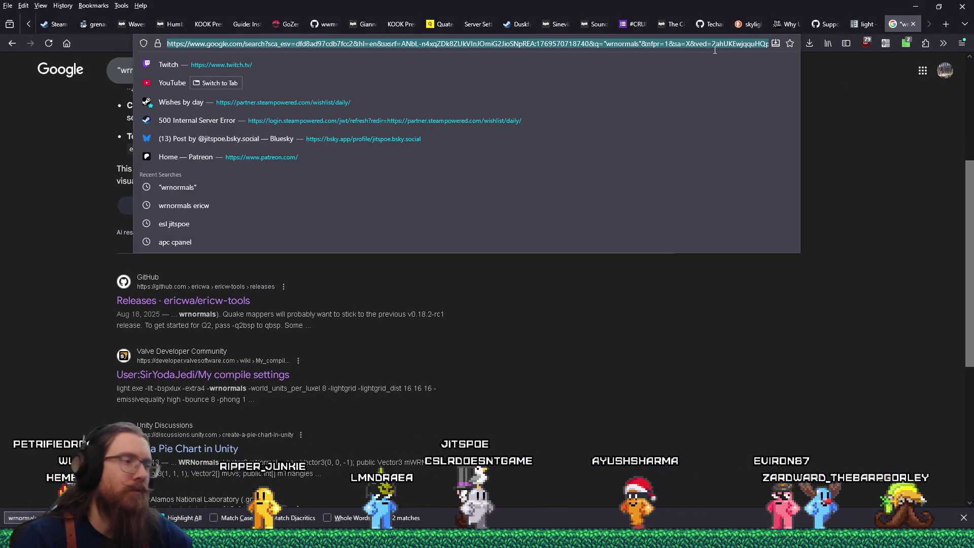
# - Search the web for 'bspx importer' and look over the results
pyautogui.write('bspx importer')
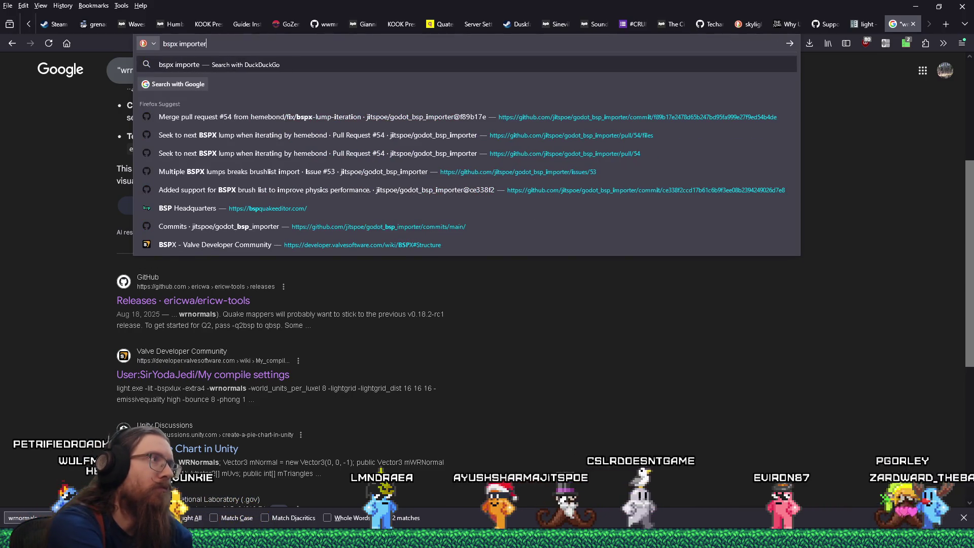
pyautogui.press('Return')
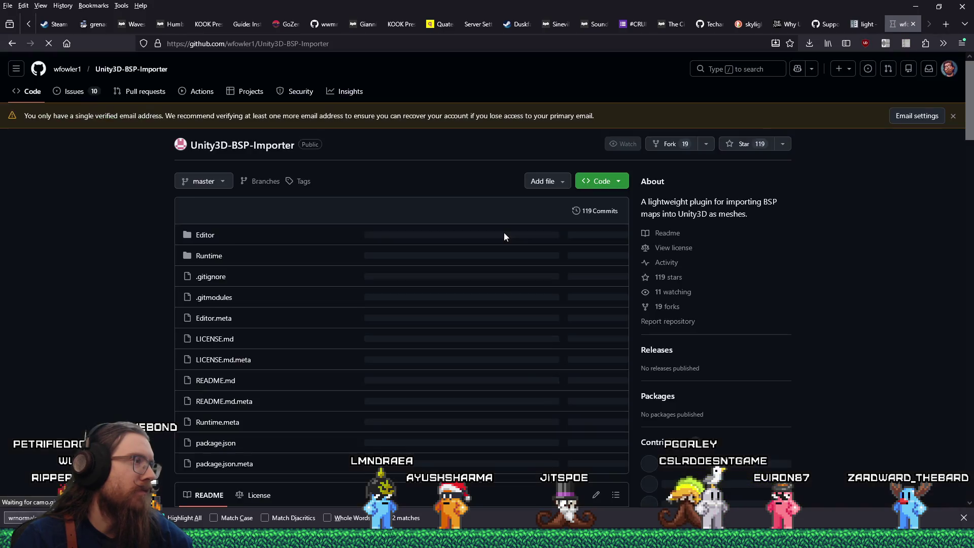
pyautogui.scroll(-3, 145, 267)
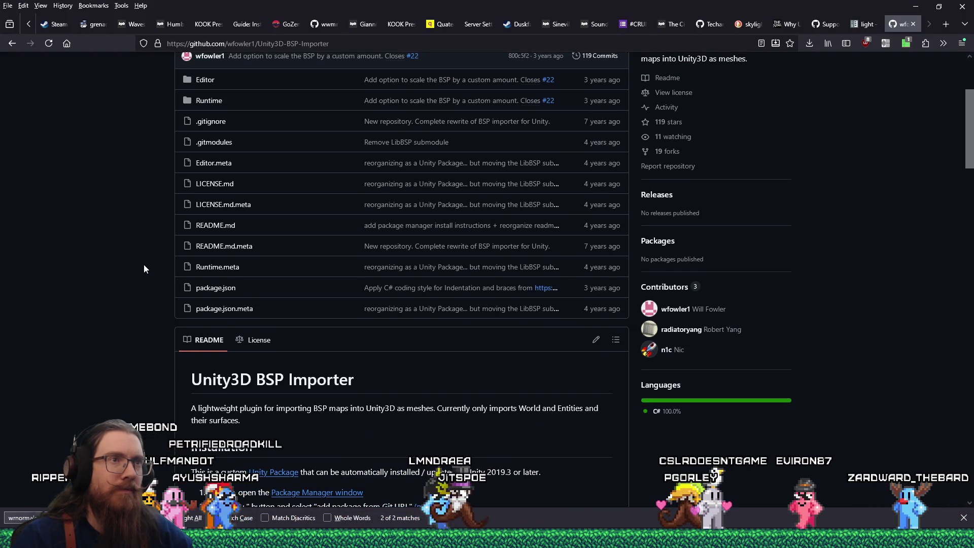
pyautogui.scroll(-5, 144, 265)
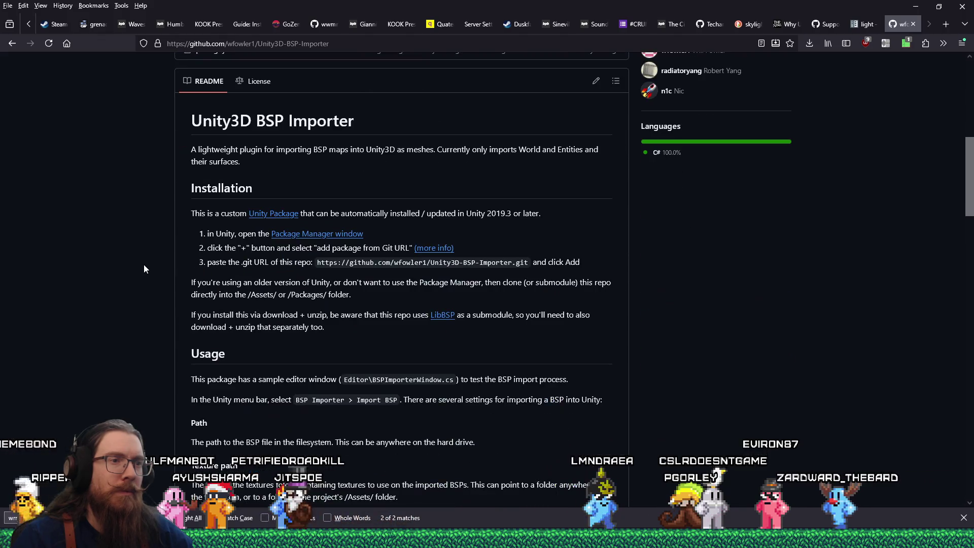
# - Read through the Unity3D-BSP-Importer README, briefly glancing back at Godot
pyautogui.scroll(-1, 144, 269)
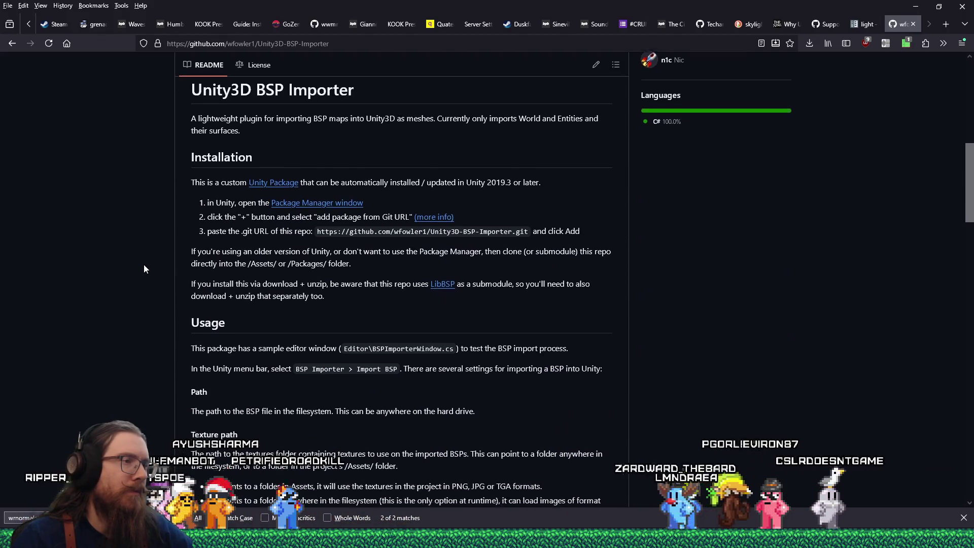
pyautogui.scroll(-2, 144, 268)
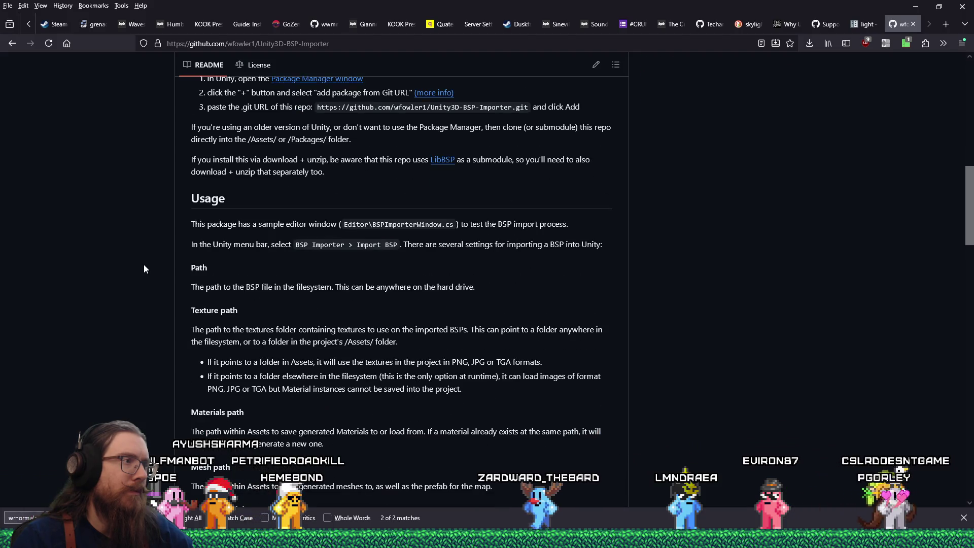
pyautogui.scroll(-3, 144, 269)
pyautogui.scroll(-6, 144, 269)
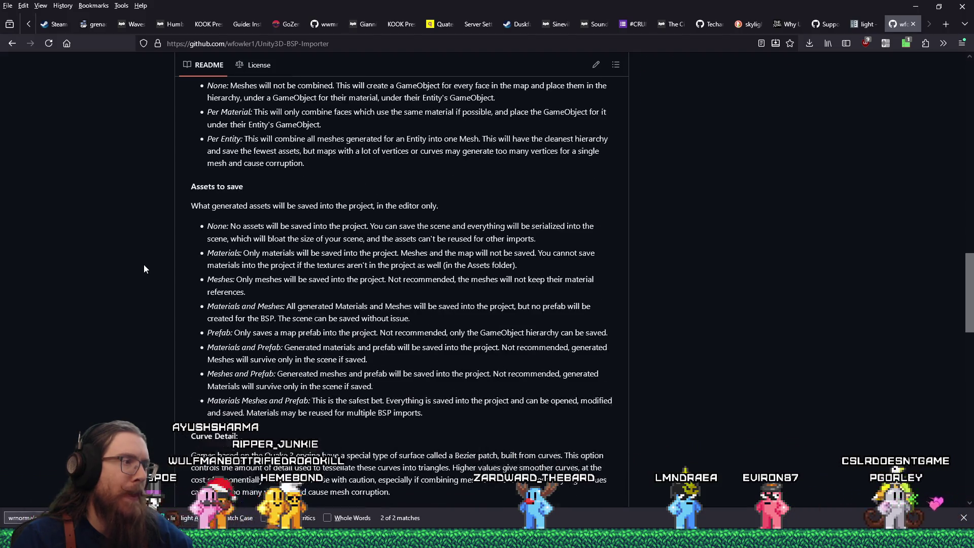
pyautogui.scroll(-6, 145, 269)
pyautogui.scroll(-4, 144, 269)
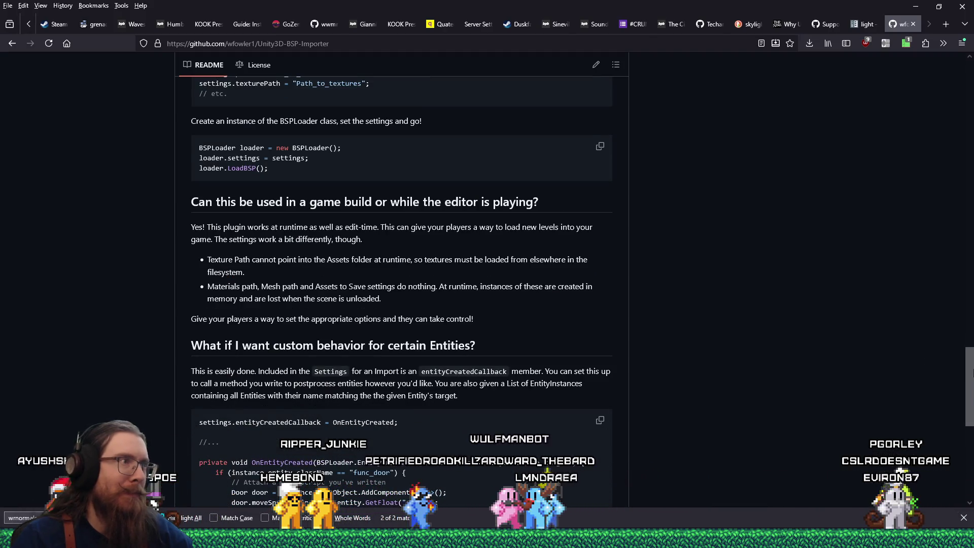
pyautogui.scroll(1, 401, 292)
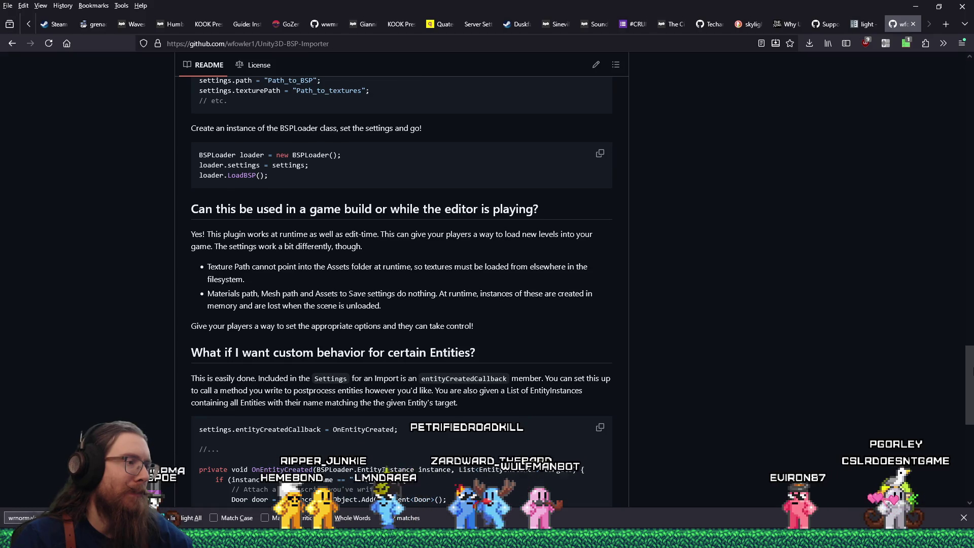
pyautogui.scroll(-8, 400, 292)
pyautogui.moveTo(970, 445); pyautogui.dragTo(970, 118)
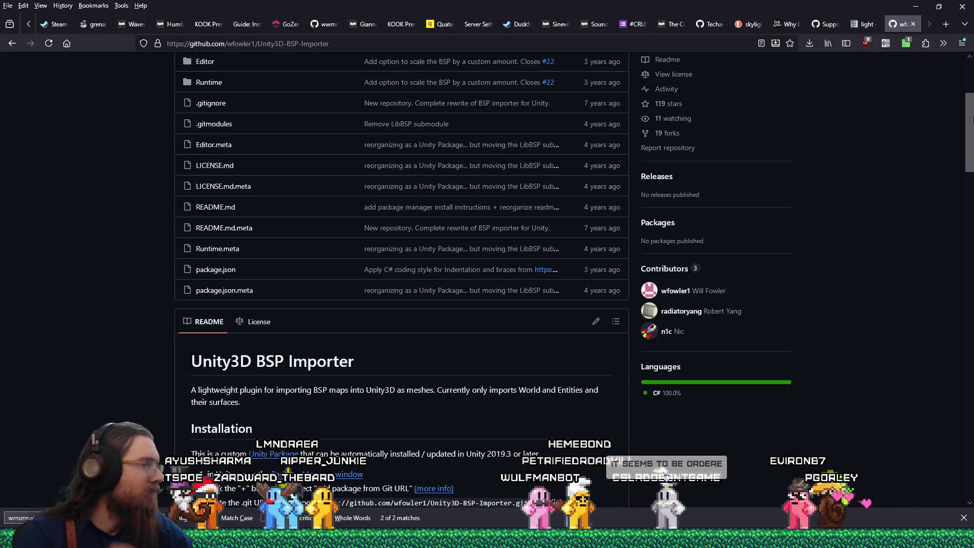
pyautogui.hotkey('alt', 'Tab')
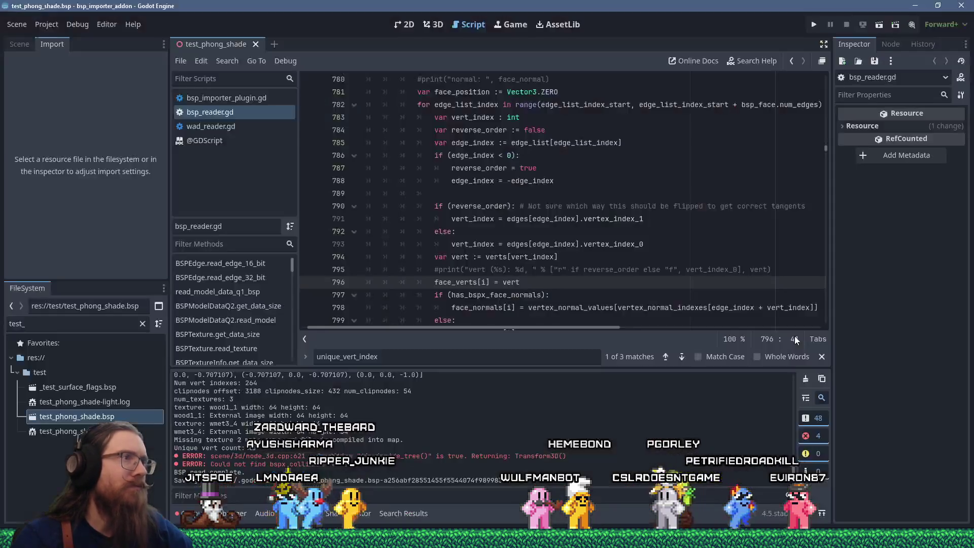
pyautogui.hotkey('alt', 'Tab')
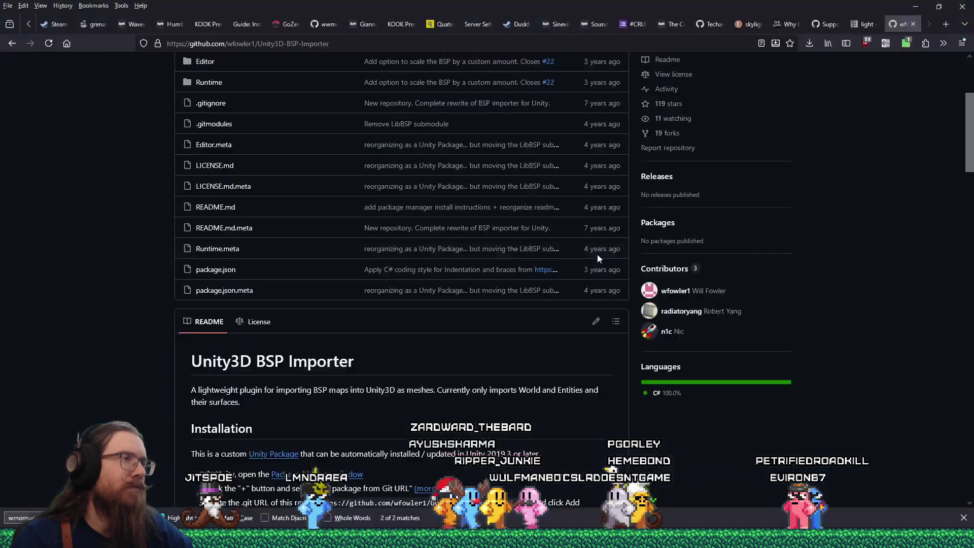
# - Browse the repository from Editor back to the root, then into Runtime/Extensions
pyautogui.scroll(4, 502, 287)
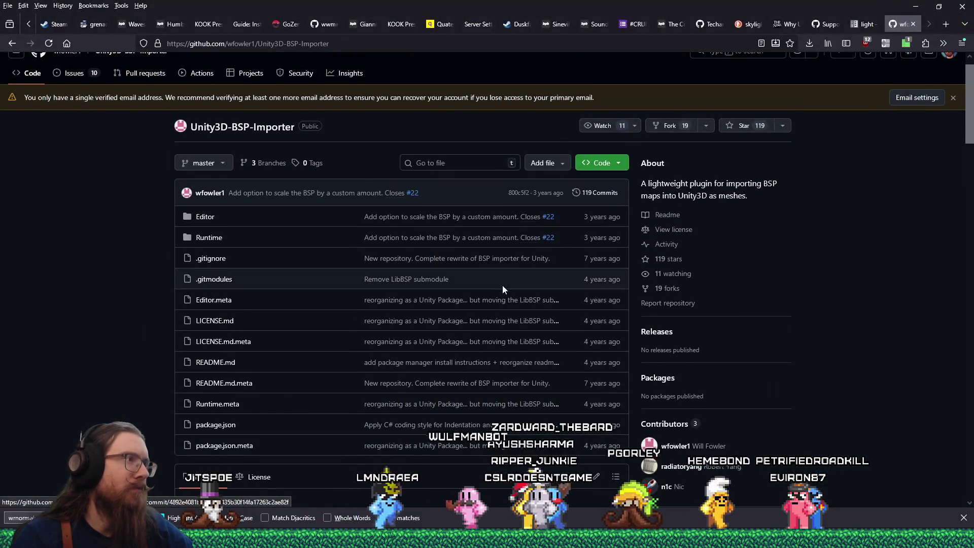
pyautogui.click(203, 218)
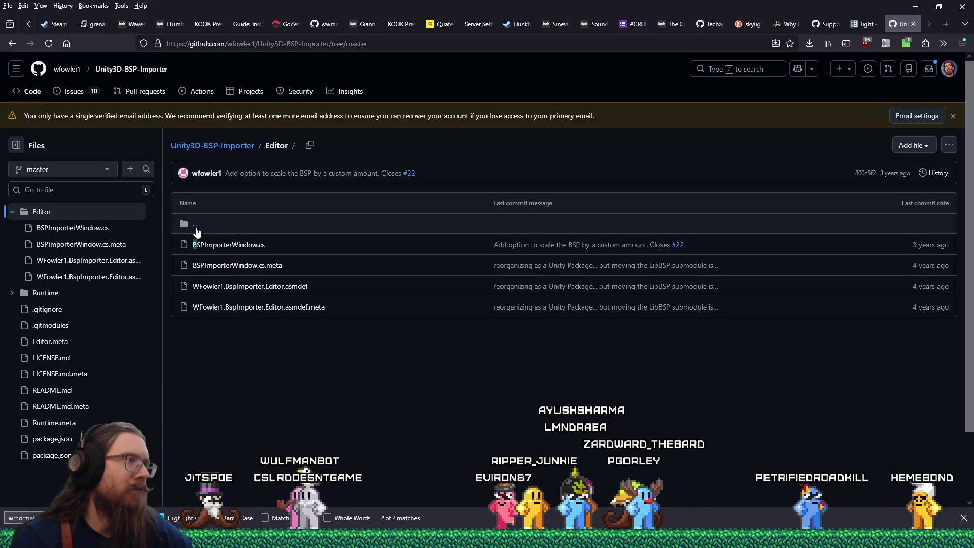
pyautogui.click(194, 224)
pyautogui.click(236, 244)
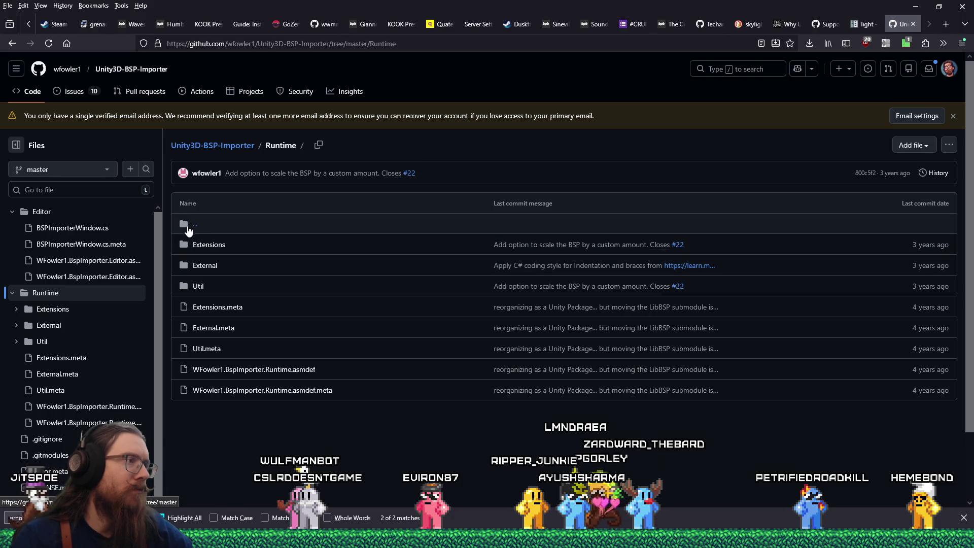
pyautogui.click(200, 246)
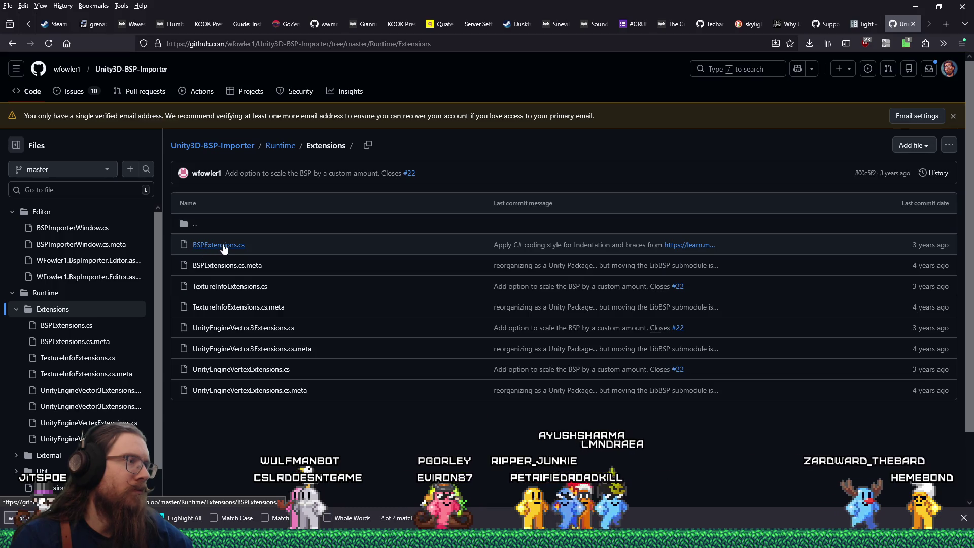
# - Read through BSPExtensions.cs and return to the Extensions folder listing
pyautogui.click(217, 245)
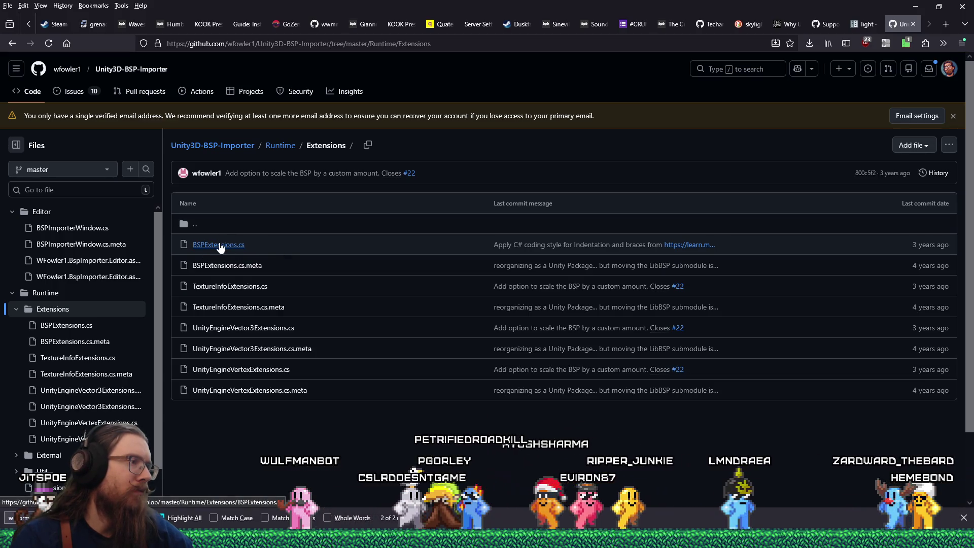
pyautogui.scroll(-15, 586, 398)
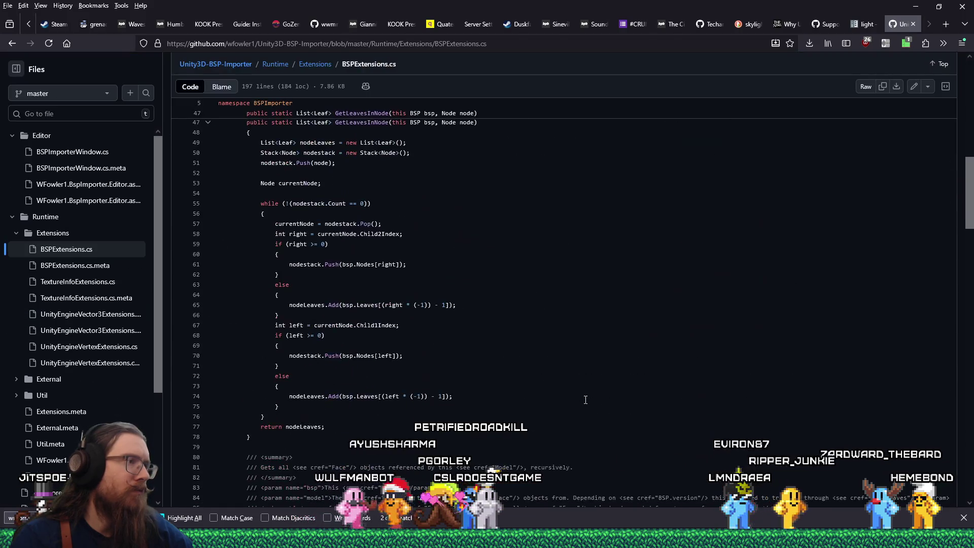
pyautogui.scroll(-15, 585, 399)
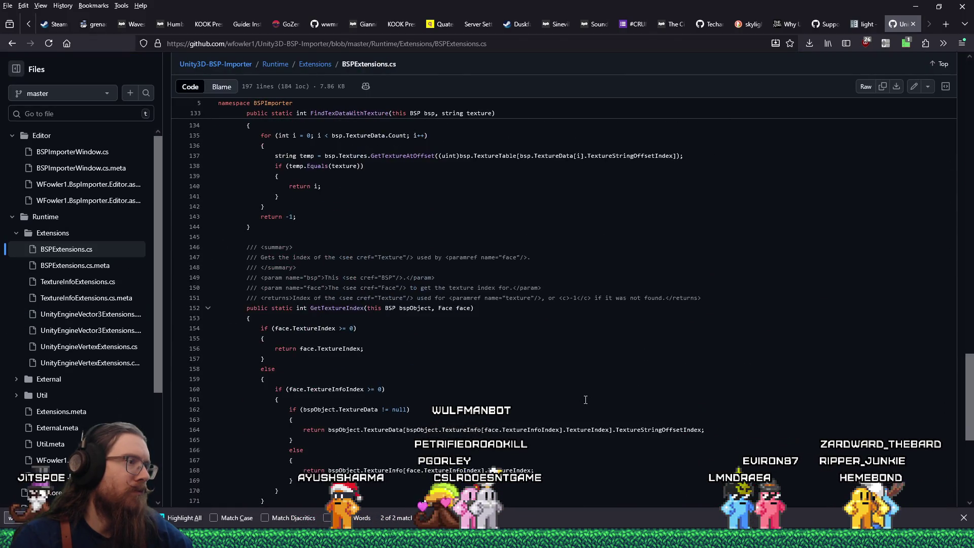
pyautogui.scroll(-8, 585, 400)
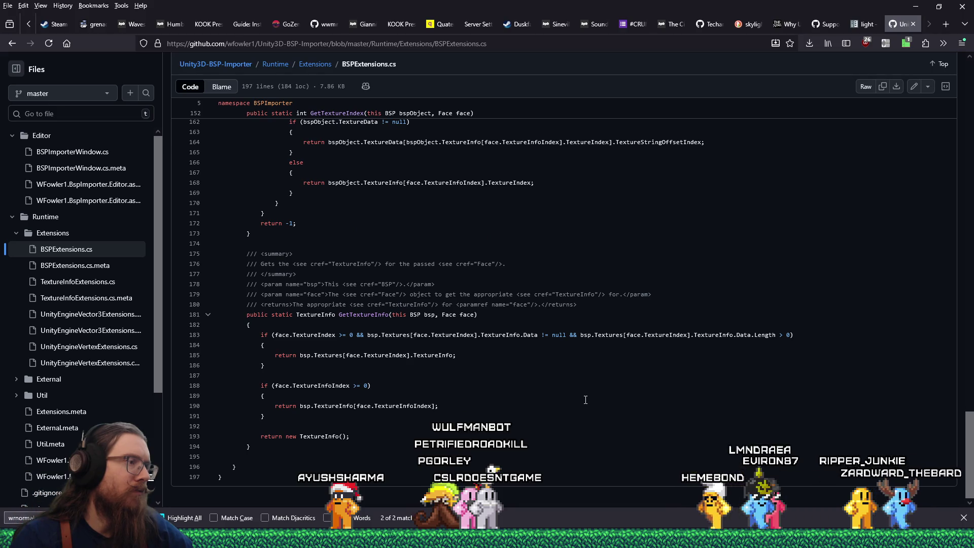
pyautogui.scroll(10, 585, 400)
pyautogui.click(320, 69)
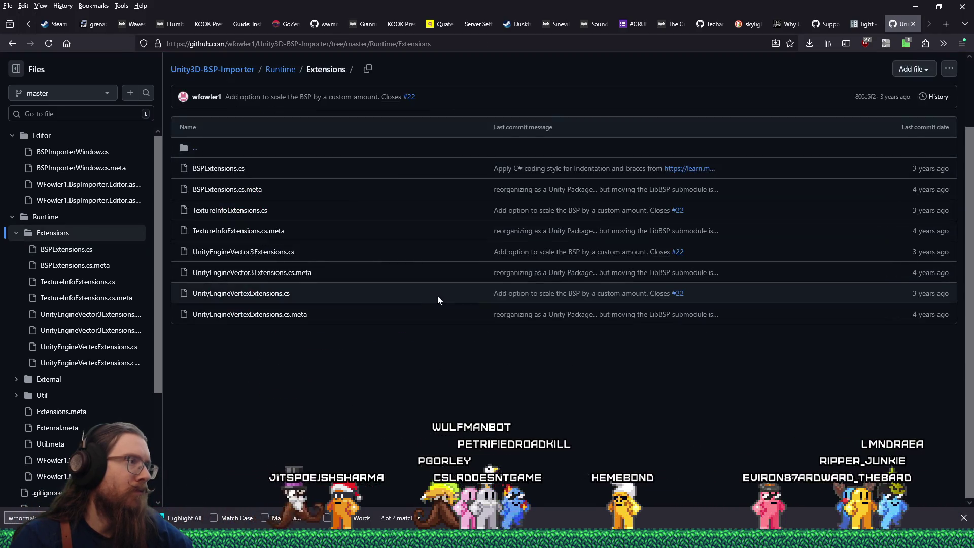
# - Navigate from Runtime through External/LibBSP/LibBSP into the Source folder
pyautogui.click(198, 148)
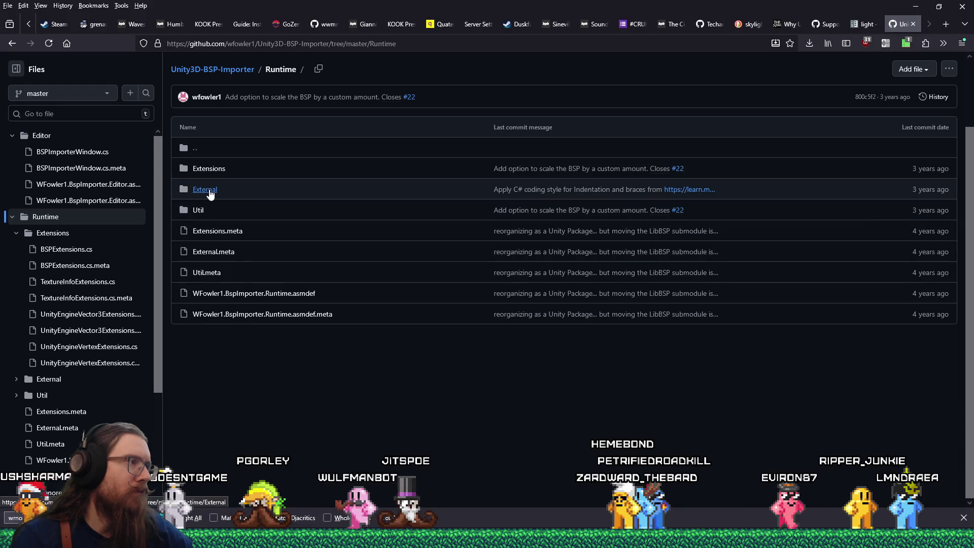
pyautogui.click(208, 190)
pyautogui.click(201, 169)
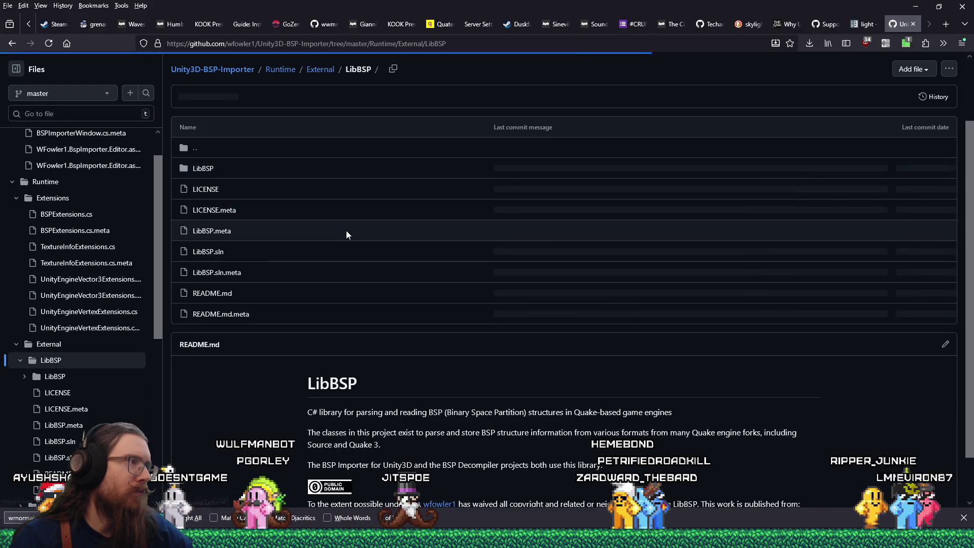
pyautogui.click(185, 164)
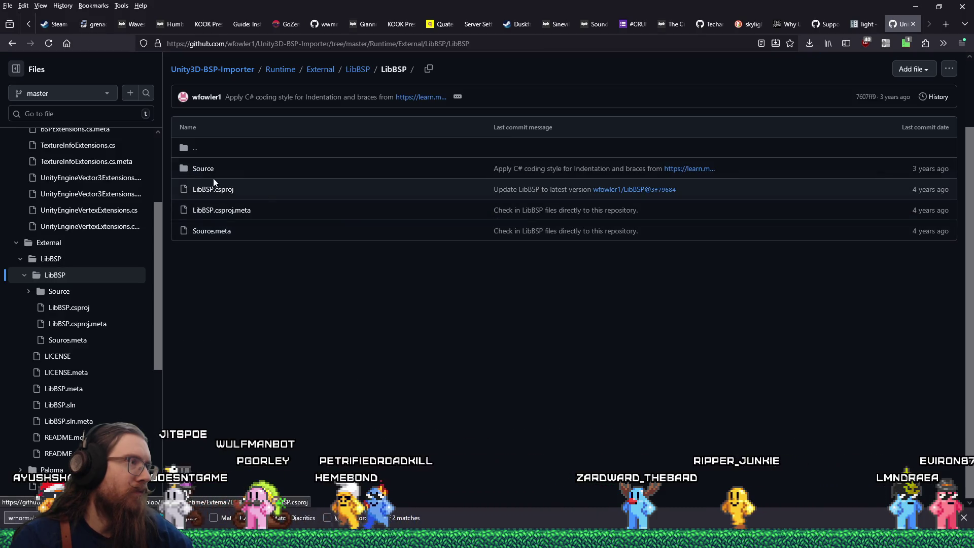
pyautogui.click(222, 170)
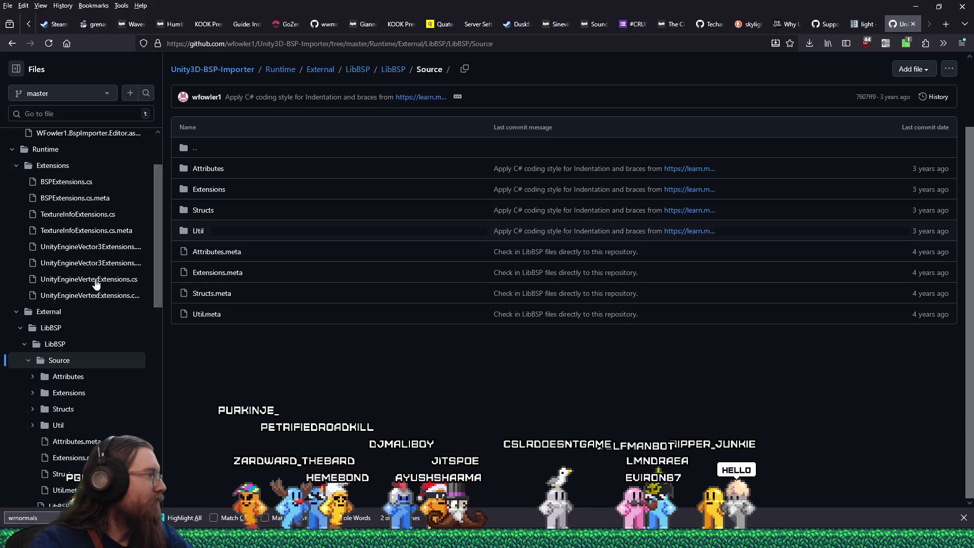
# - Look through the Source Extensions folder, then open Util and its BSPReader.cs
pyautogui.click(208, 193)
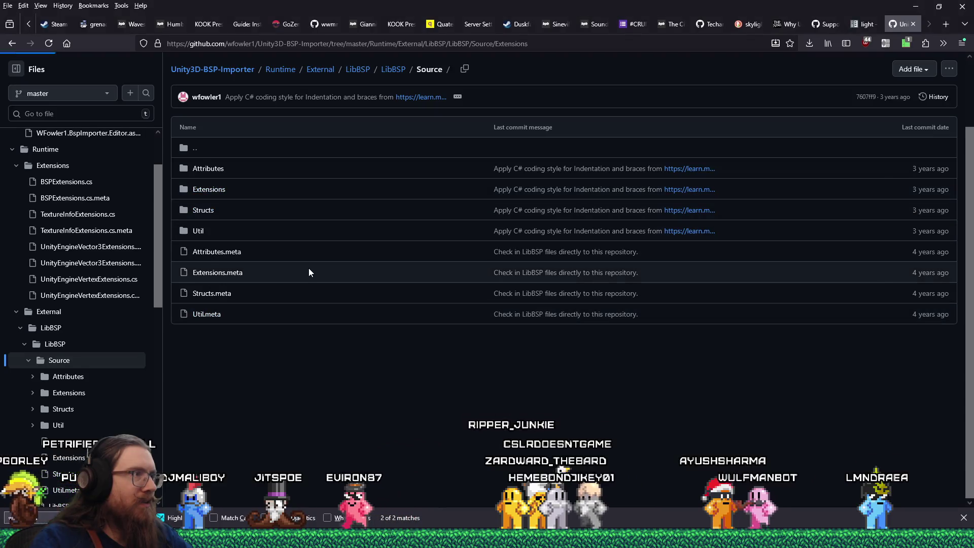
pyautogui.scroll(-2, 362, 317)
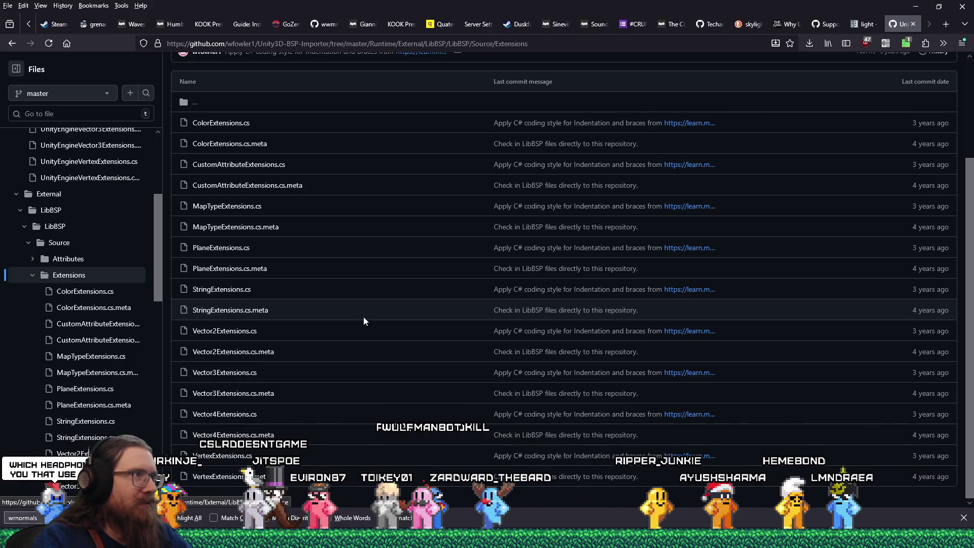
pyautogui.scroll(3, 209, 418)
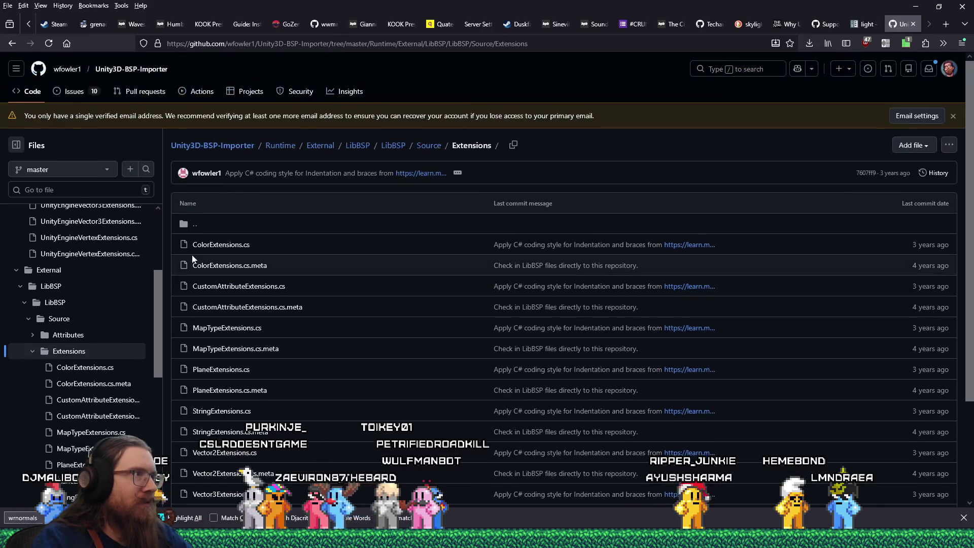
pyautogui.click(183, 218)
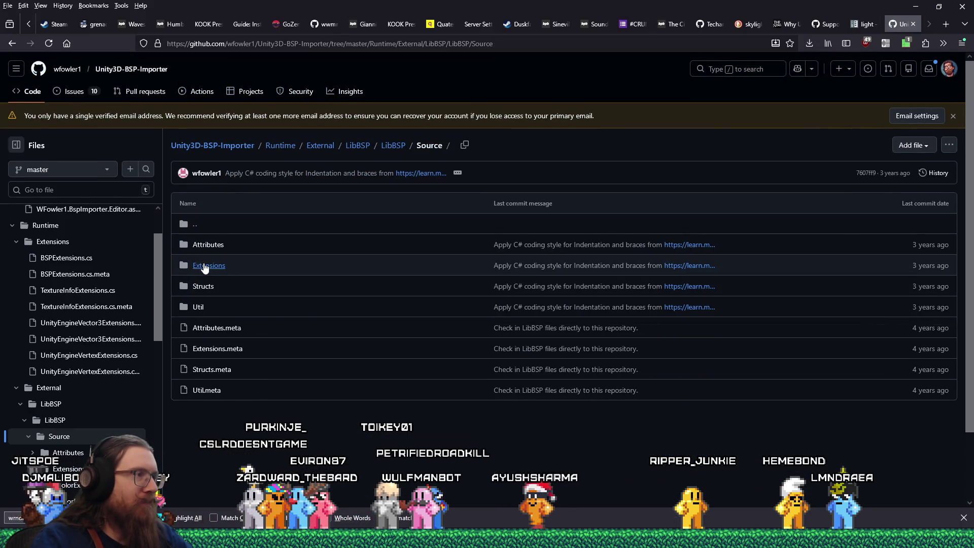
pyautogui.click(218, 266)
pyautogui.click(188, 224)
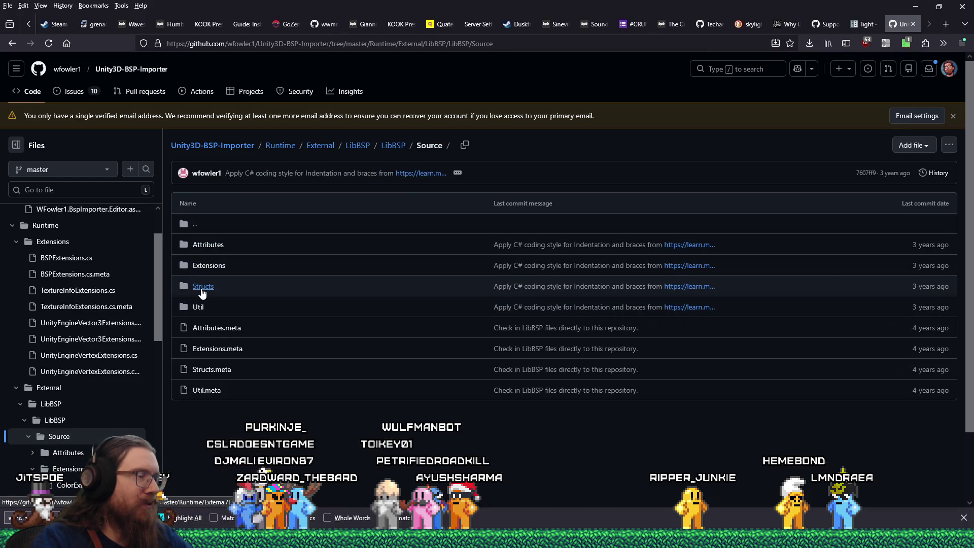
pyautogui.click(198, 309)
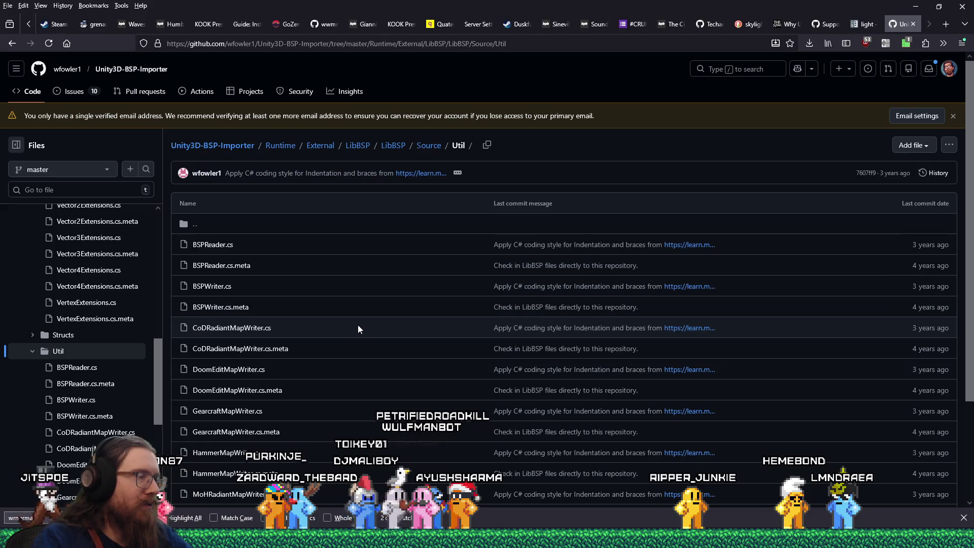
pyautogui.click(212, 244)
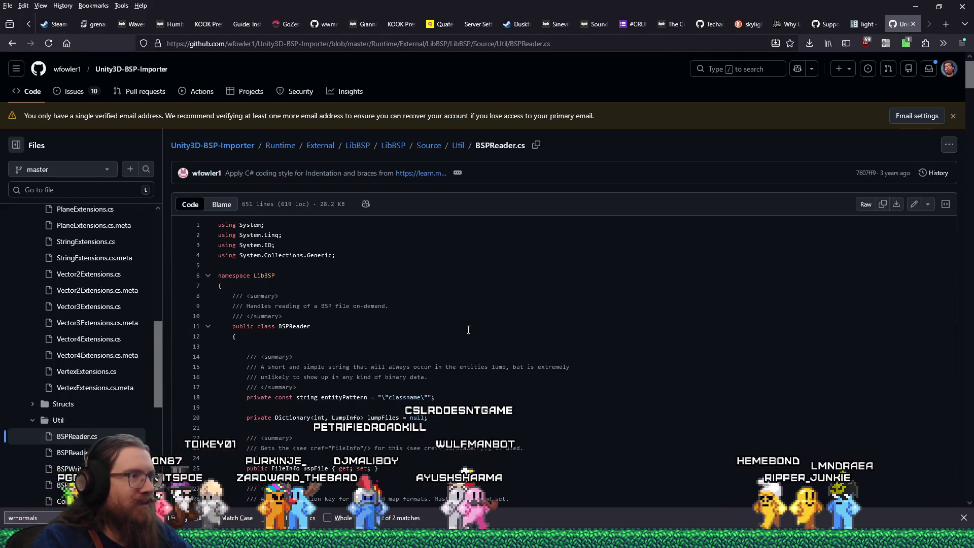
# - Read through BSPReader.cs's header, stepping to the next in-page search match
pyautogui.scroll(-10, 523, 355)
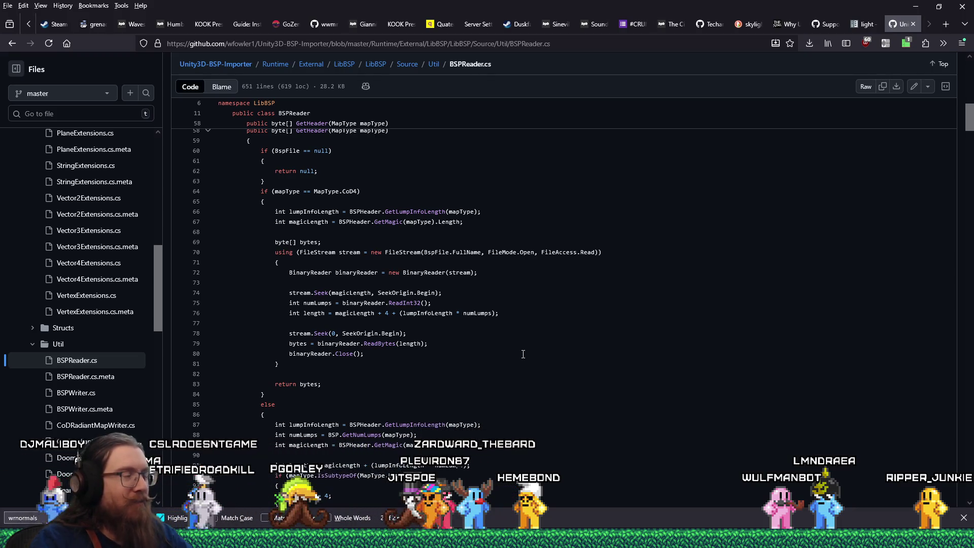
pyautogui.scroll(-10, 523, 354)
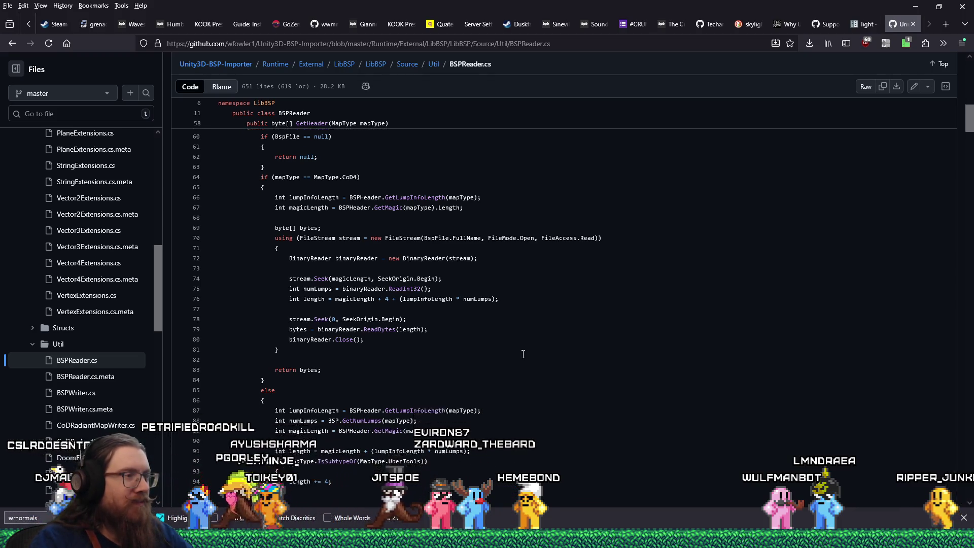
pyautogui.press('Return')
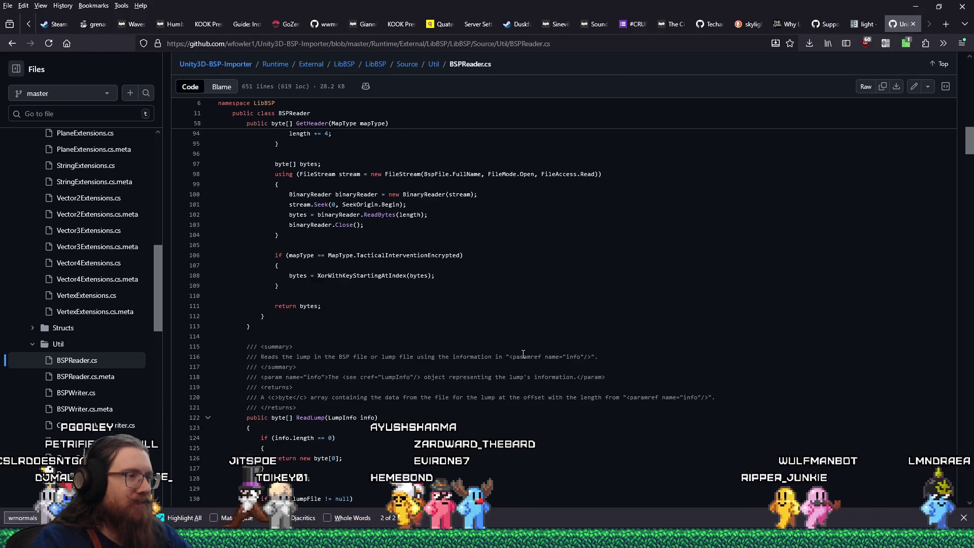
pyautogui.scroll(-10, 523, 353)
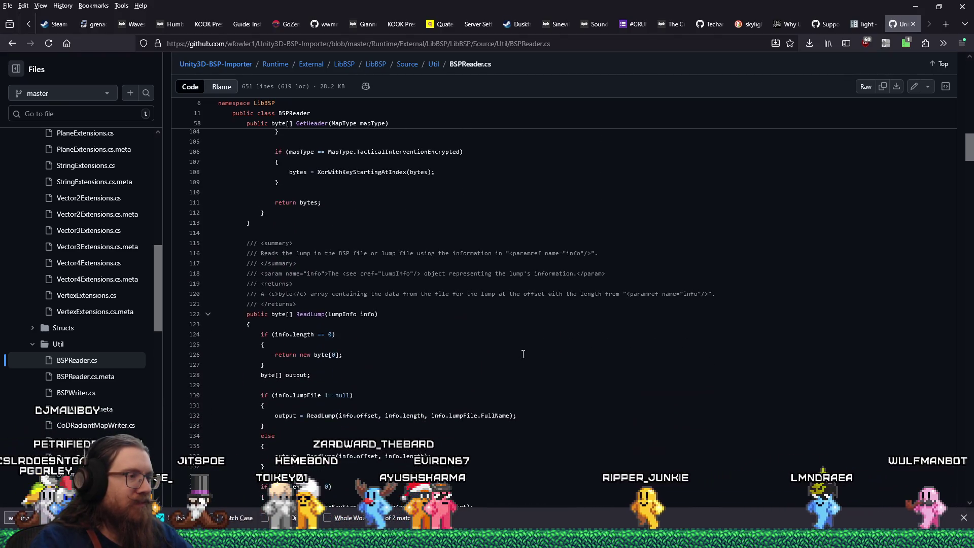
pyautogui.scroll(-3, 523, 354)
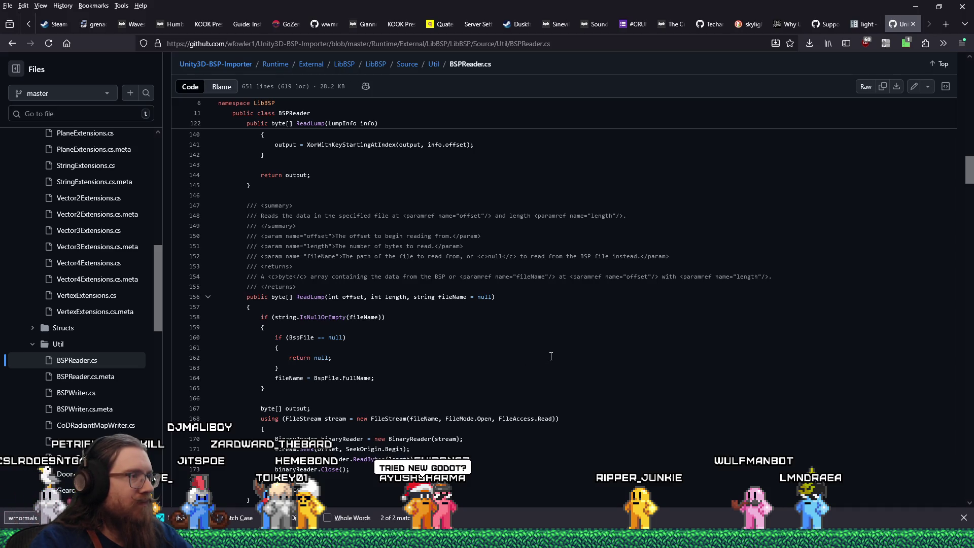
pyautogui.scroll(-15, 556, 348)
pyautogui.scroll(20, 557, 345)
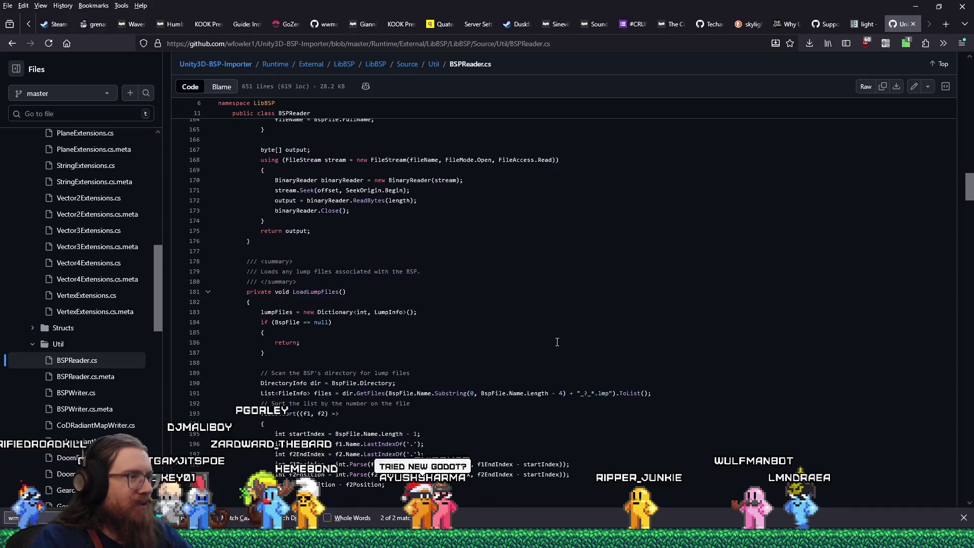
pyautogui.scroll(6, 558, 342)
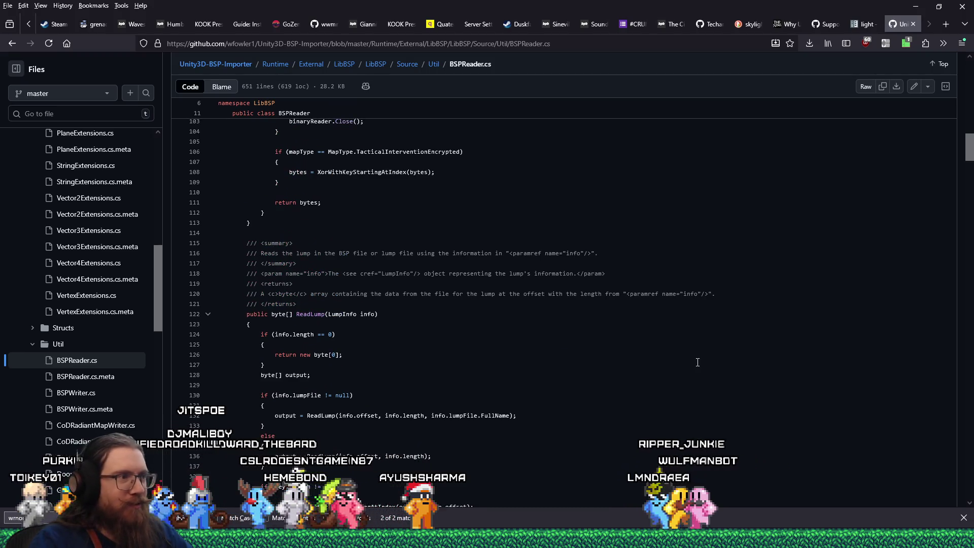
pyautogui.scroll(-8, 697, 364)
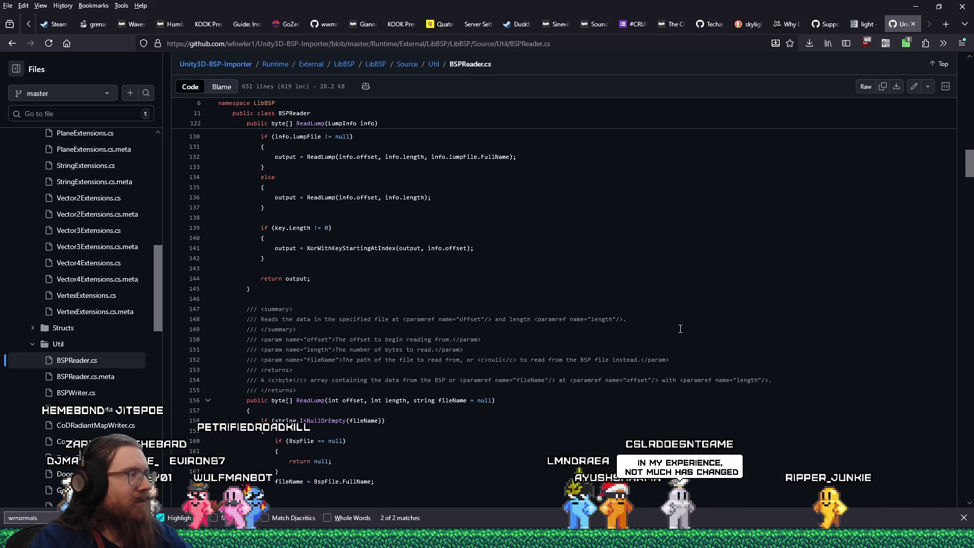
# - Scroll through the lump-reading code, then search the page for 'bsp'
pyautogui.scroll(-10, 680, 329)
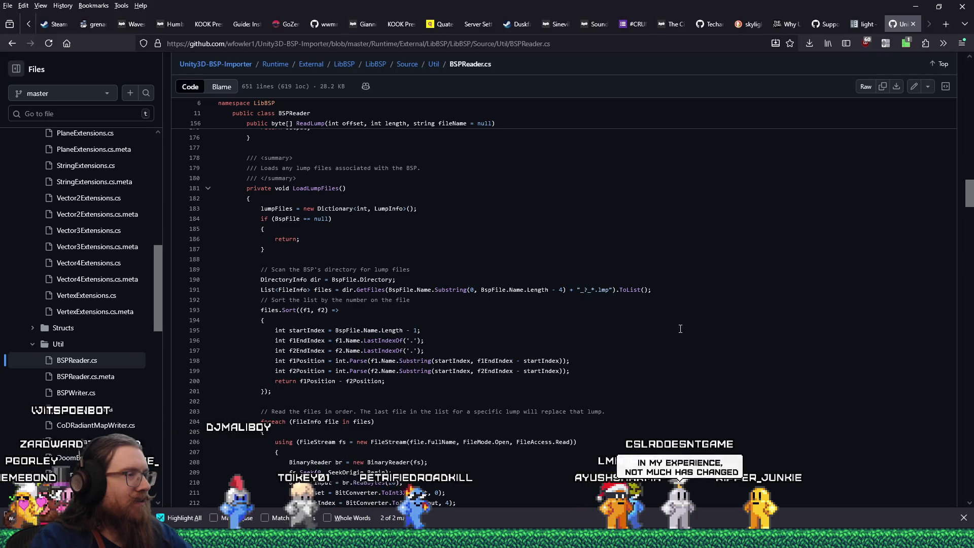
pyautogui.scroll(-3, 680, 329)
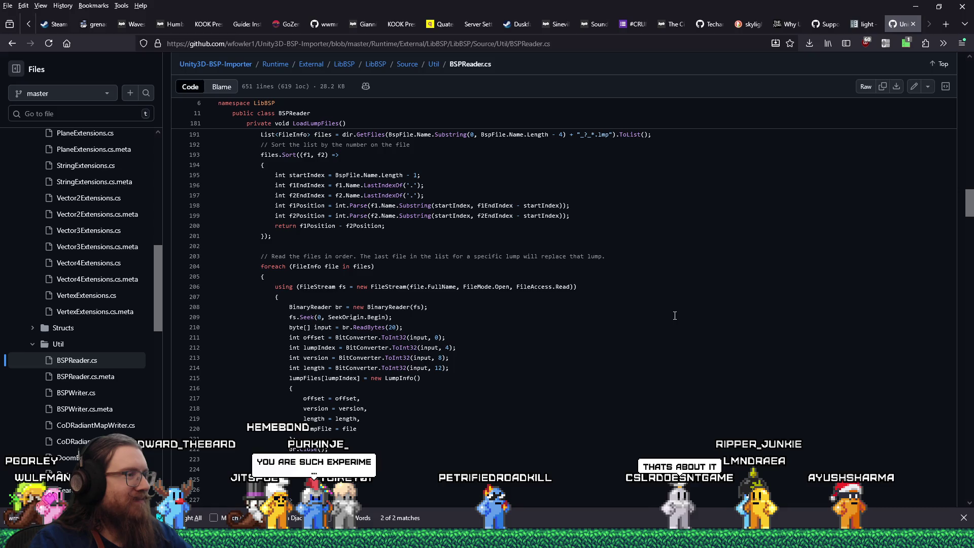
pyautogui.scroll(-7, 675, 316)
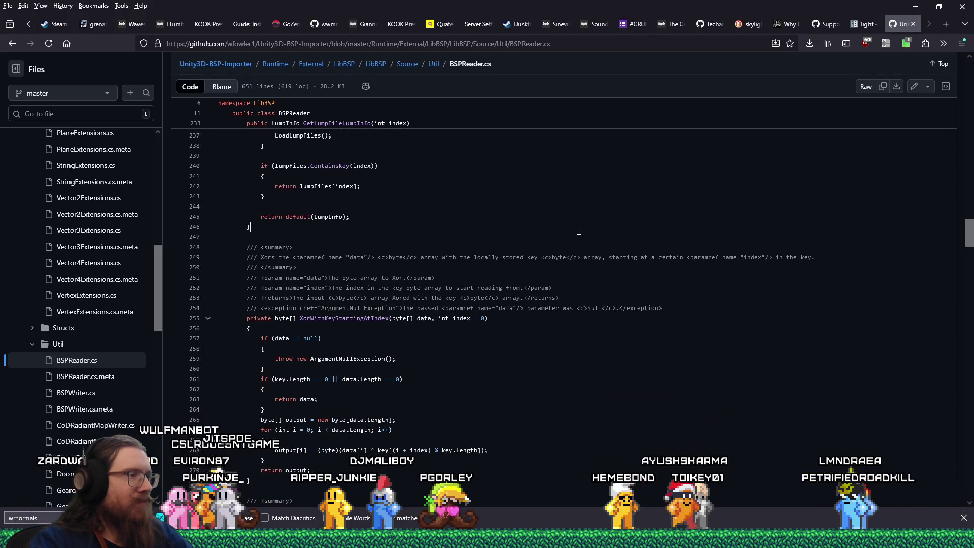
pyautogui.hotkey('ctrl', 'a')
pyautogui.write('b')
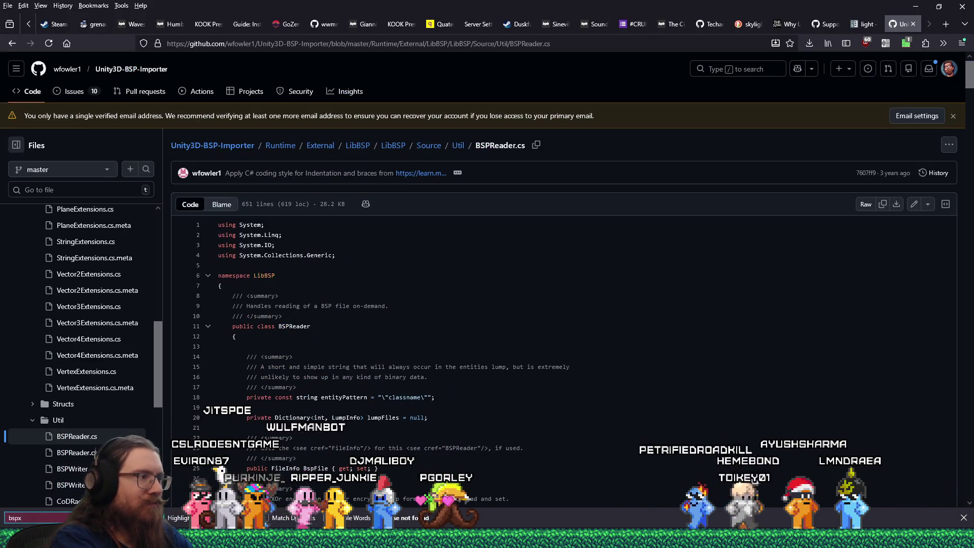
pyautogui.write('sp')
# - Search BSPReader.cs for 'normal', finding only a comment near line 460, then return to Source/Util
pyautogui.hotkey('ctrl', 'a')
pyautogui.write('normal')
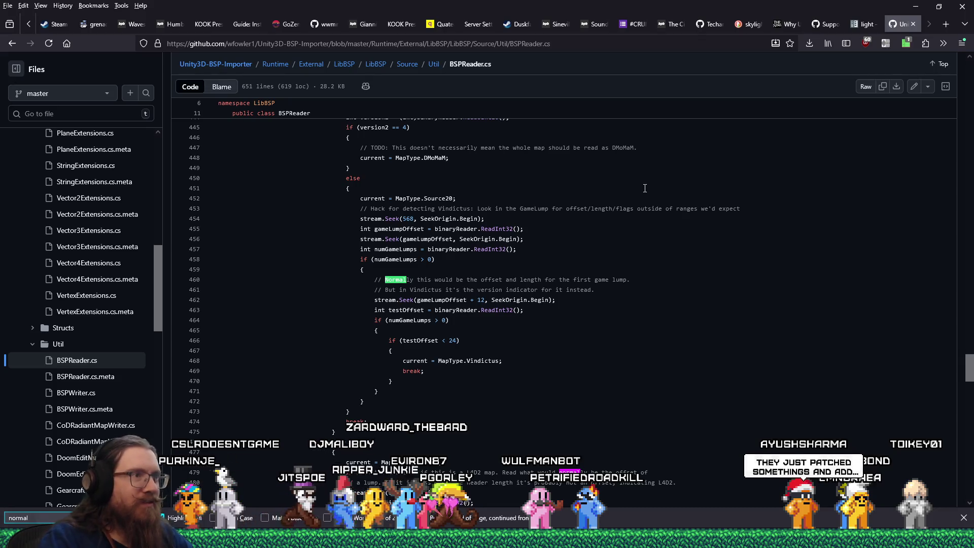
pyautogui.press('BackSpace')
pyautogui.press('BackSpace')
pyautogui.scroll(3, 649, 215)
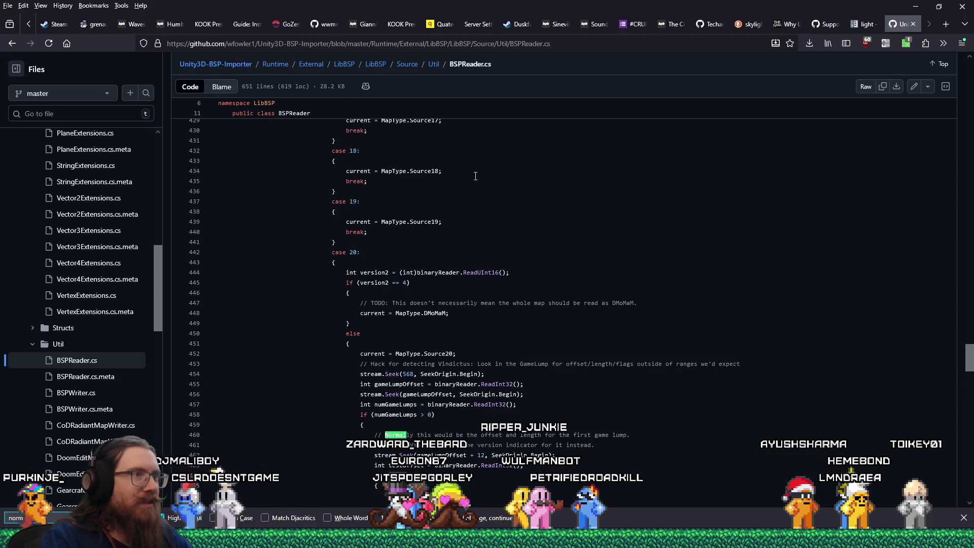
pyautogui.click(12, 46)
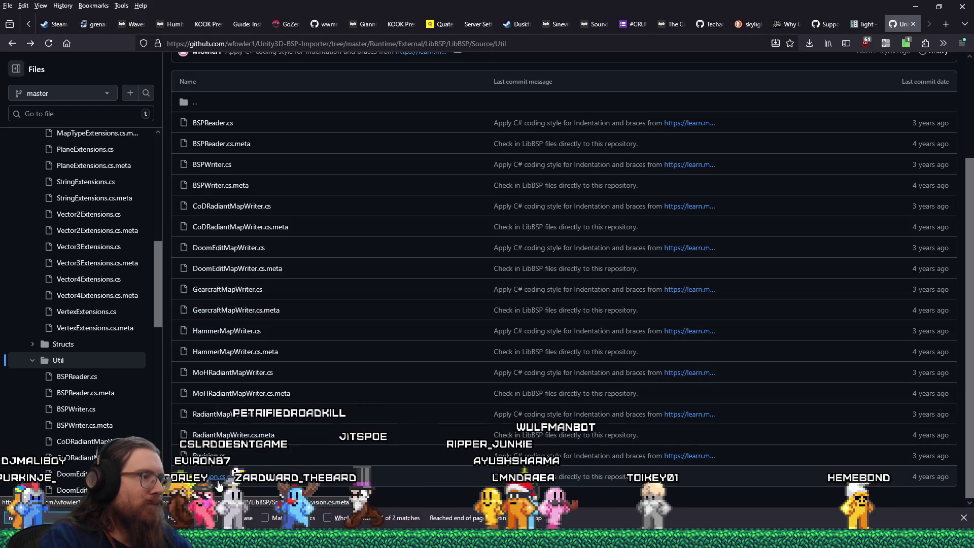
# - Browse the Unity3D-BSP-Importer's 10 open issues, including 'Potential normal or lightmap issue after importing in Unity?'
pyautogui.scroll(3, 230, 448)
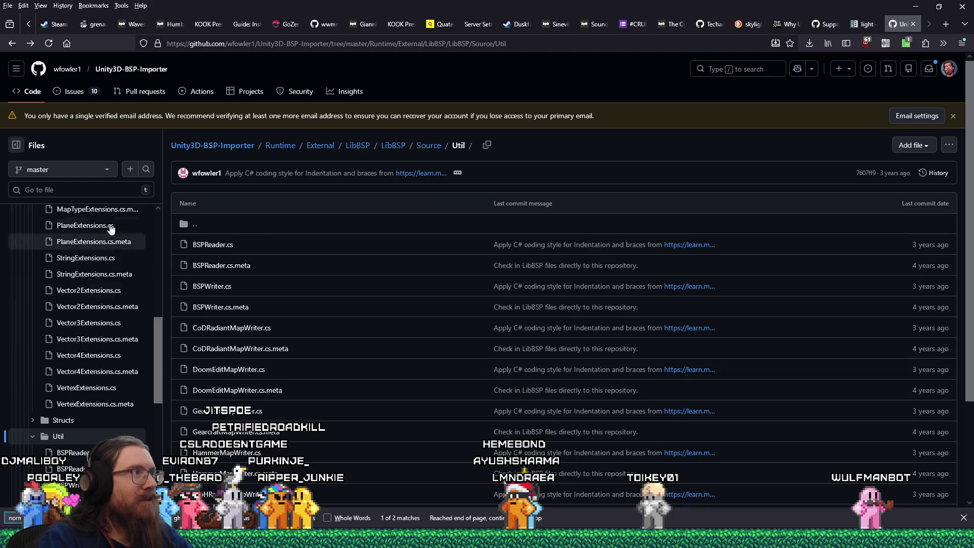
pyautogui.click(84, 92)
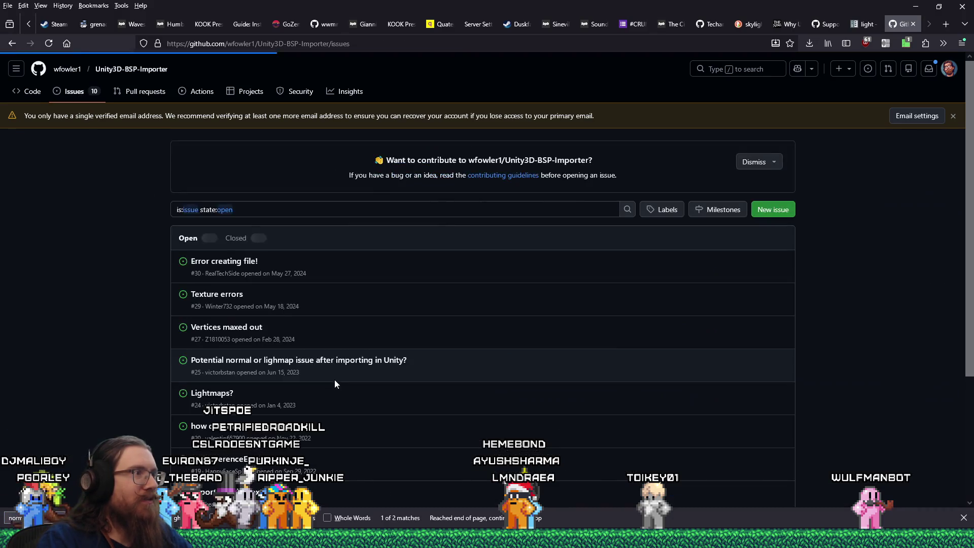
pyautogui.scroll(-1, 437, 380)
pyautogui.scroll(-1, 476, 388)
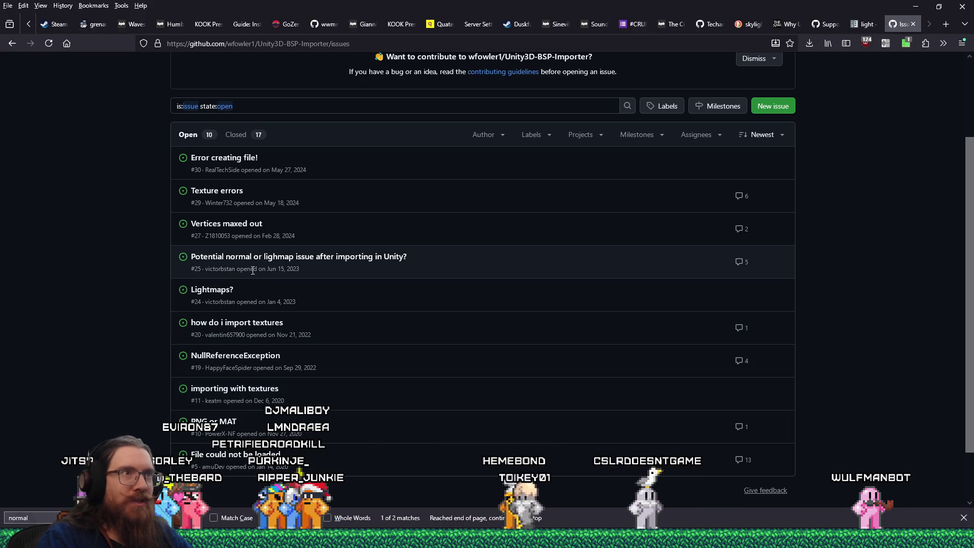
pyautogui.scroll(2, 218, 267)
pyautogui.click(216, 264)
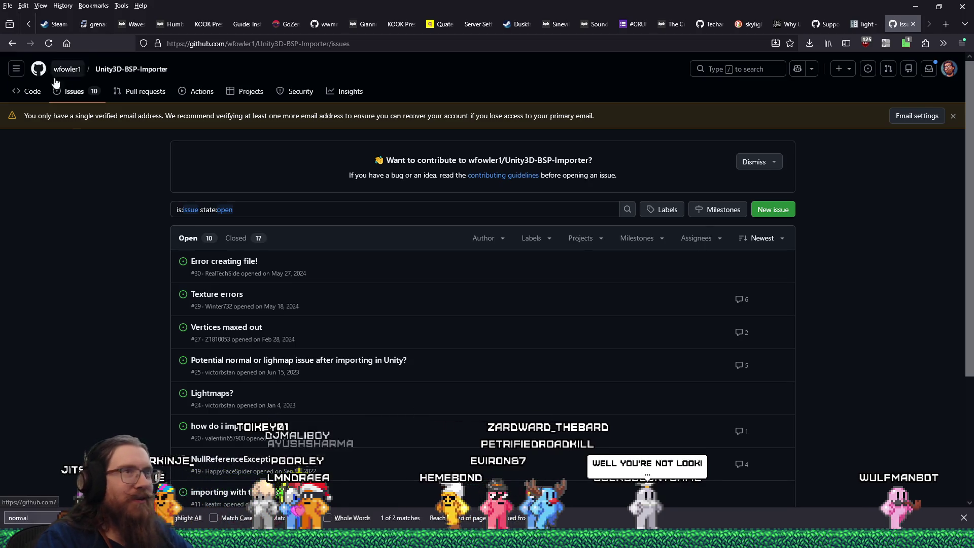
pyautogui.rightClick(17, 48)
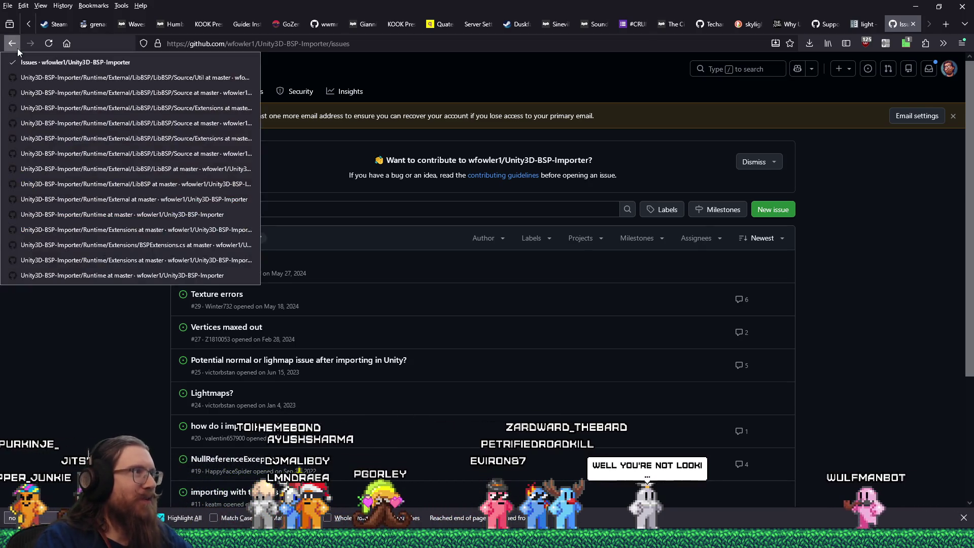
pyautogui.press('Escape')
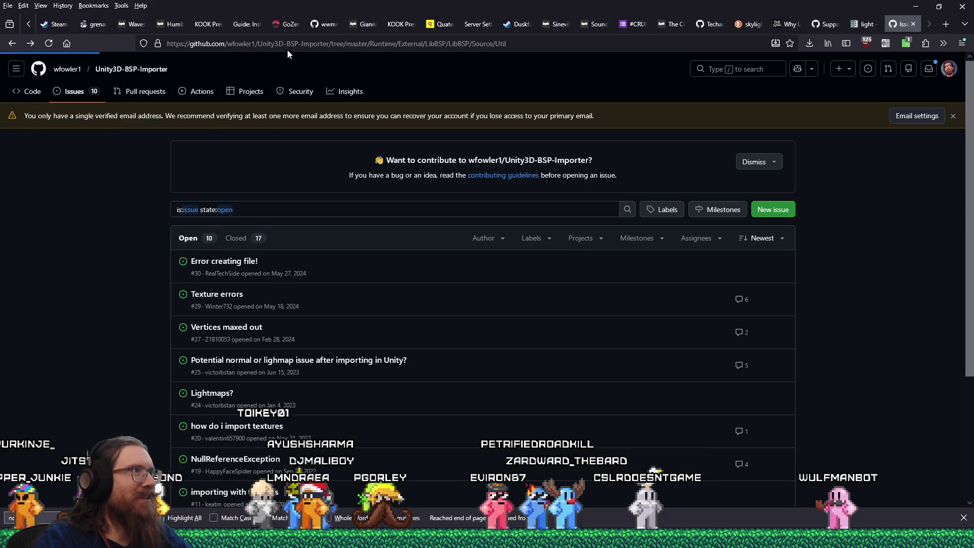
# - Search DuckDuckGo for "bspx" importer, then with both terms quoted
pyautogui.click(287, 49)
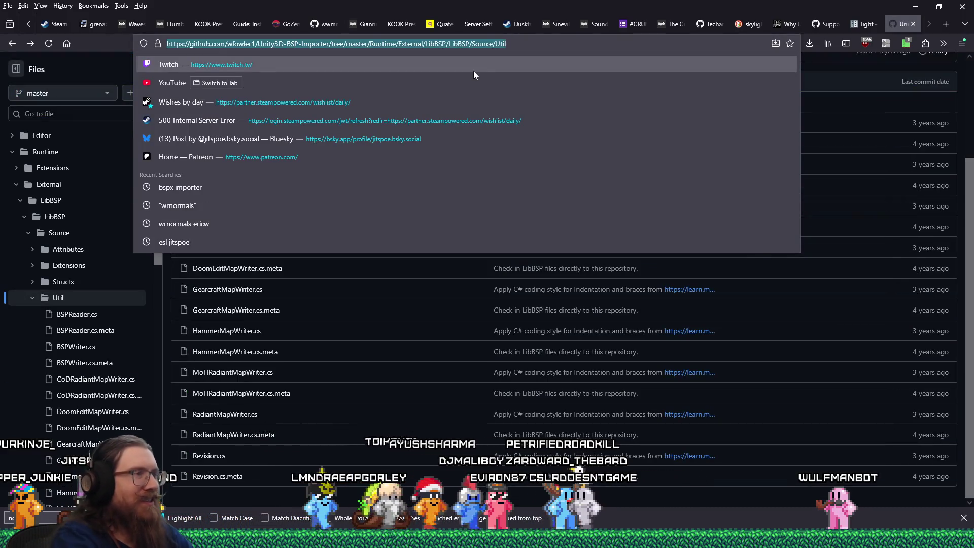
pyautogui.write('"bspx')
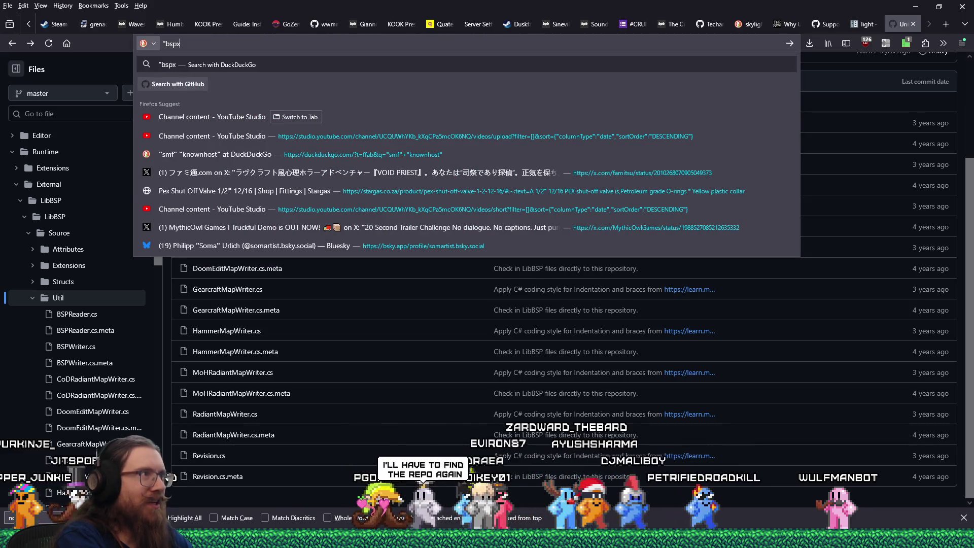
pyautogui.write('" importer')
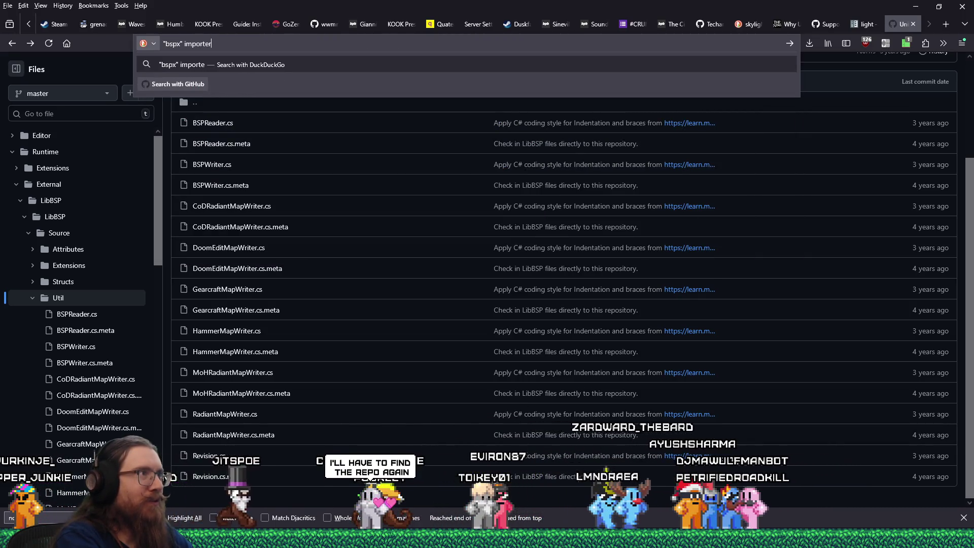
pyautogui.press('Return')
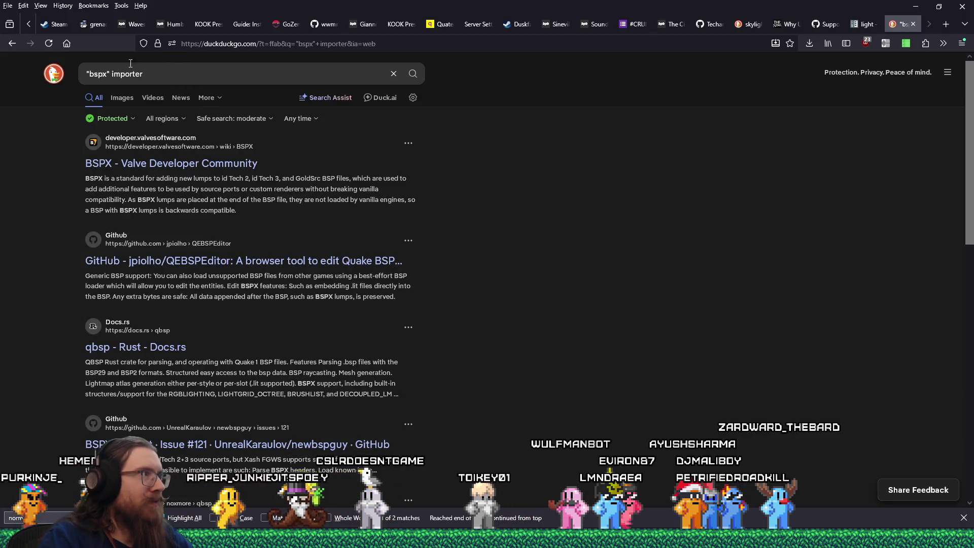
pyautogui.click(113, 75)
pyautogui.write('"')
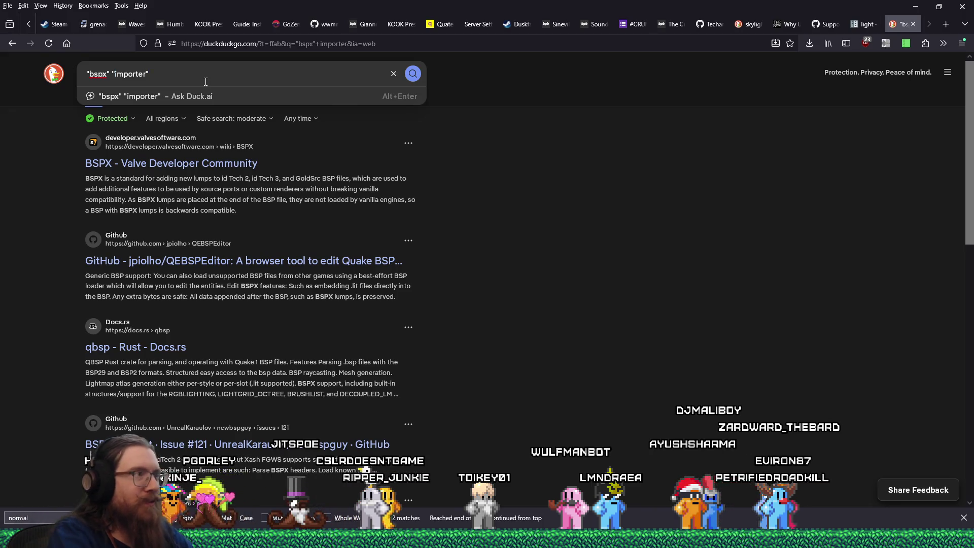
pyautogui.press('Return')
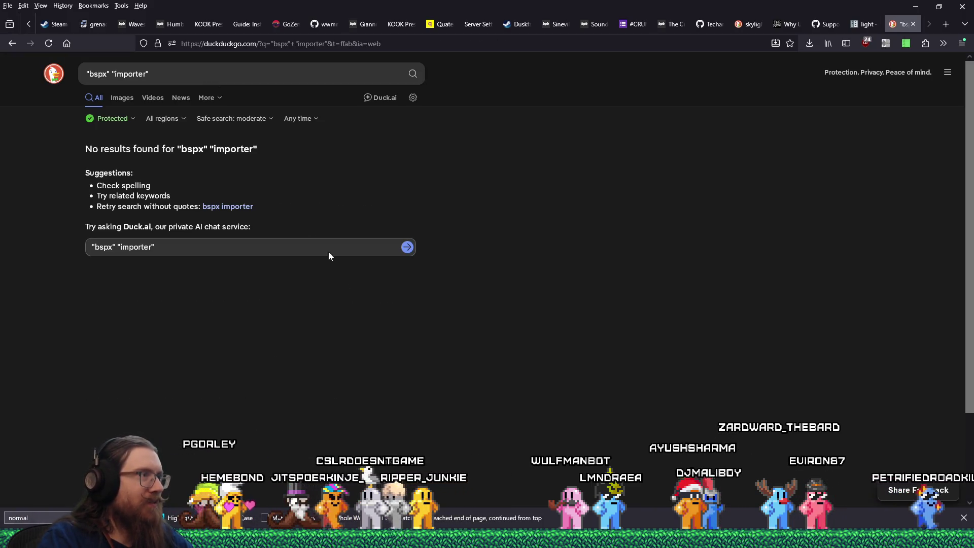
# - Rerun the quoted bspx importer query on Google via the !g bang and skim the results
pyautogui.click(228, 75)
pyautogui.write('!g')
pyautogui.press('Return')
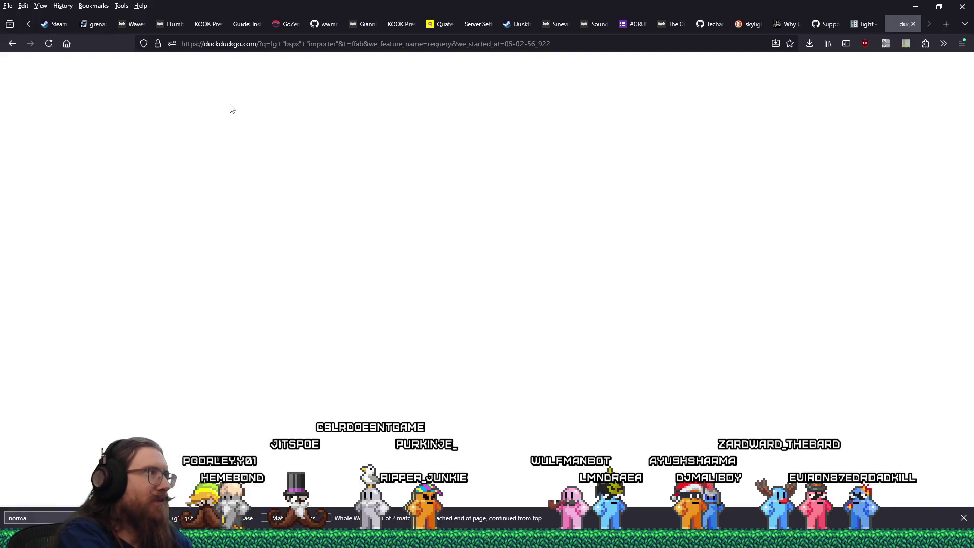
pyautogui.scroll(-2, 407, 357)
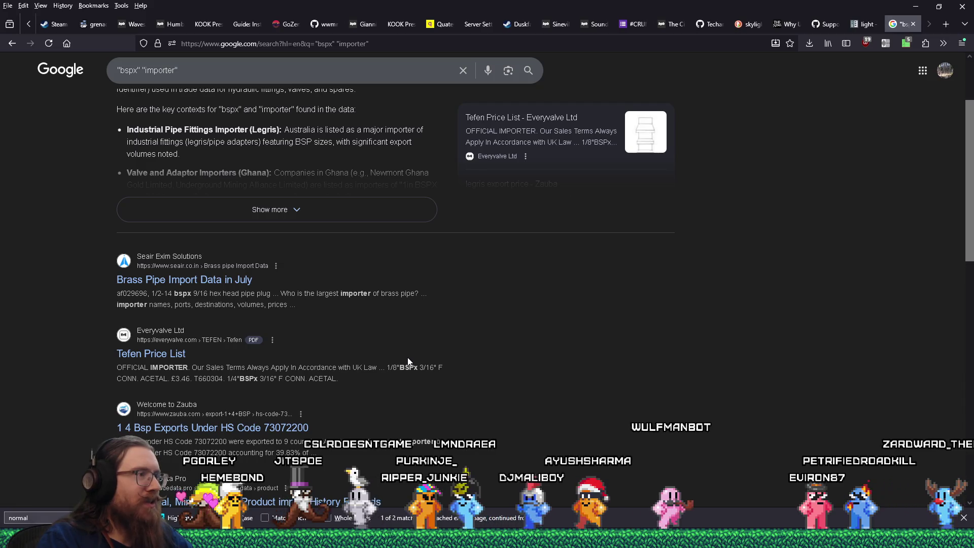
pyautogui.scroll(-1, 408, 360)
pyautogui.scroll(-3, 408, 360)
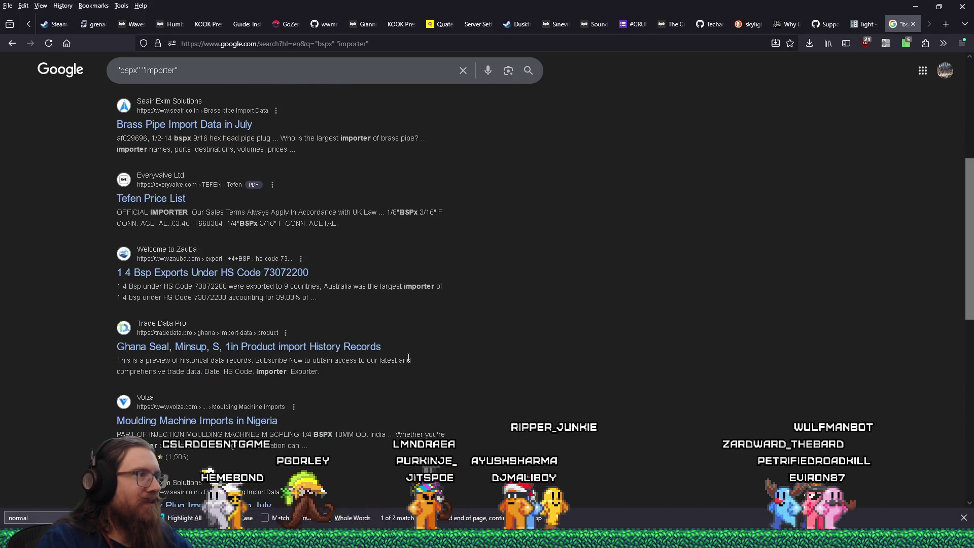
pyautogui.scroll(-3, 408, 357)
pyautogui.scroll(-6, 408, 358)
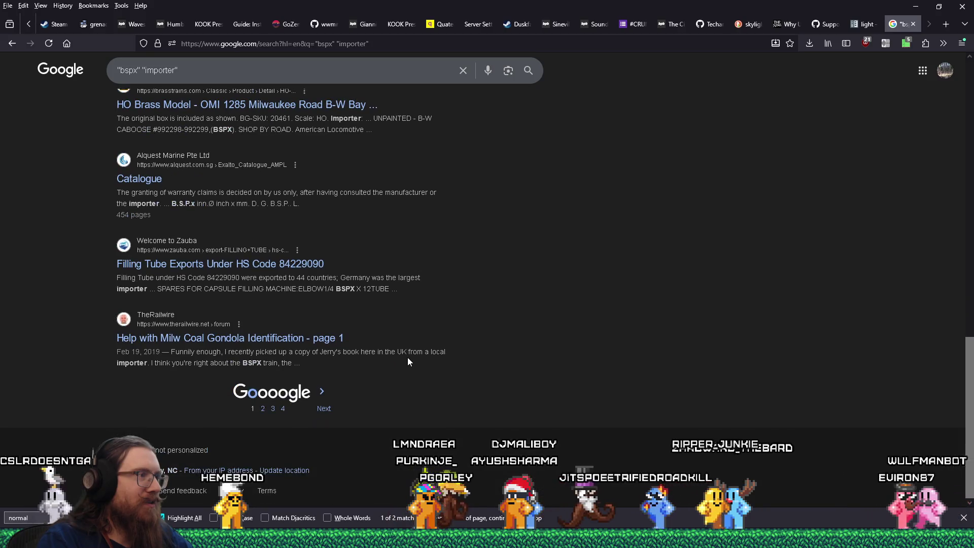
pyautogui.scroll(15, 407, 357)
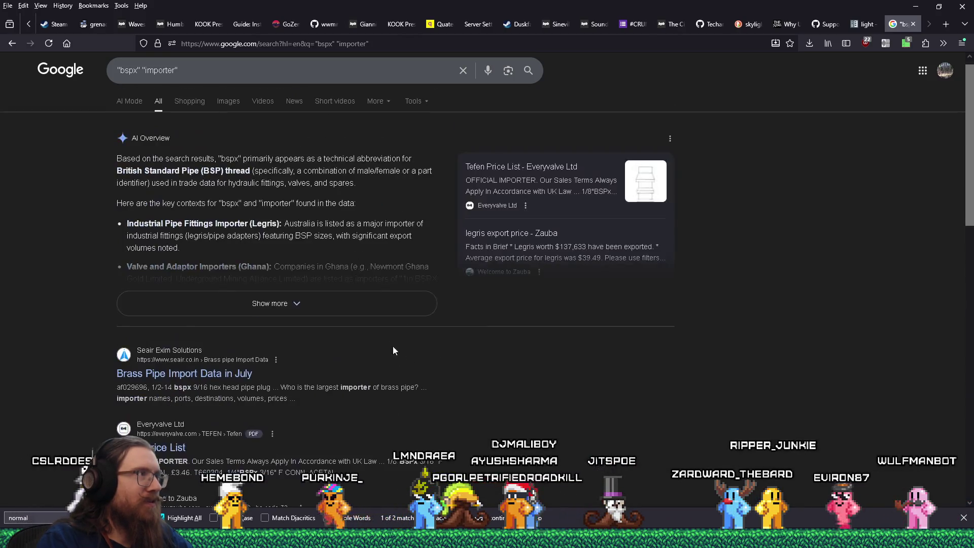
# - Go back to DuckDuckGo and search "bspx" "github" instead
pyautogui.click(11, 43)
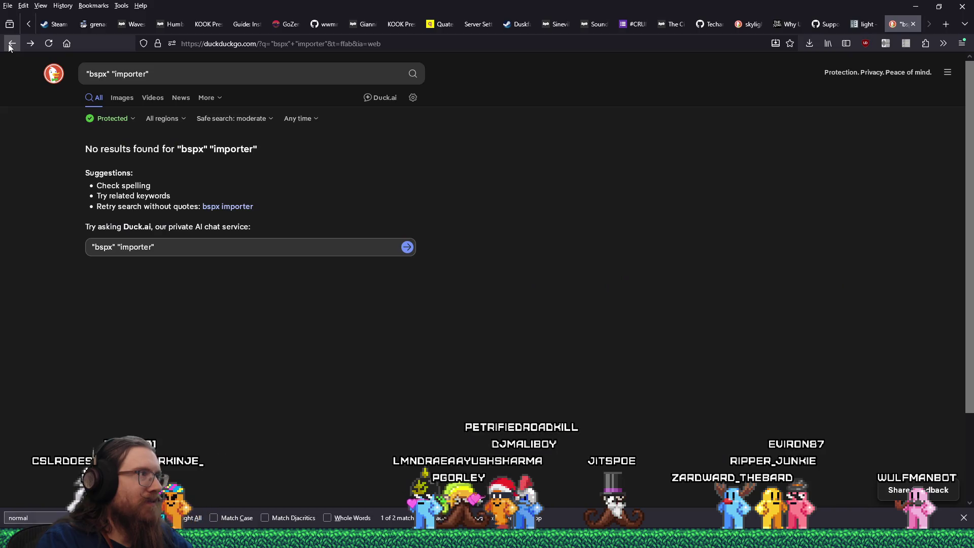
pyautogui.click(10, 44)
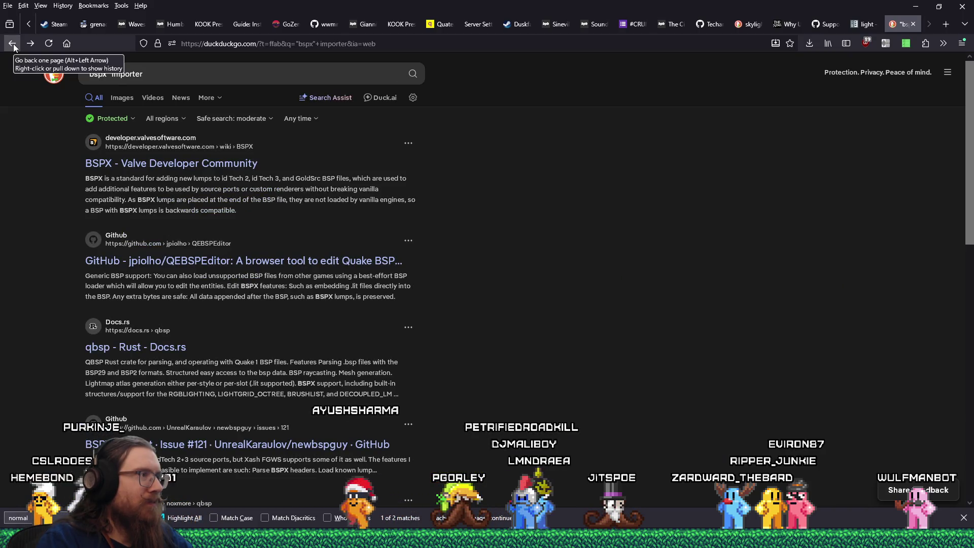
pyautogui.doubleClick(127, 74)
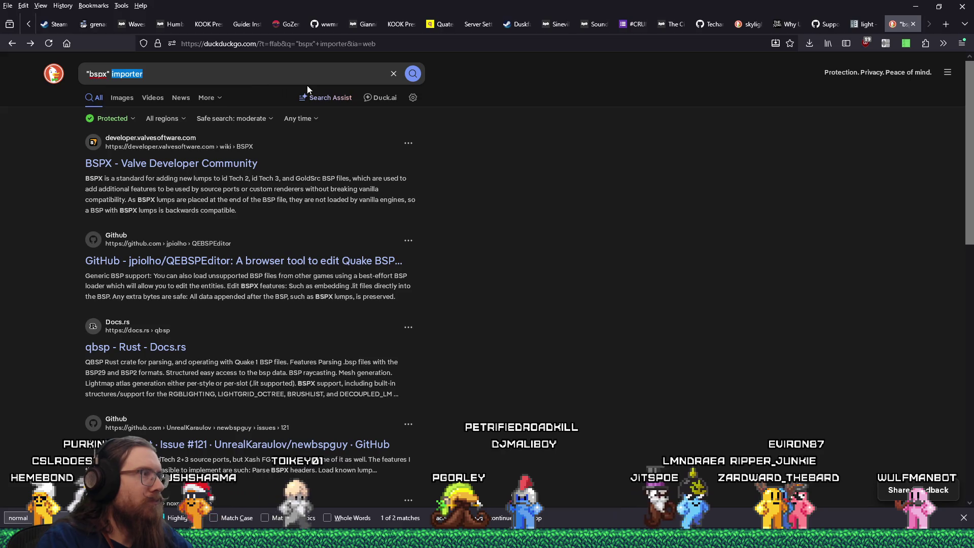
pyautogui.write('"github"')
pyautogui.press('Return')
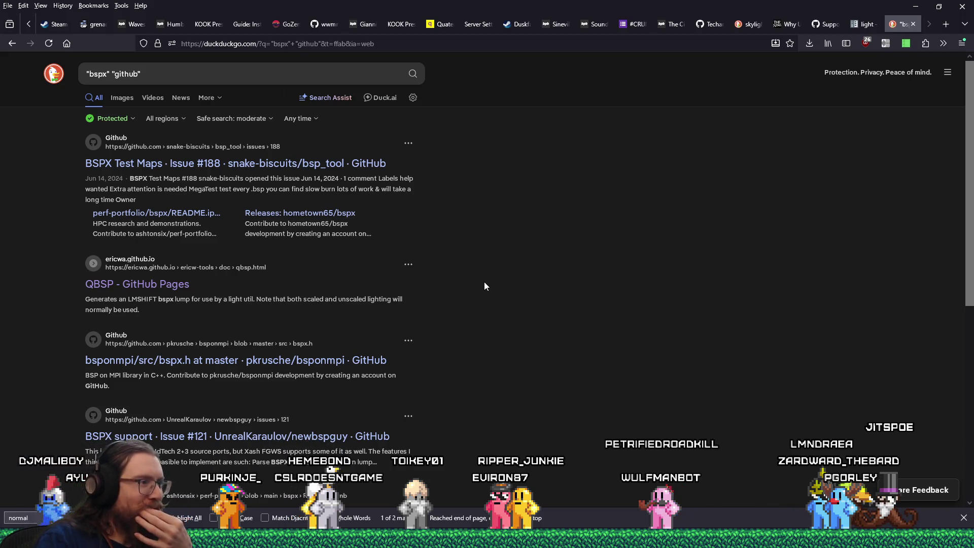
pyautogui.scroll(-1, 484, 285)
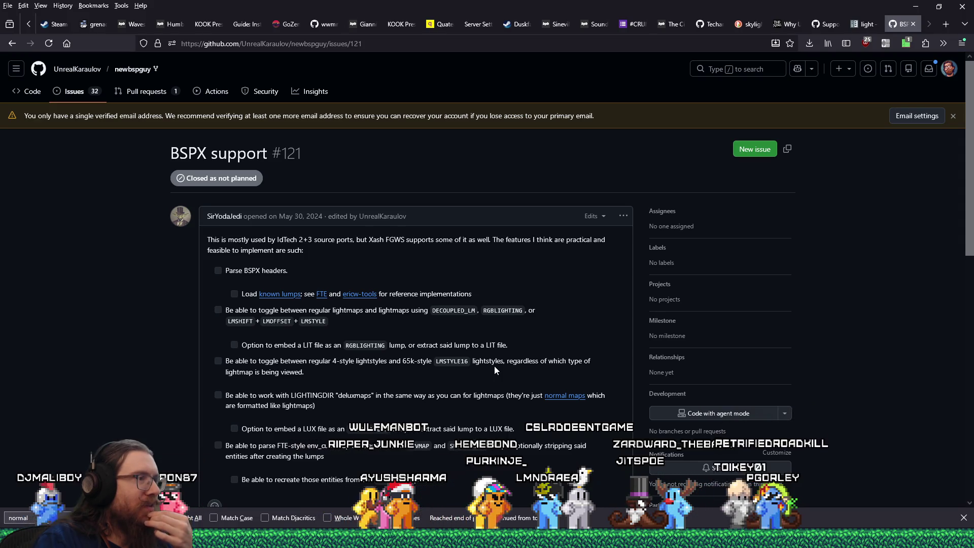
pyautogui.scroll(-2, 495, 369)
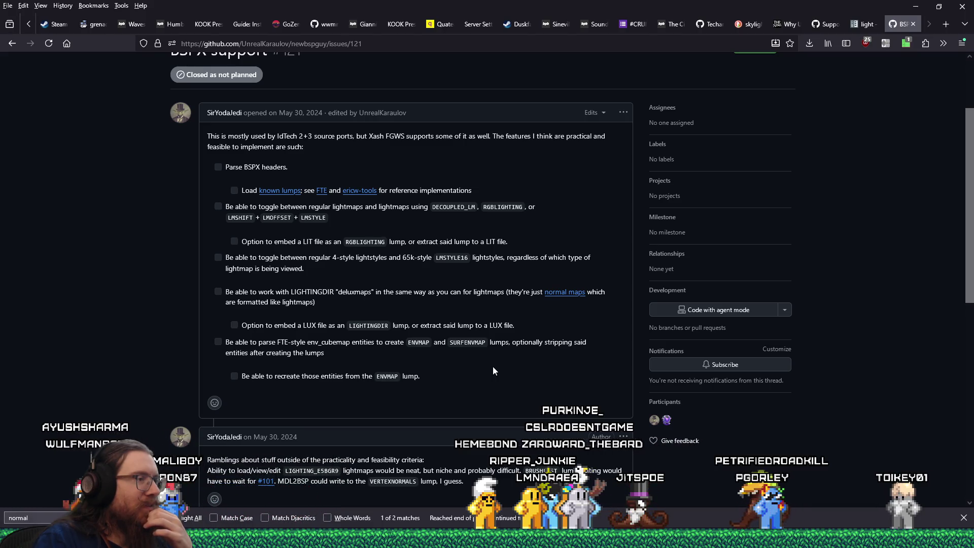
pyautogui.scroll(-4, 493, 371)
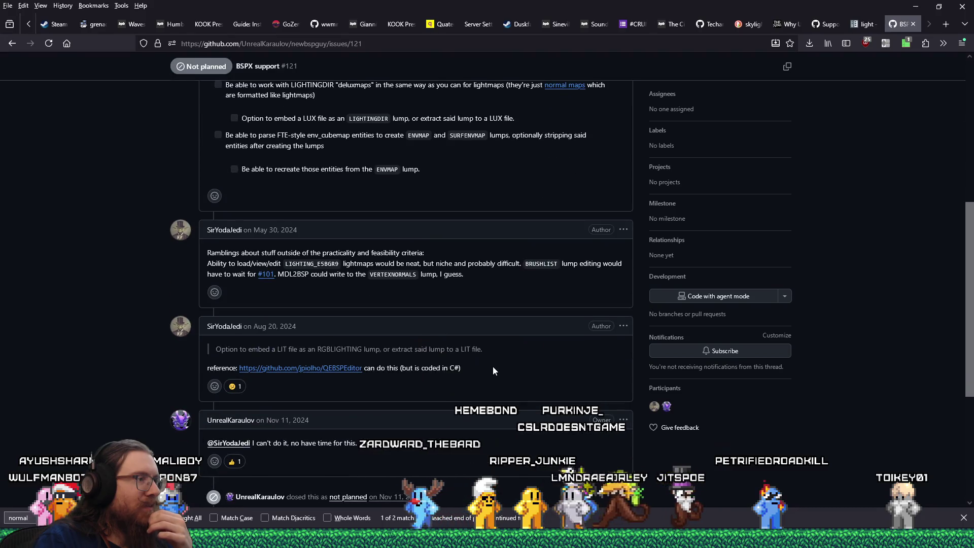
pyautogui.scroll(-5, 493, 371)
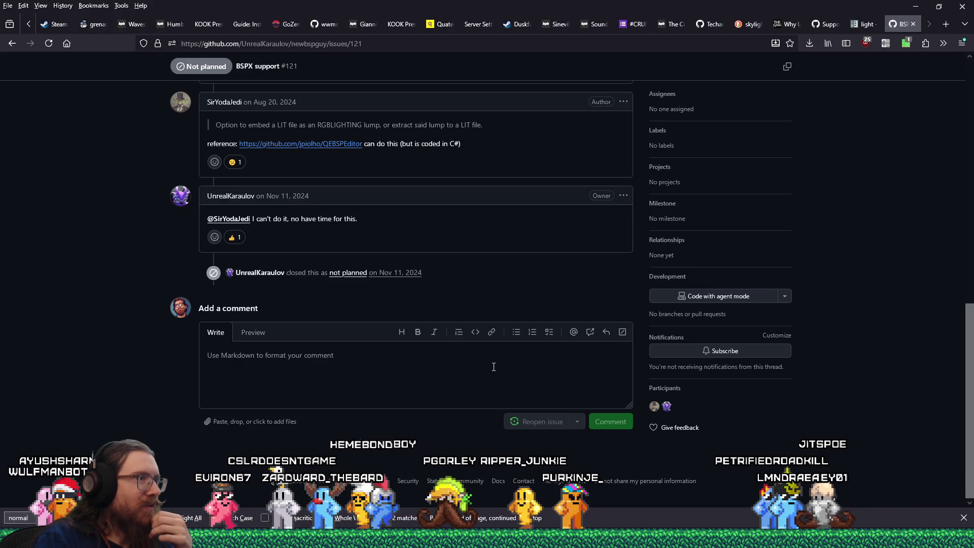
pyautogui.scroll(3, 493, 371)
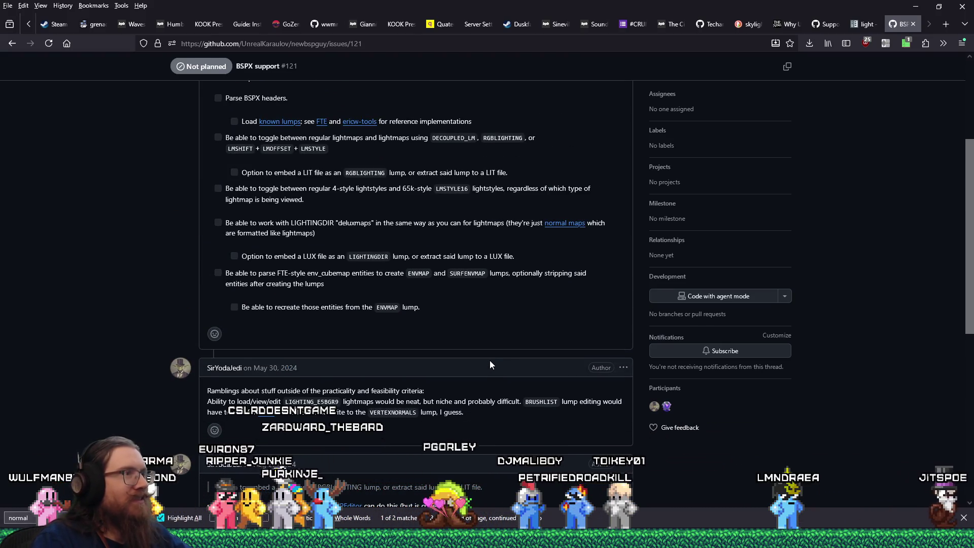
pyautogui.scroll(2, 490, 364)
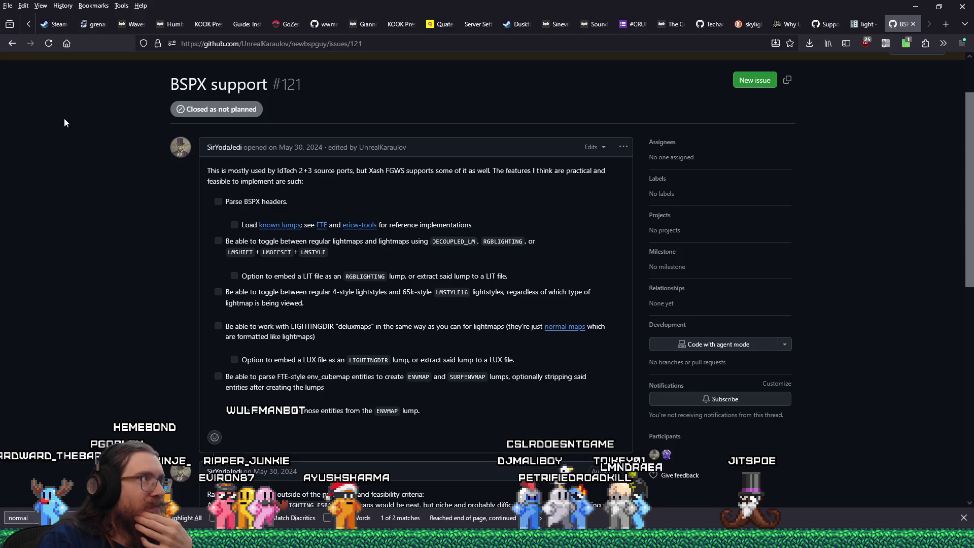
pyautogui.click(12, 44)
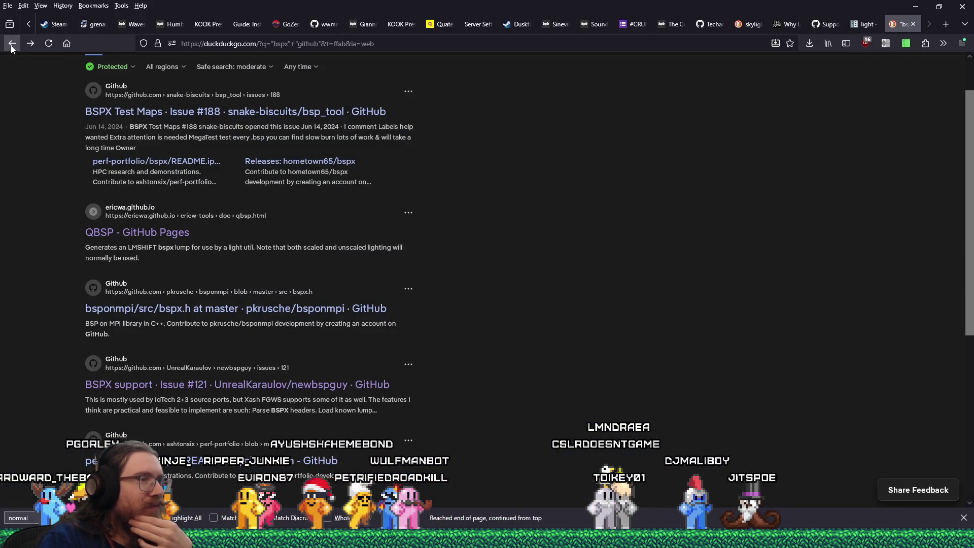
# - Switch to HxD and select the last four bytes of row 3CF0, reading Int32 value 6
pyautogui.click(908, 6)
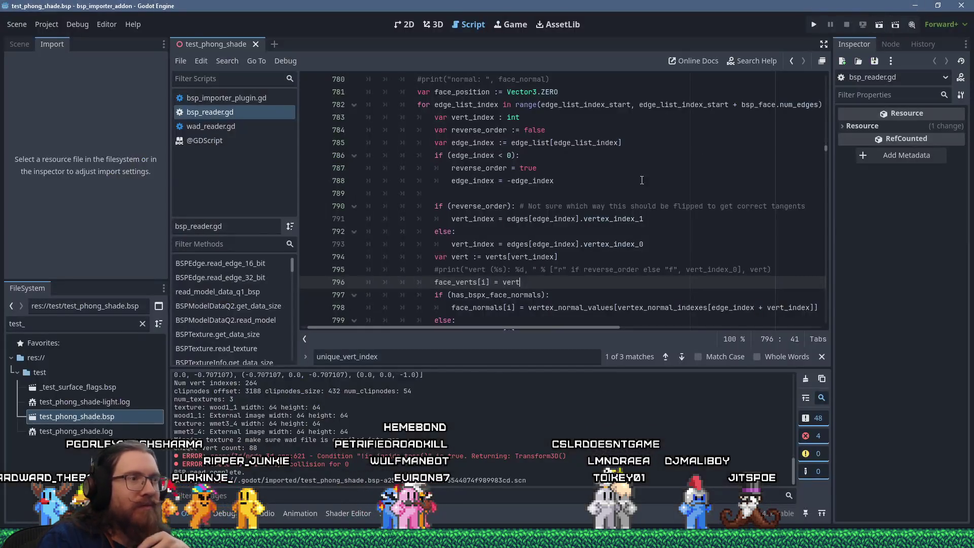
pyautogui.hotkey('alt', 'Tab')
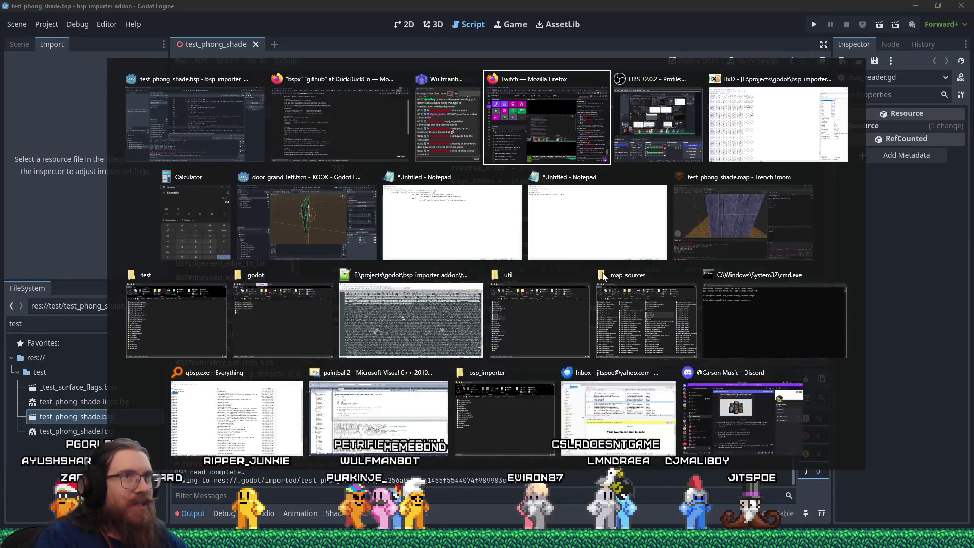
pyautogui.press('Tab')
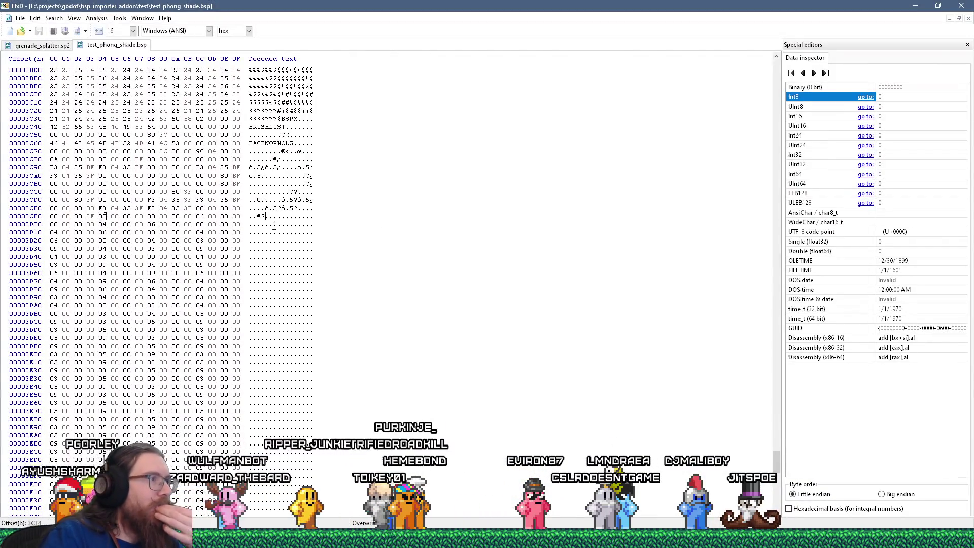
pyautogui.moveTo(294, 216); pyautogui.dragTo(311, 216)
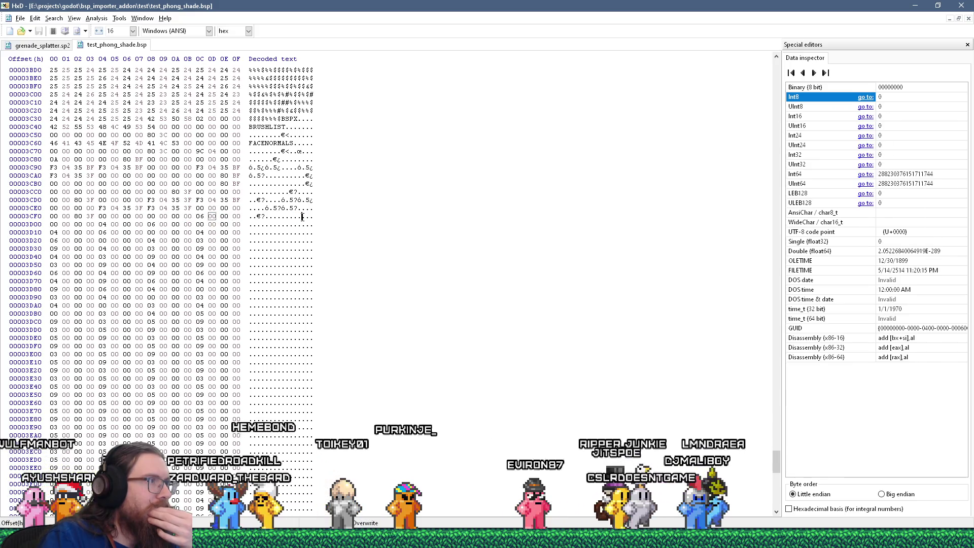
pyautogui.moveTo(298, 217); pyautogui.dragTo(316, 216)
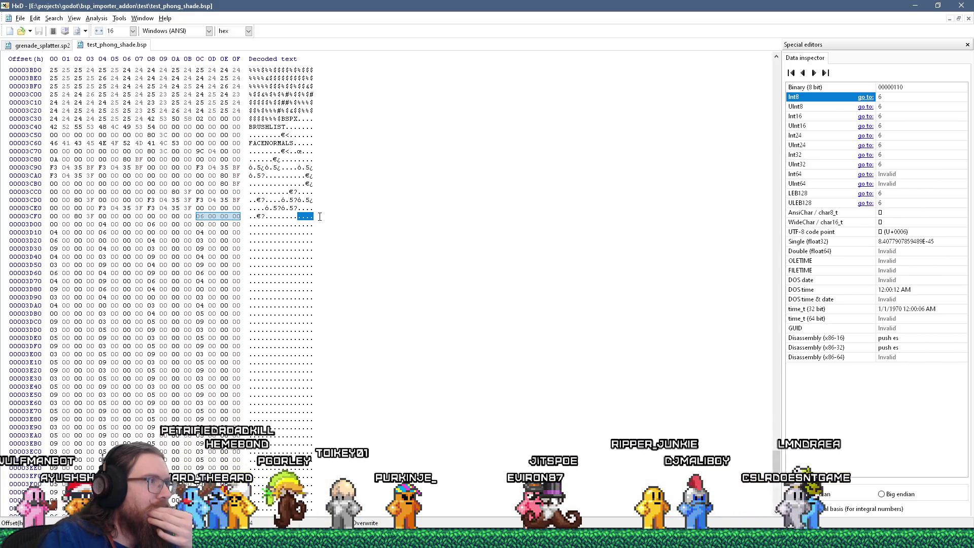
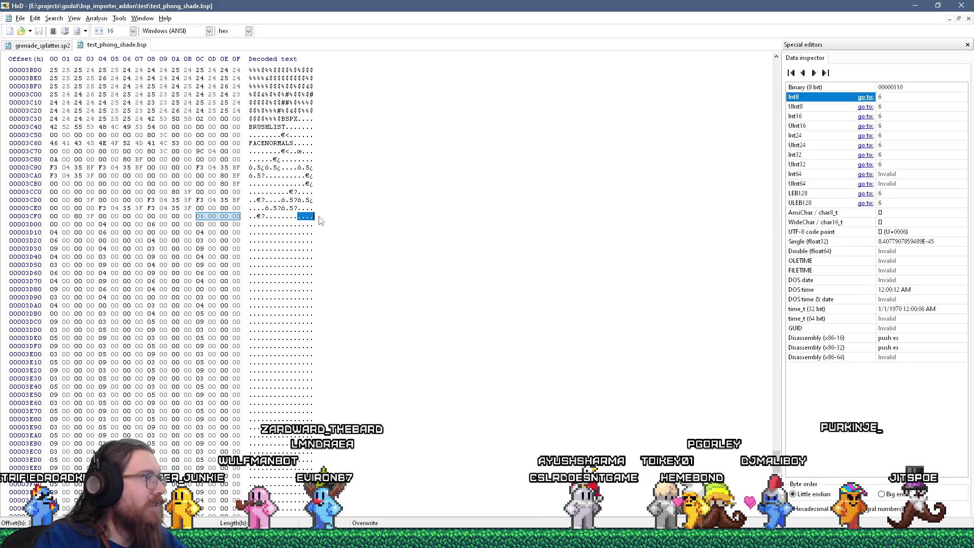
# - Switch from HxD back to the Godot script editor showing bsp_reader.gd
pyautogui.hotkey('alt', 'Tab')
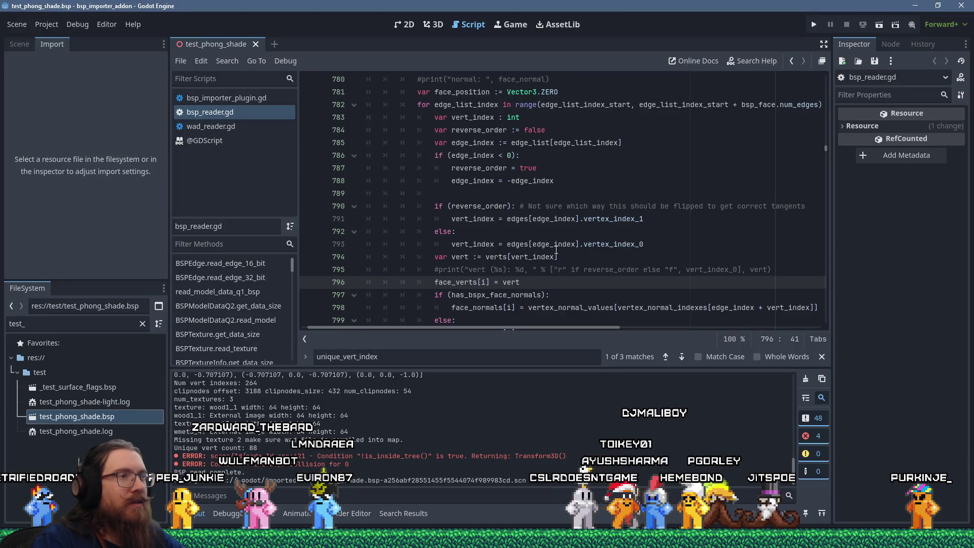
pyautogui.scroll(-1, 556, 249)
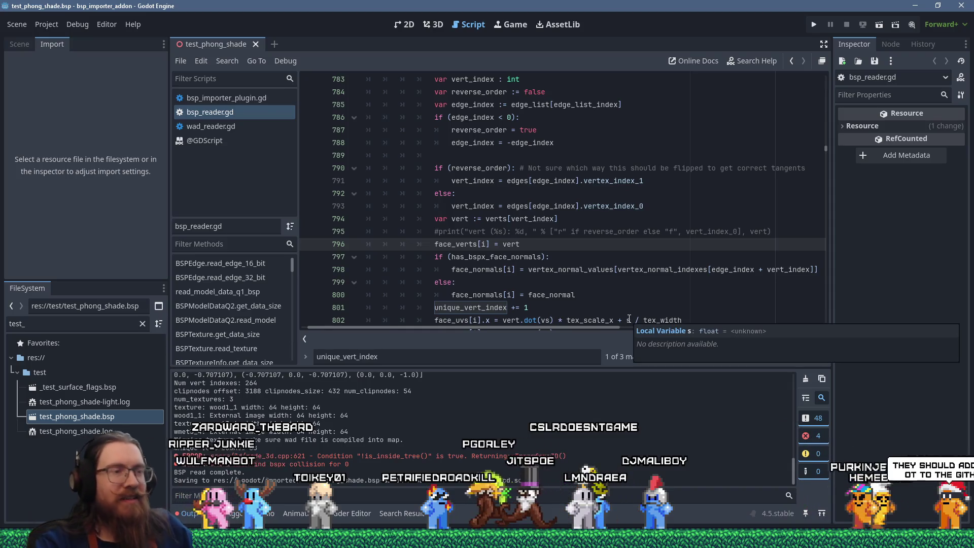
pyautogui.moveTo(711, 270); pyautogui.dragTo(810, 273)
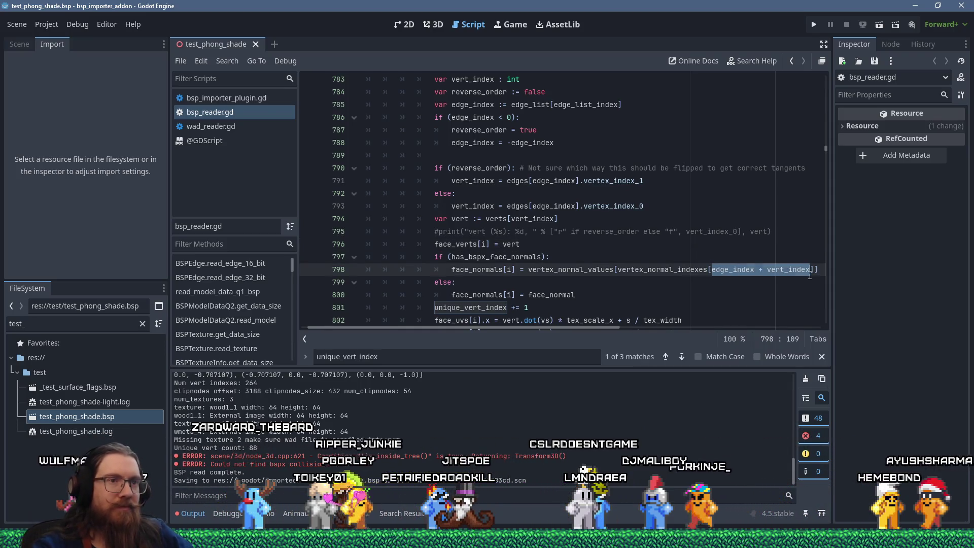
pyautogui.scroll(-1, 707, 267)
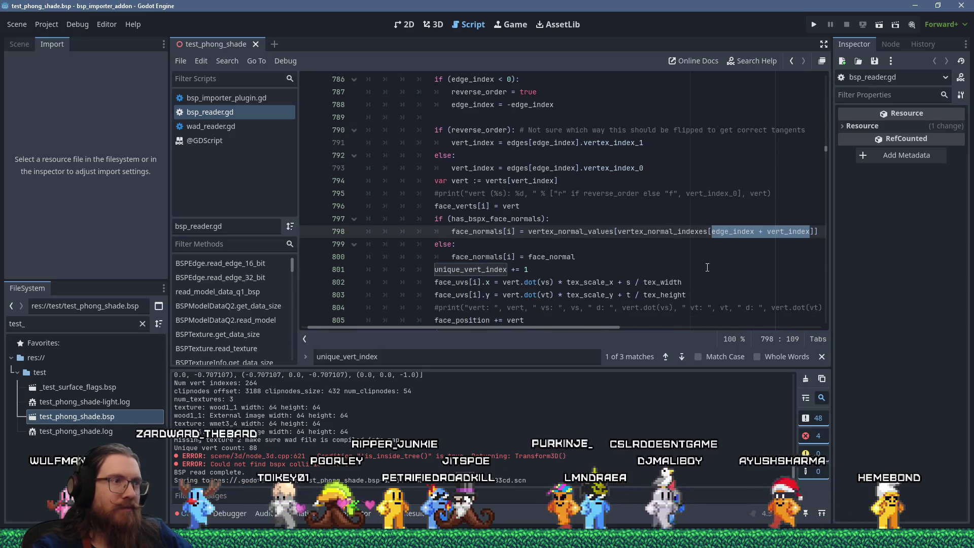
pyautogui.scroll(-1, 707, 268)
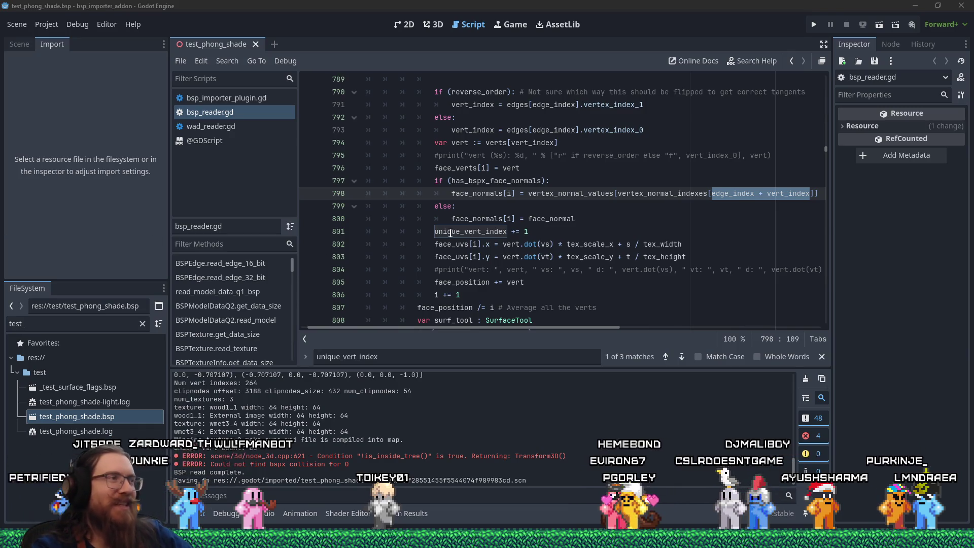
pyautogui.click(696, 211)
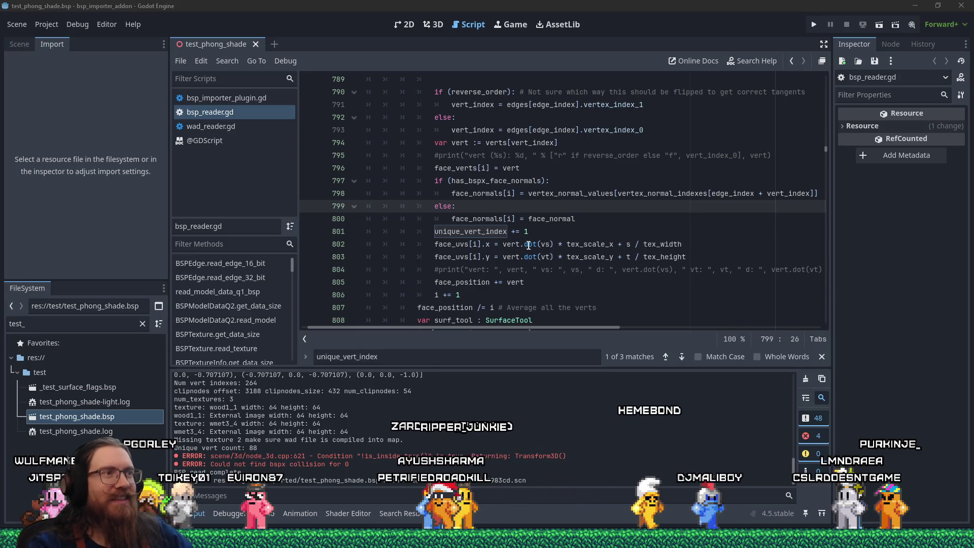
pyautogui.click(584, 216)
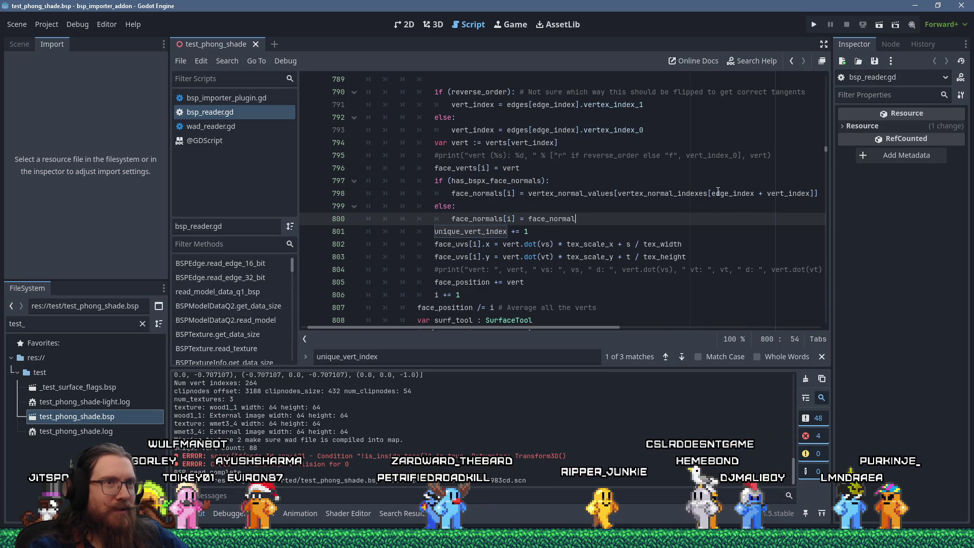
pyautogui.moveTo(712, 192); pyautogui.dragTo(810, 194)
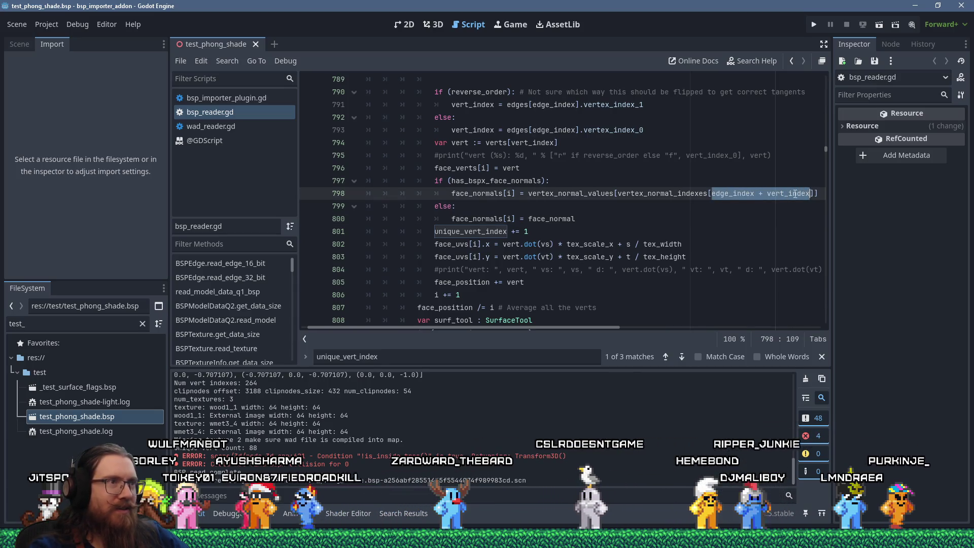
pyautogui.scroll(1, 685, 241)
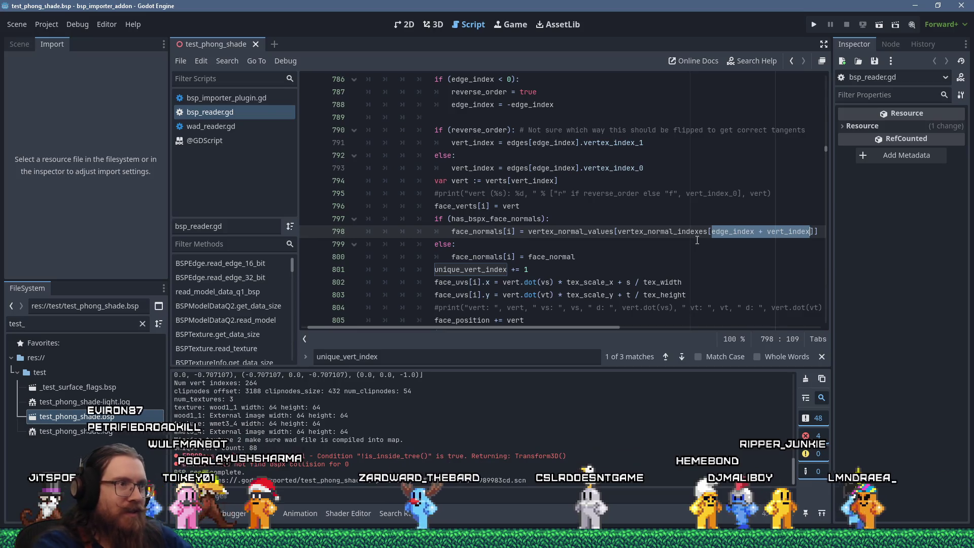
# - Change line 798 to index normals at unique_vert_index * 3 and save the script
pyautogui.write('unique')
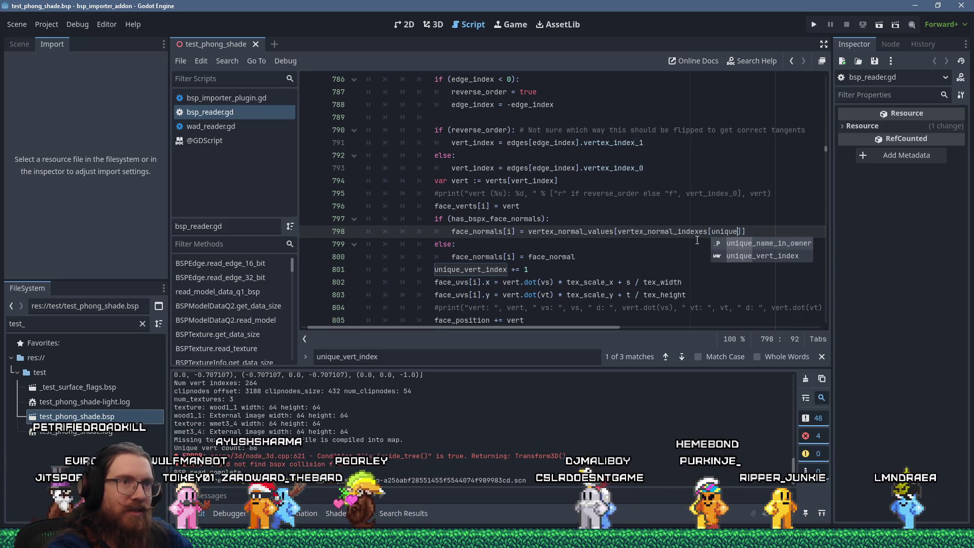
pyautogui.press('Down')
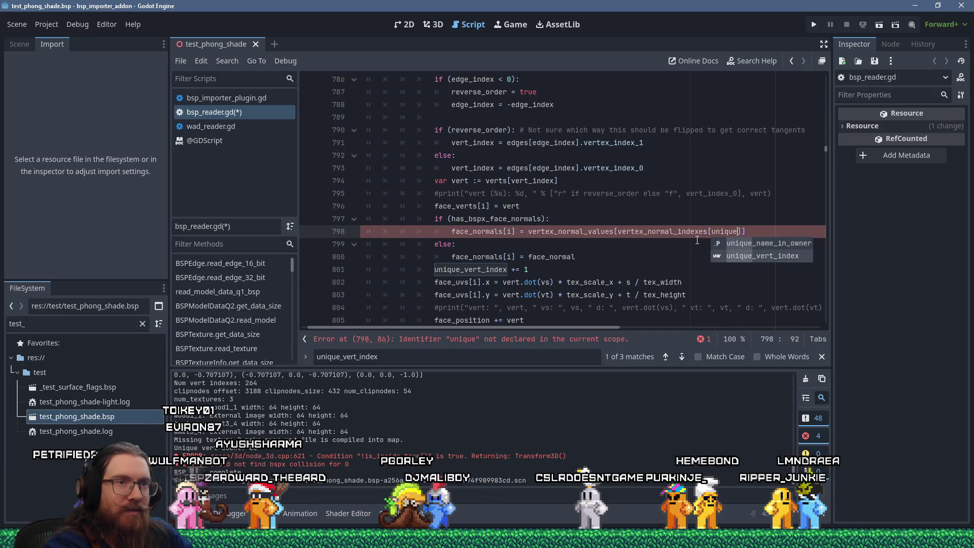
pyautogui.press('Return')
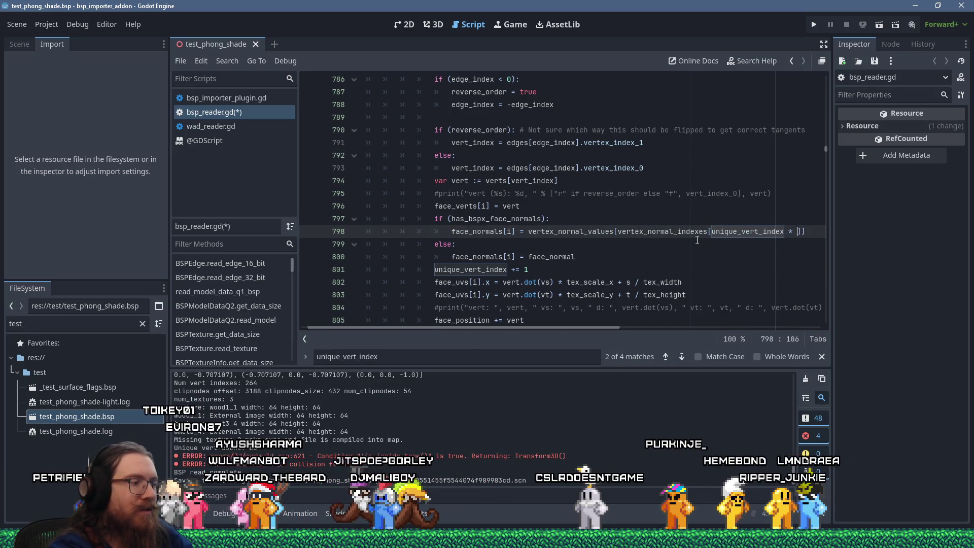
pyautogui.write('* 3')
pyautogui.click(740, 180)
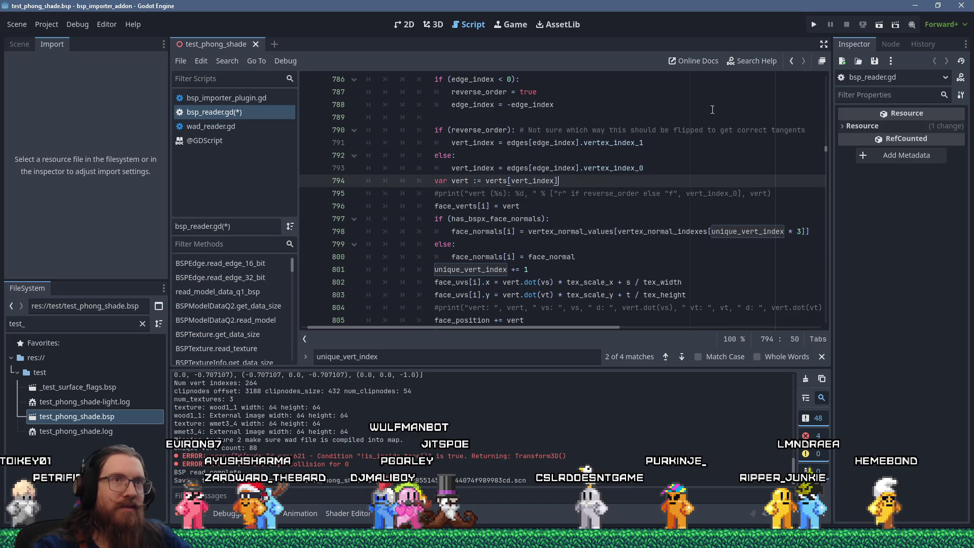
pyautogui.hotkey('ctrl', 's')
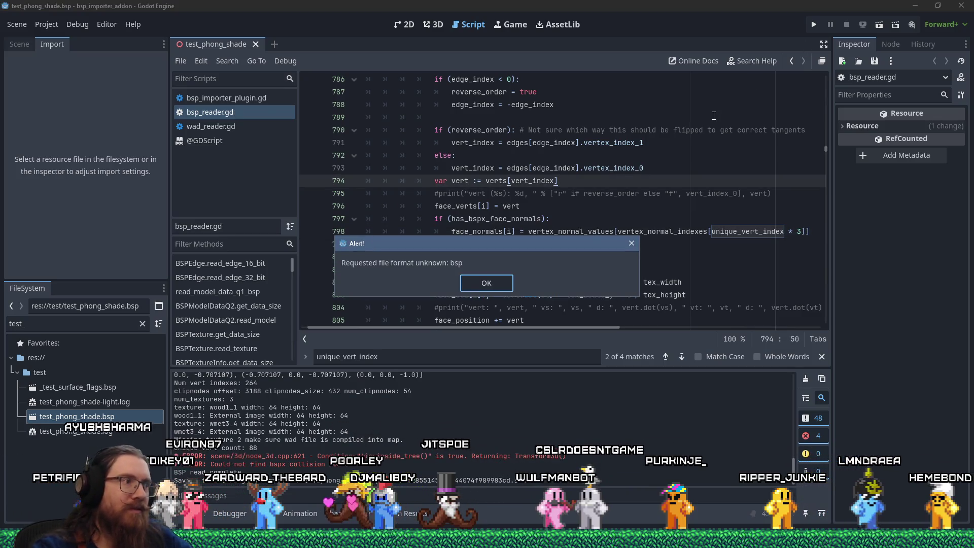
pyautogui.press('Return')
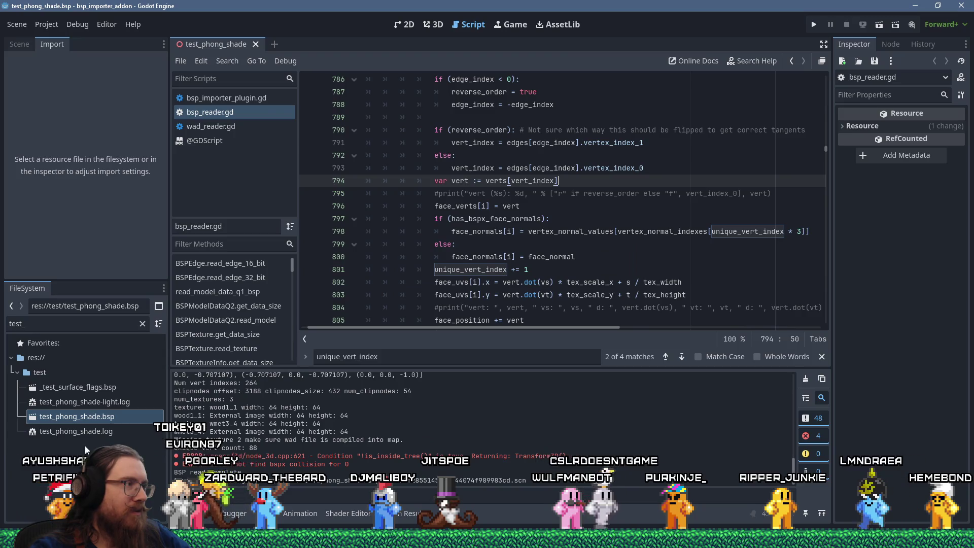
# - Reimport _test_surface_flags.bsp and orbit the 3D view to check the pillar's shading
pyautogui.click(48, 388)
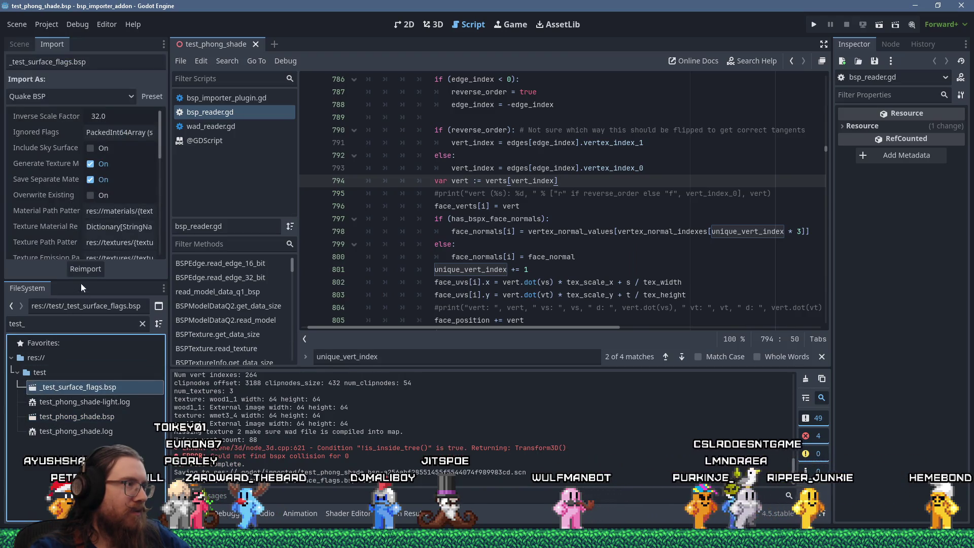
pyautogui.click(86, 269)
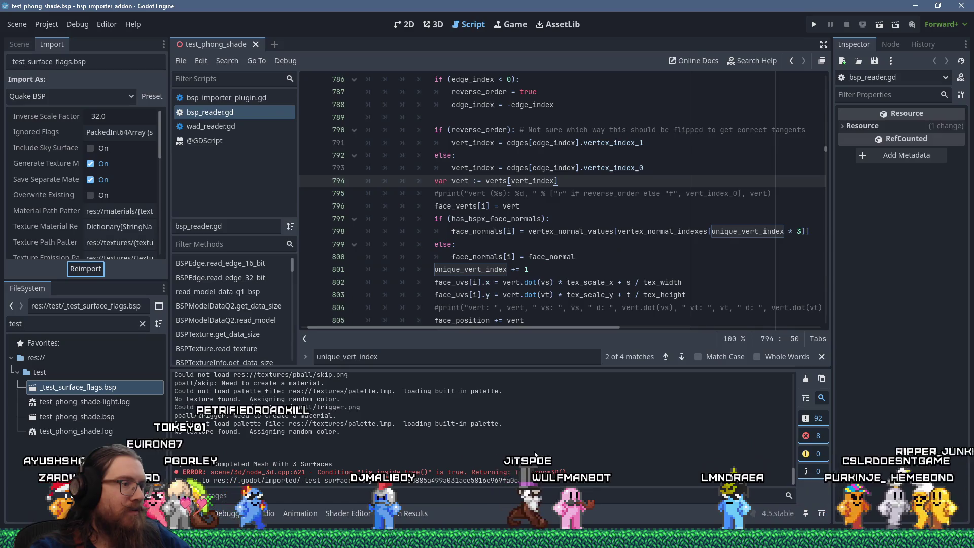
pyautogui.click(436, 25)
pyautogui.scroll(-5, 428, 215)
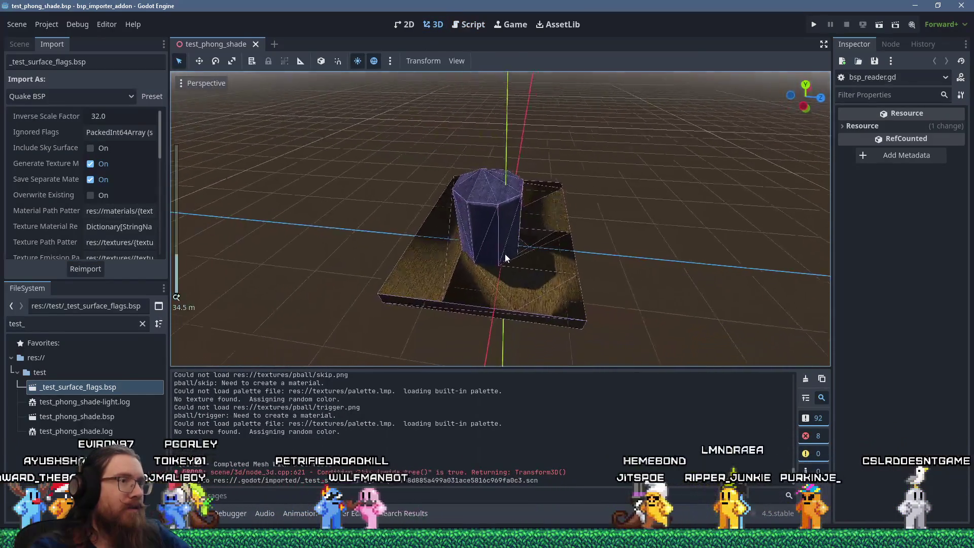
pyautogui.moveTo(506, 258)
pyautogui.mouseDown()
pyautogui.moveTo(614, 239)
pyautogui.moveTo(416, 259)
pyautogui.mouseUp()
pyautogui.scroll(5, 457, 254)
pyautogui.moveTo(488, 249)
pyautogui.mouseDown()
pyautogui.moveTo(411, 262)
pyautogui.moveTo(485, 258)
pyautogui.moveTo(476, 237)
pyautogui.mouseUp()
pyautogui.click(481, 29)
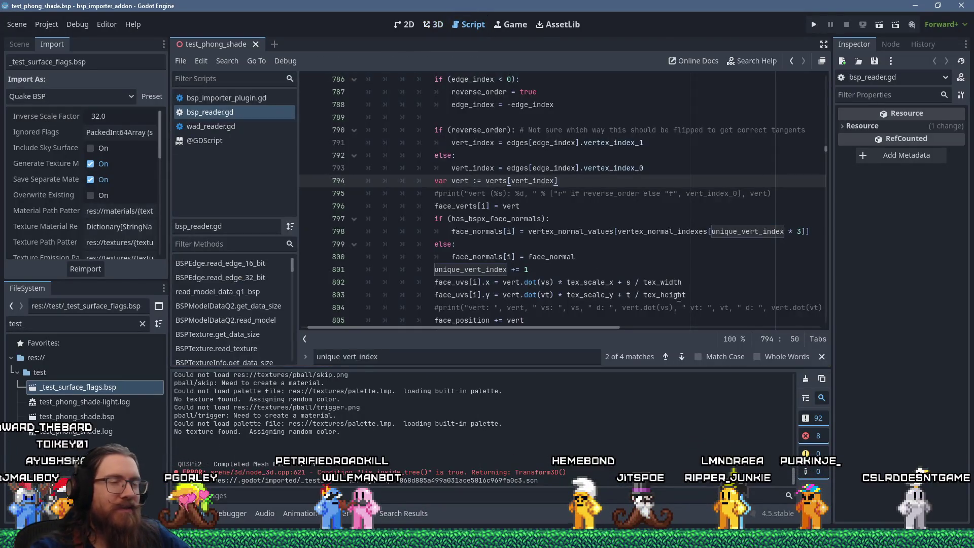
# - Retype the index name on line 798 as vert_index and save the script
pyautogui.doubleClick(724, 232)
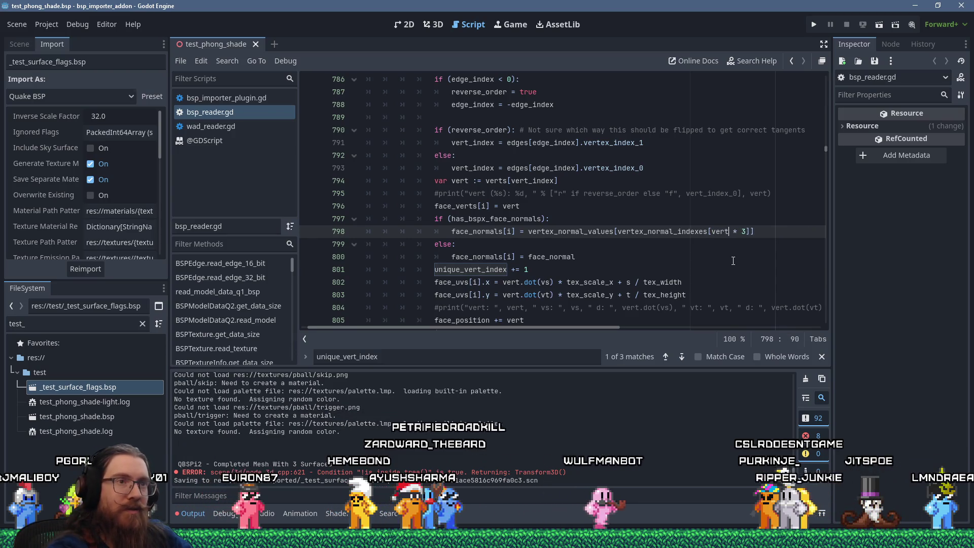
pyautogui.write('vert_index')
pyautogui.hotkey('ctrl', 's')
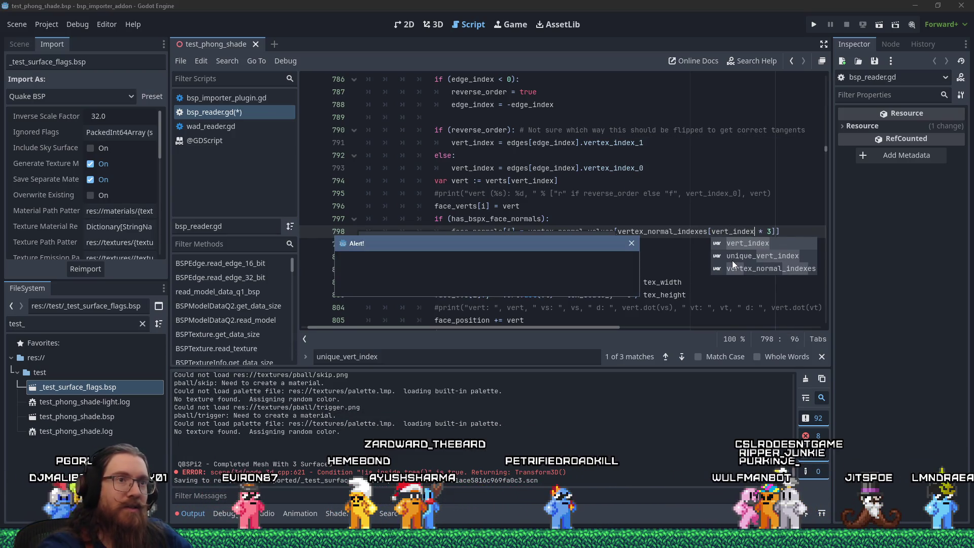
pyautogui.click(508, 288)
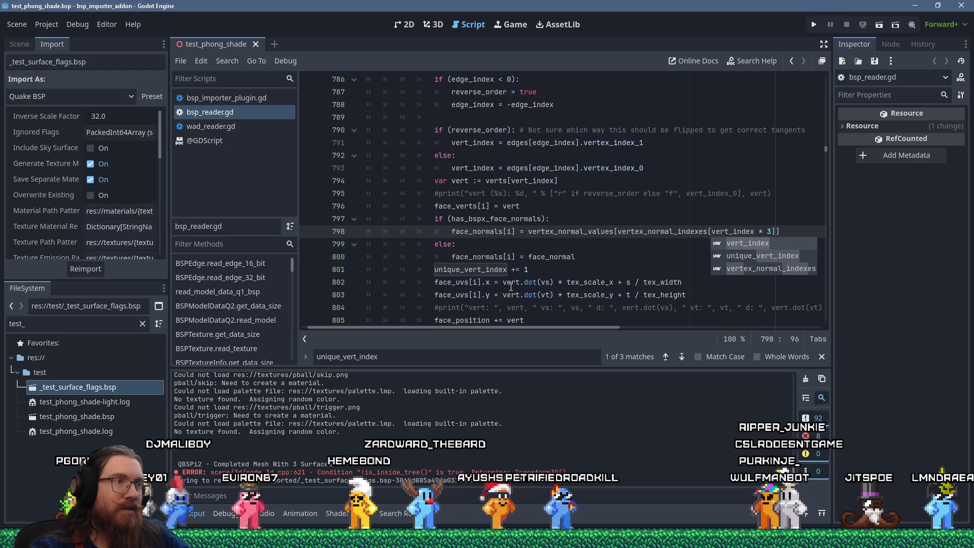
pyautogui.click(568, 223)
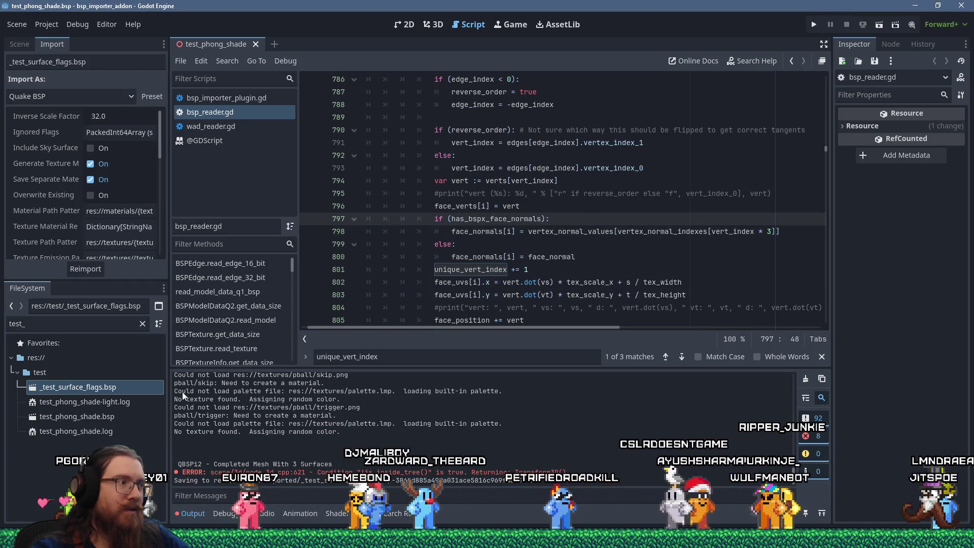
# - Reimport test_phong_shade.bsp and orbit the 3D view to check the pillar's shading
pyautogui.click(123, 401)
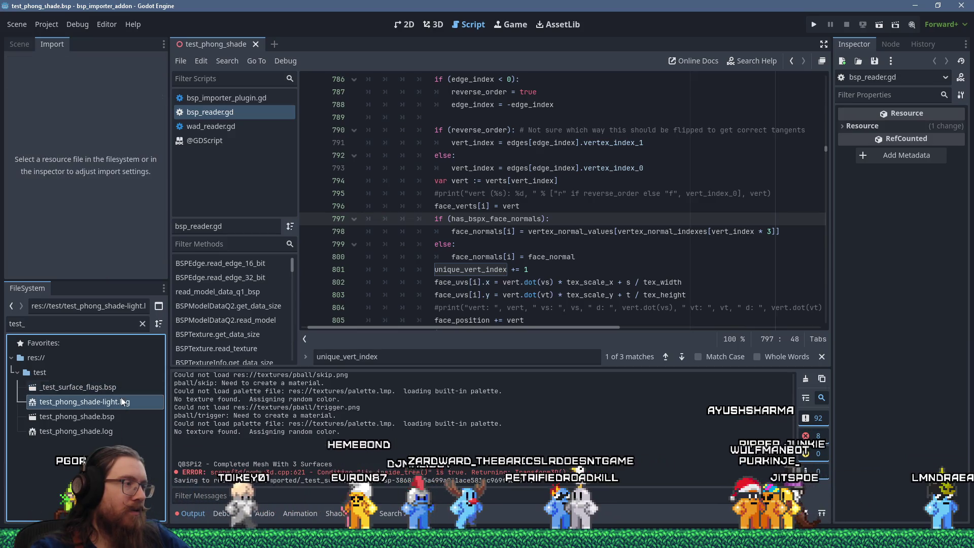
pyautogui.click(117, 387)
pyautogui.click(106, 416)
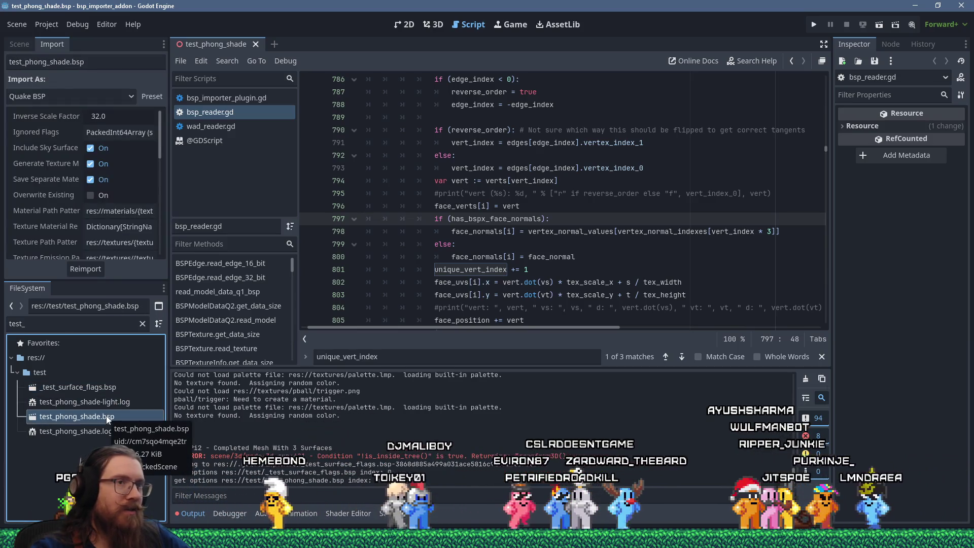
pyautogui.click(89, 271)
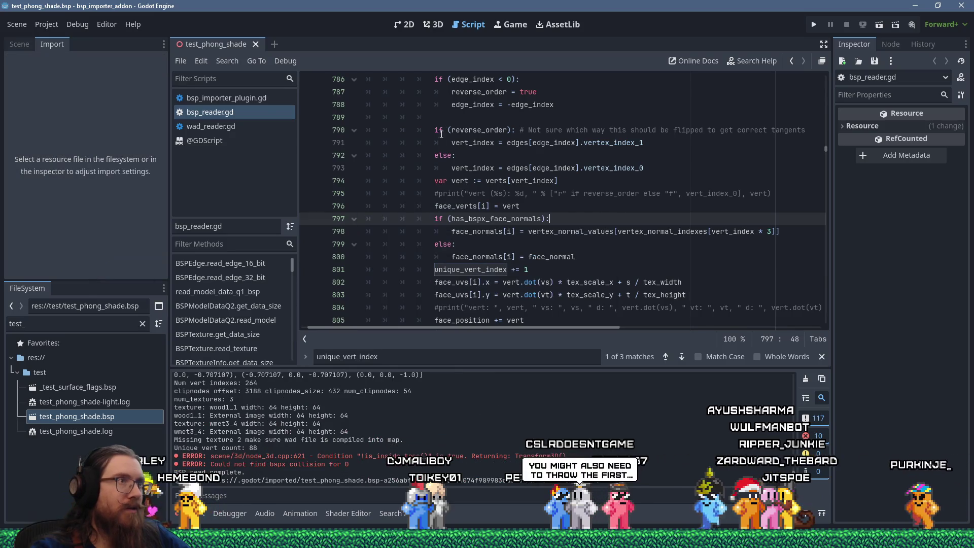
pyautogui.click(439, 26)
pyautogui.moveTo(513, 233)
pyautogui.mouseDown()
pyautogui.moveTo(688, 245)
pyautogui.moveTo(499, 248)
pyautogui.moveTo(653, 221)
pyautogui.moveTo(595, 232)
pyautogui.moveTo(548, 213)
pyautogui.mouseUp()
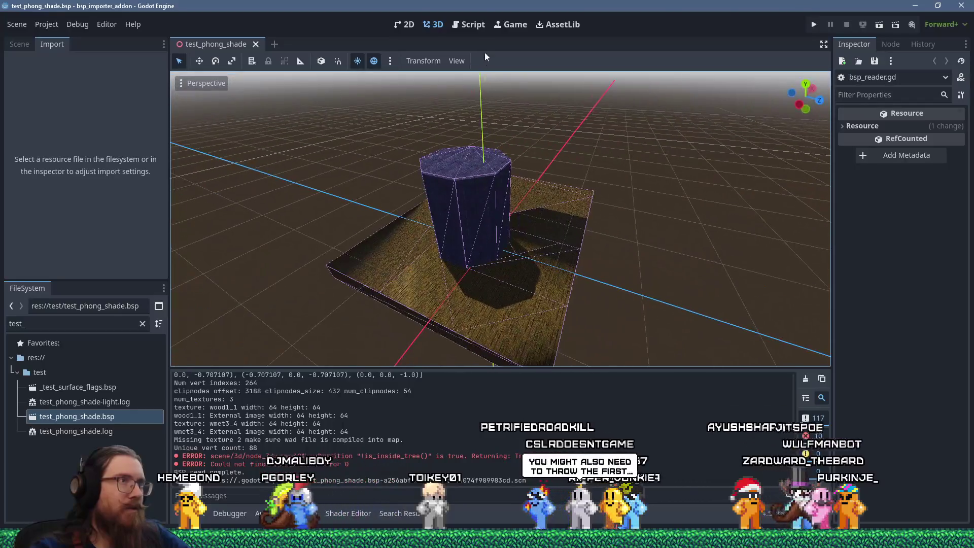
pyautogui.click(473, 26)
# - Save the script again and reimport test_phong_shade.bsp with its current settings
pyautogui.doubleClick(735, 233)
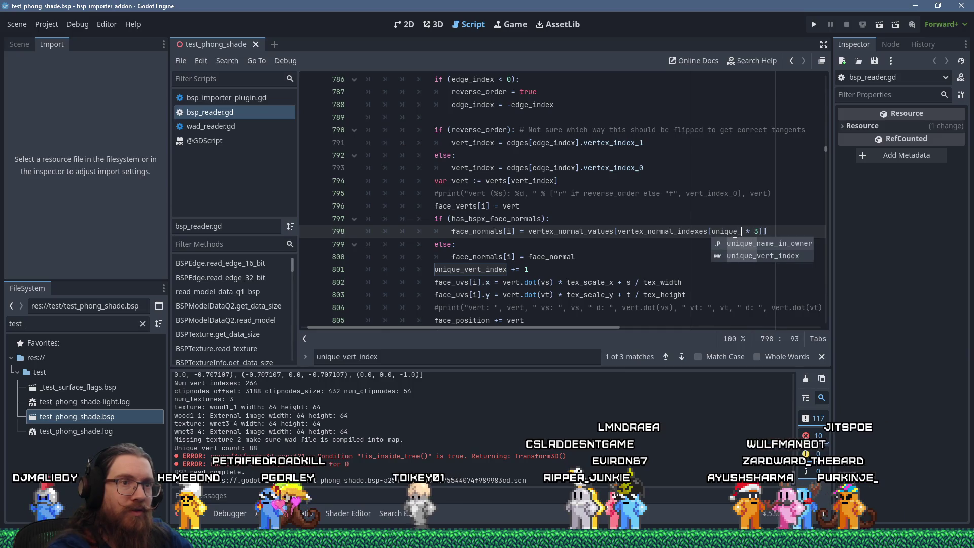
pyautogui.write('vert_index')
pyautogui.hotkey('ctrl', 's')
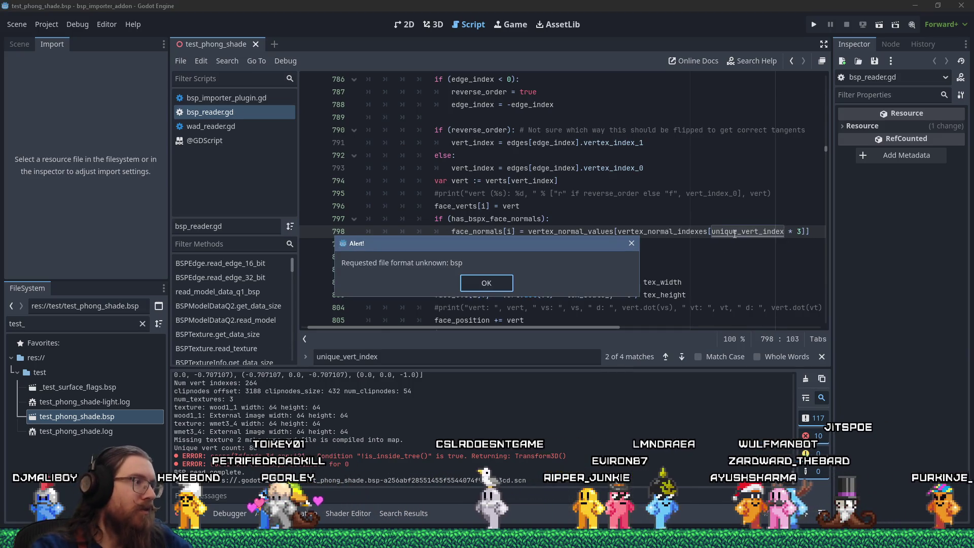
pyautogui.press('Return')
pyautogui.click(101, 414)
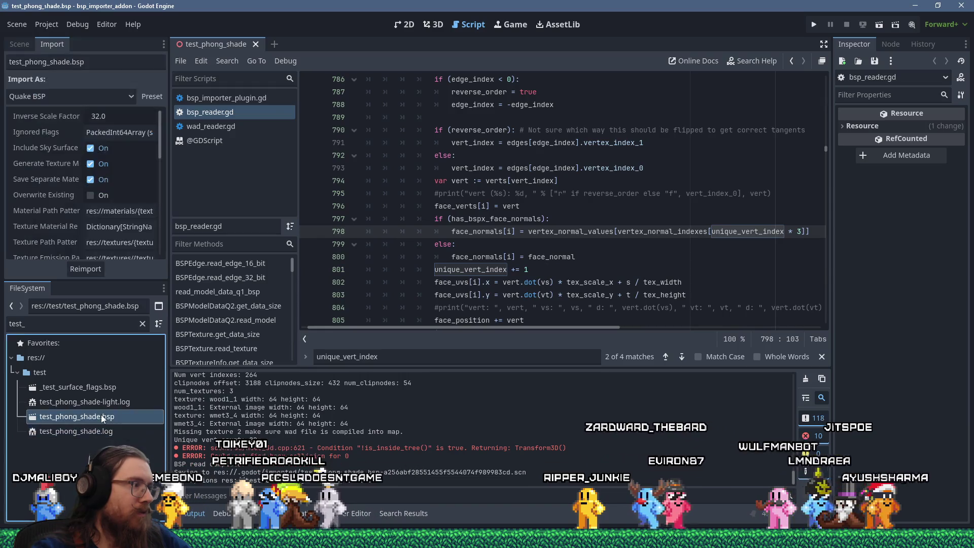
pyautogui.click(84, 268)
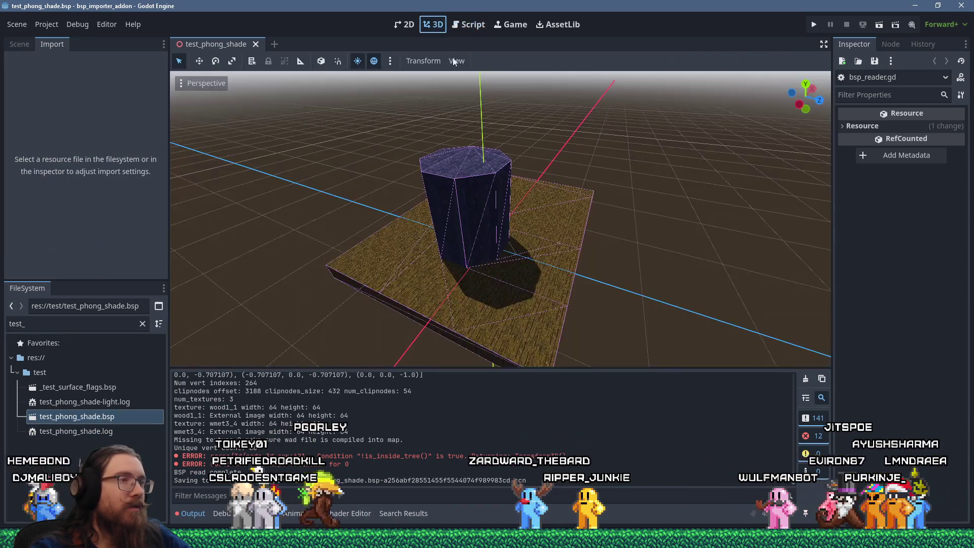
# - Orbit around the reimported octagonal pillar from low, high and top-down angles
pyautogui.moveTo(473, 211); pyautogui.dragTo(536, 206)
pyautogui.moveTo(662, 167)
pyautogui.mouseDown()
pyautogui.moveTo(662, 129)
pyautogui.moveTo(619, 72)
pyautogui.moveTo(609, 205)
pyautogui.moveTo(410, 215)
pyautogui.moveTo(561, 191)
pyautogui.moveTo(413, 180)
pyautogui.mouseUp()
pyautogui.scroll(-5, 531, 226)
pyautogui.moveTo(531, 226)
pyautogui.mouseDown()
pyautogui.moveTo(474, 183)
pyautogui.moveTo(411, 241)
pyautogui.mouseUp()
pyautogui.moveTo(680, 230)
pyautogui.mouseDown()
pyautogui.moveTo(559, 241)
pyautogui.moveTo(653, 207)
pyautogui.moveTo(597, 253)
pyautogui.mouseUp()
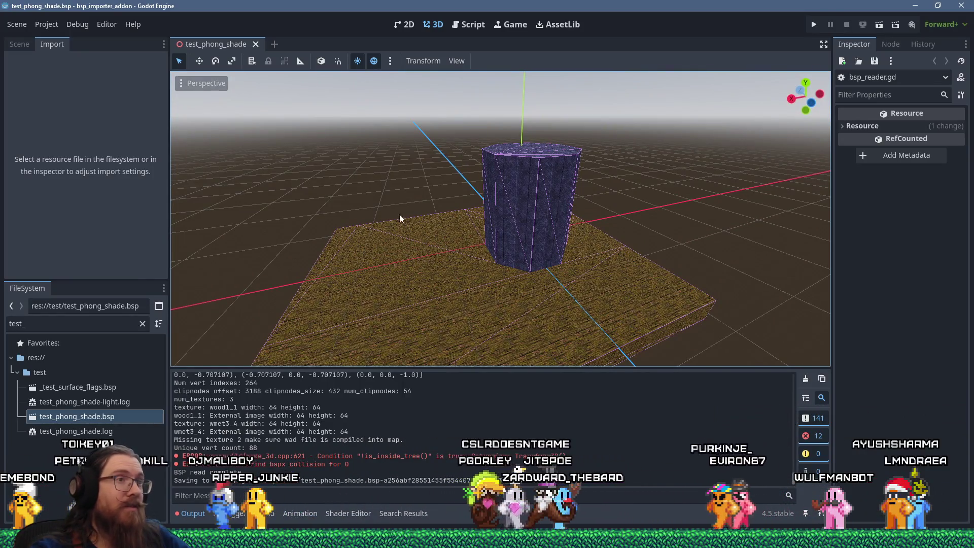
pyautogui.moveTo(400, 214)
pyautogui.mouseDown()
pyautogui.moveTo(420, 182)
pyautogui.moveTo(403, 181)
pyautogui.moveTo(442, 263)
pyautogui.moveTo(305, 201)
pyautogui.moveTo(611, 187)
pyautogui.mouseUp()
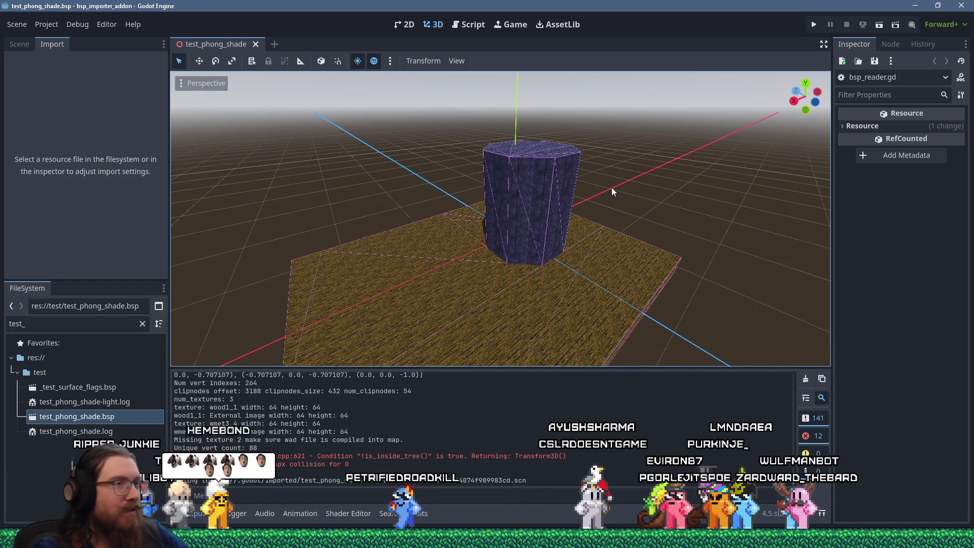
# - Return to the bsp_reader.gd script in the Script editor
pyautogui.hotkey('alt', 'Tab')
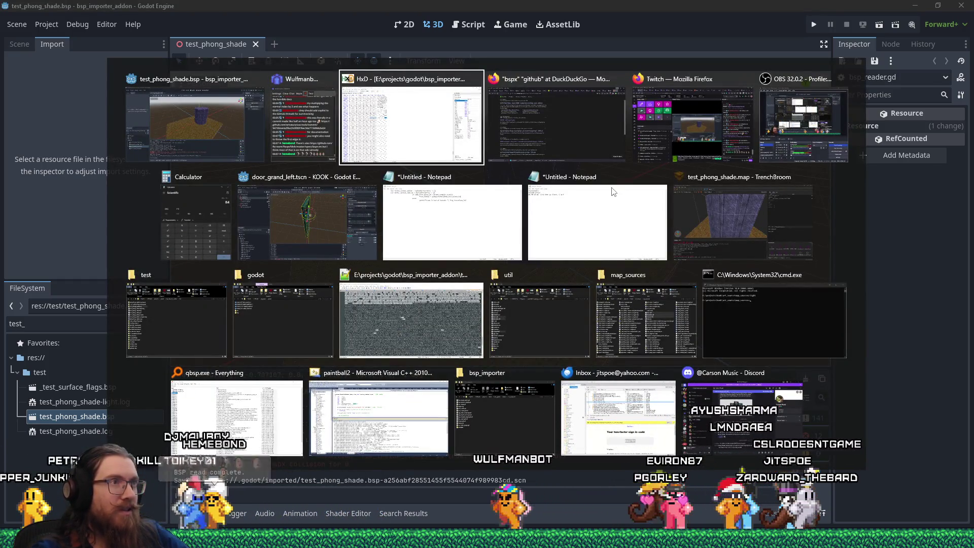
pyautogui.press('Escape')
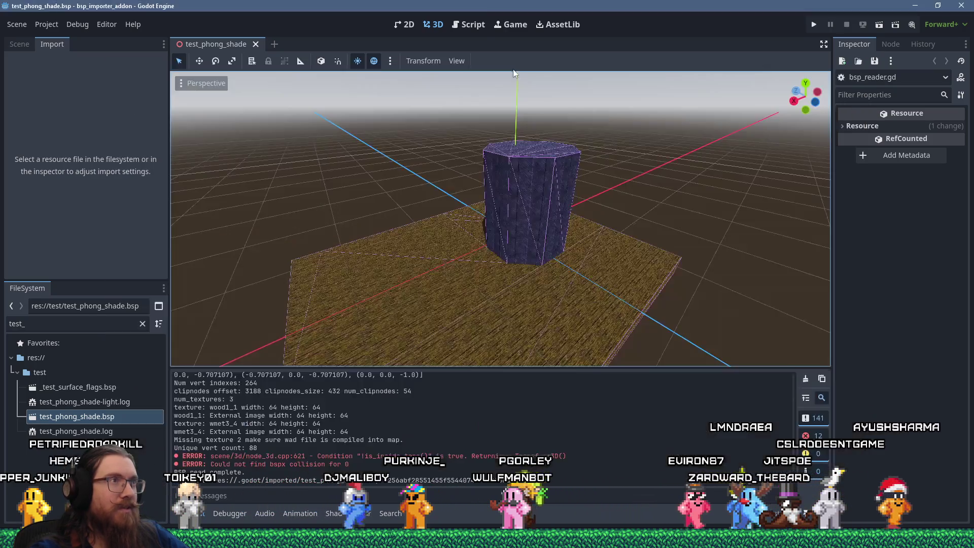
pyautogui.click(469, 25)
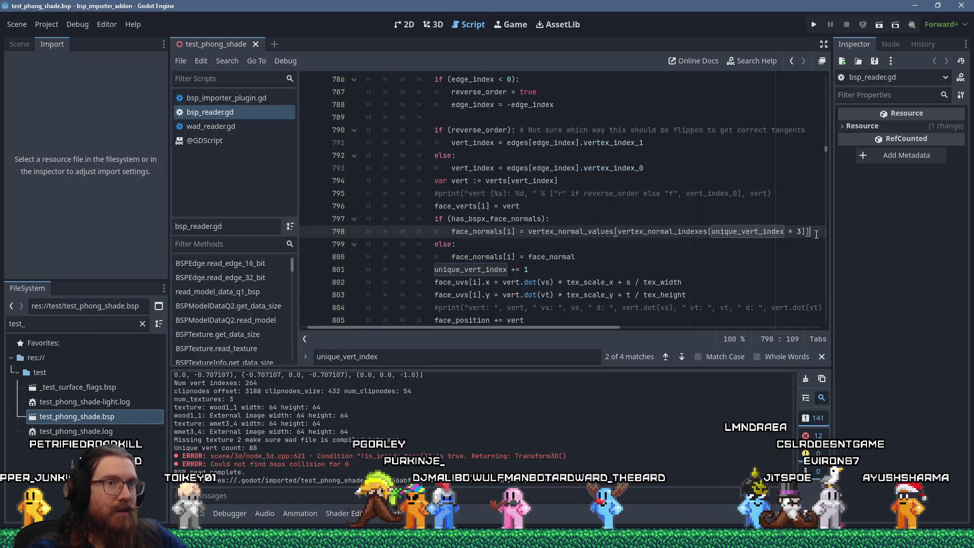
# - Append '# Need to multiply by 3 here because the indexes store normal, tangent, binormal' to line 798
pyautogui.click(814, 232)
pyautogui.write('# Need ')
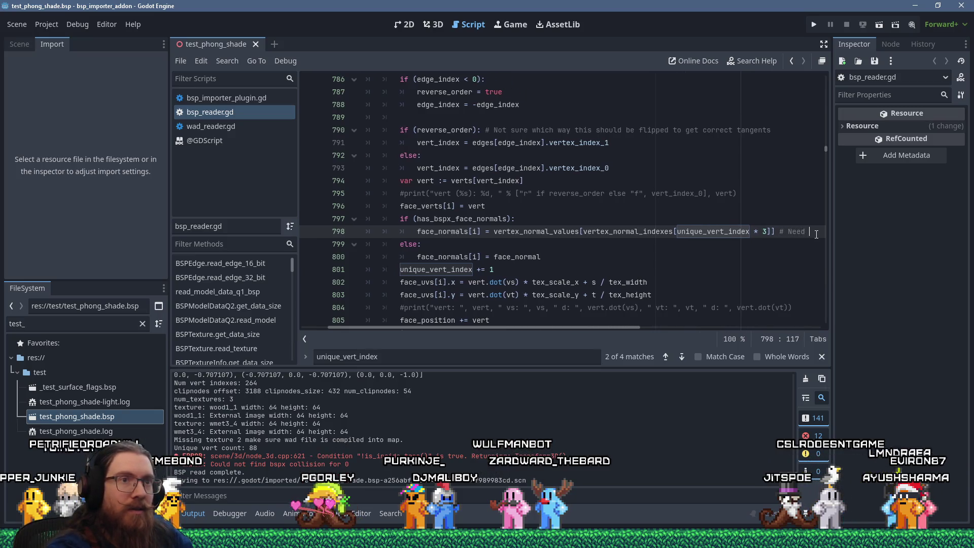
pyautogui.write('to multiply by 3 h')
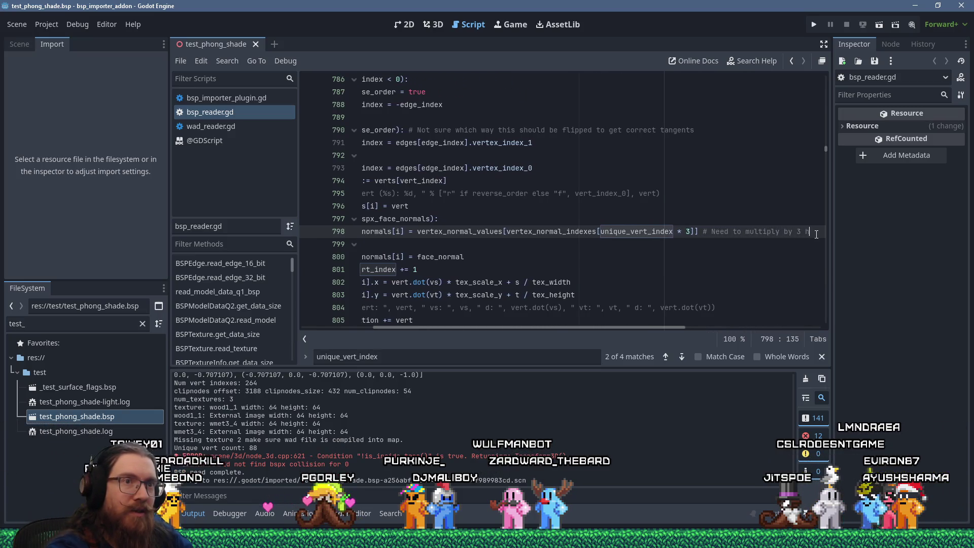
pyautogui.write('ere because the ')
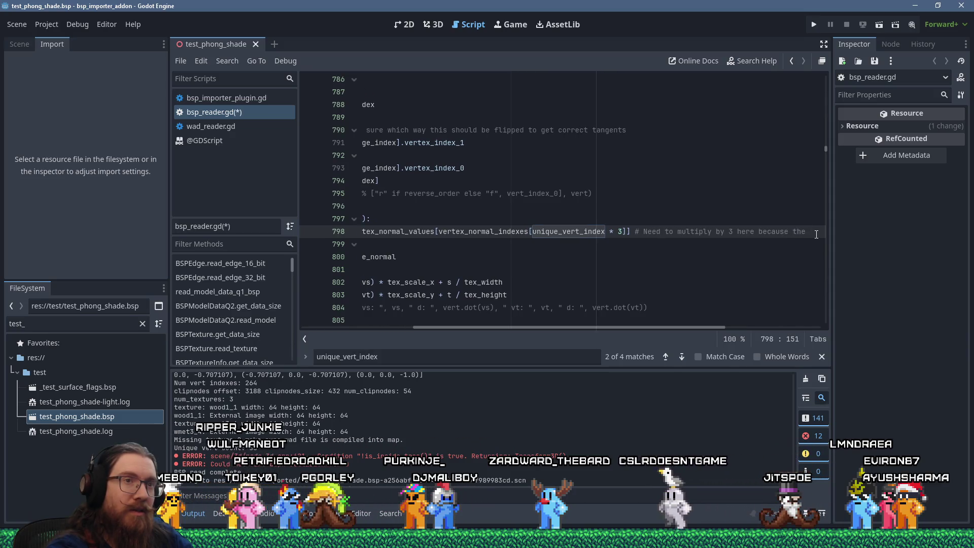
pyautogui.write('i')
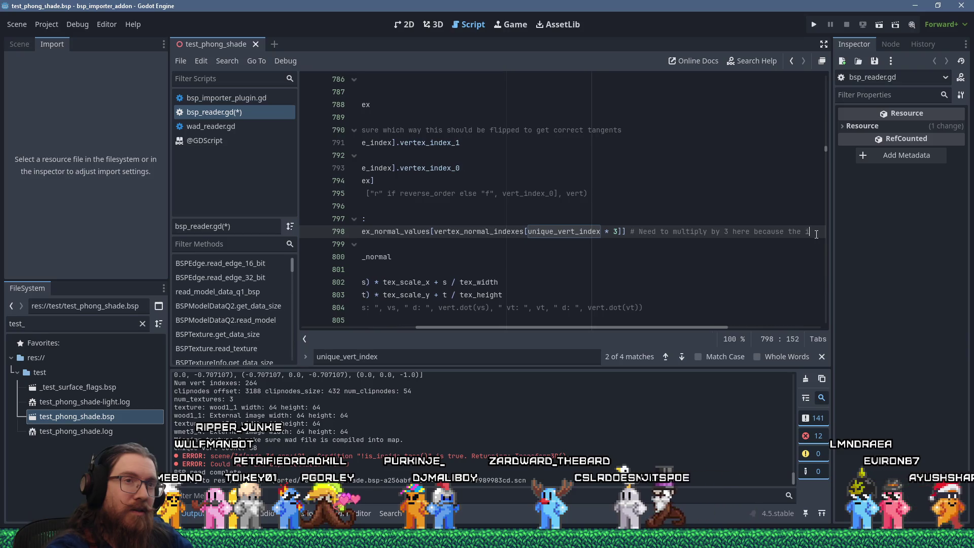
pyautogui.write('ndexes stor e')
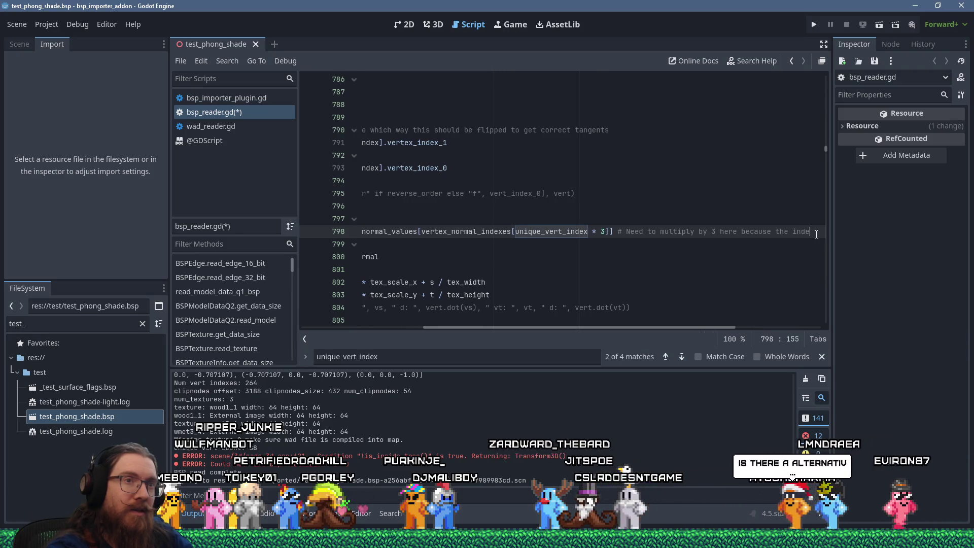
pyautogui.press('BackSpace')
pyautogui.press('BackSpace')
pyautogui.write('e nor')
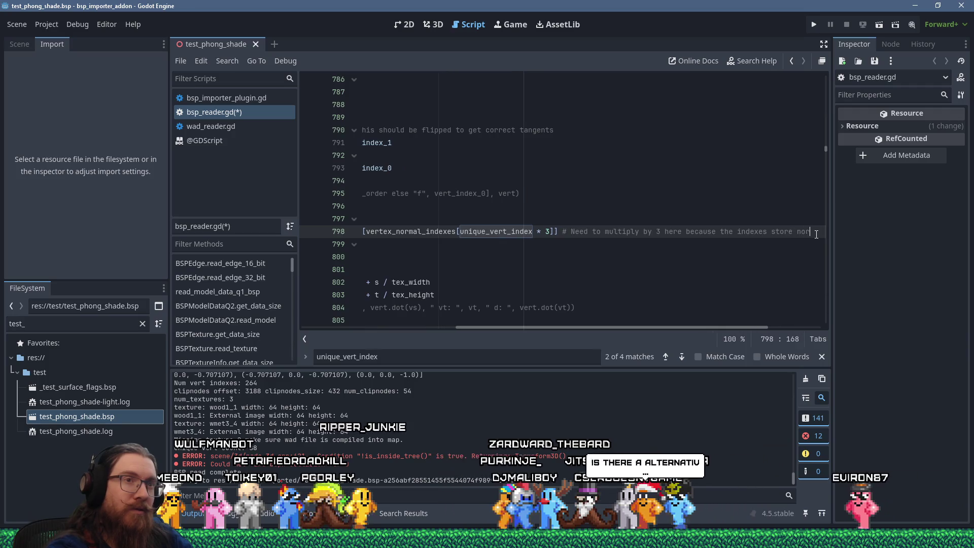
pyautogui.write('mal, tangent, binormal')
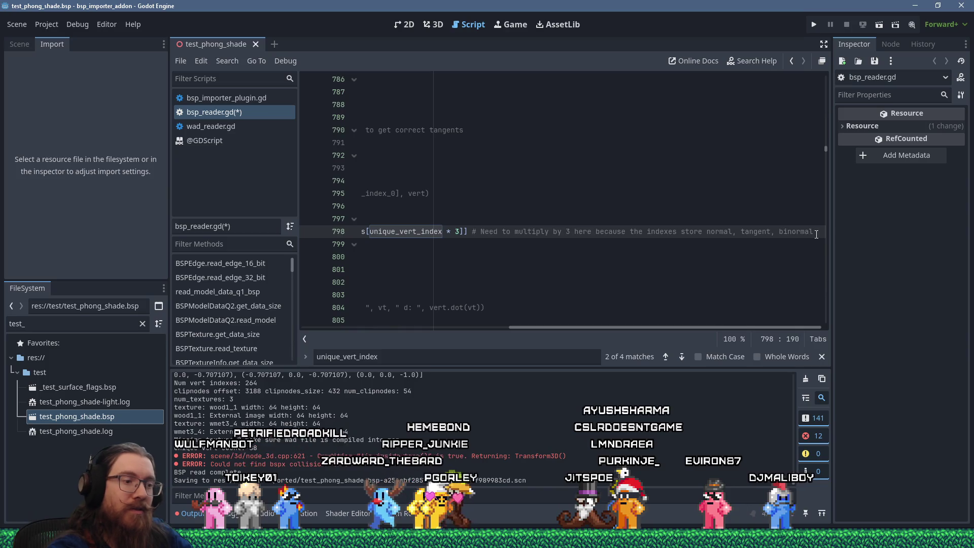
pyautogui.press('Home')
pyautogui.press('Home')
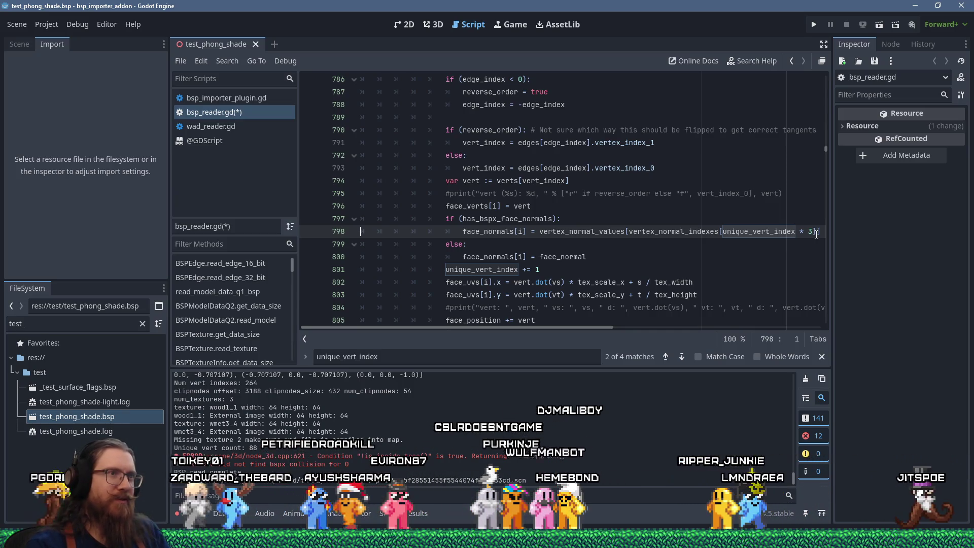
pyautogui.hotkey('ctrl', 's')
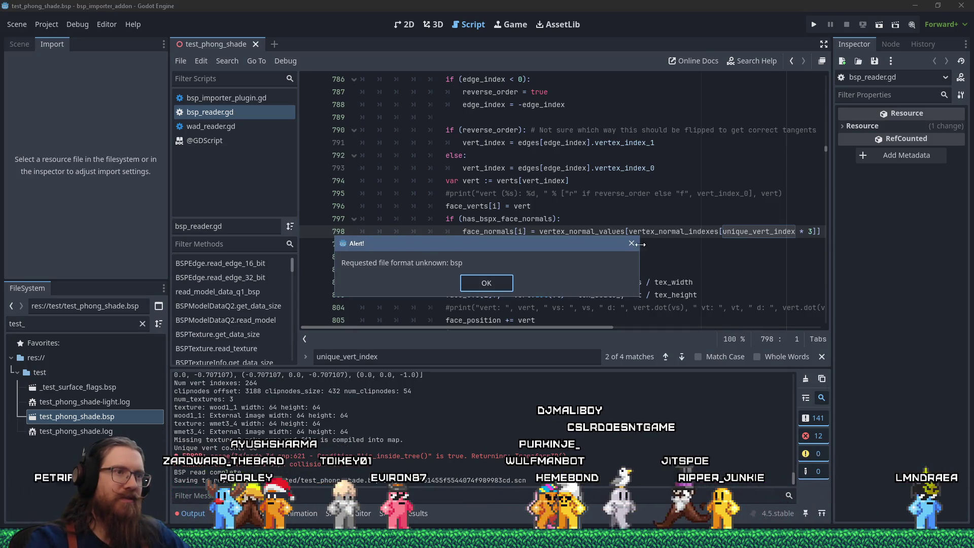
# - Dismiss the unknown bsp format alert, then switch to TrenchBroom's Compile dialog
pyautogui.click(632, 243)
pyautogui.scroll(-3, 620, 237)
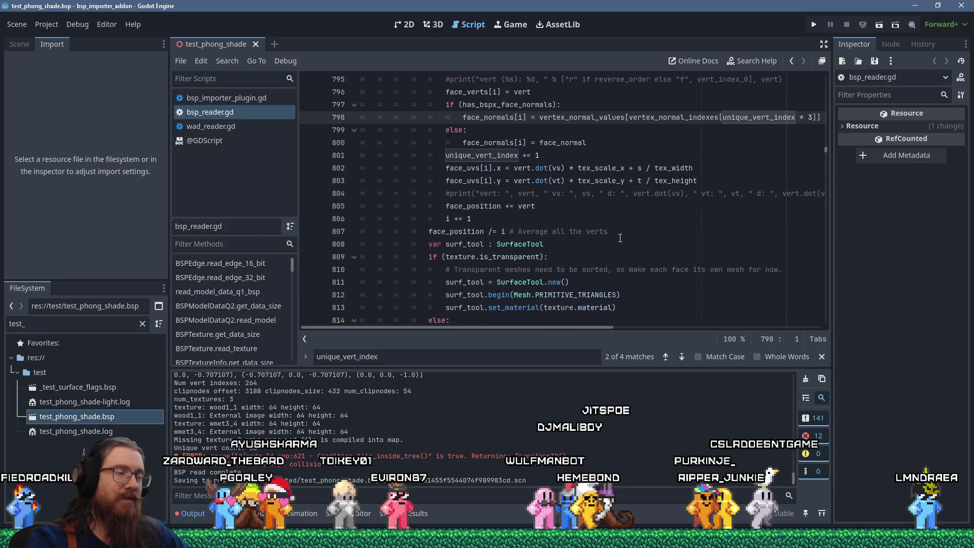
pyautogui.scroll(2, 619, 238)
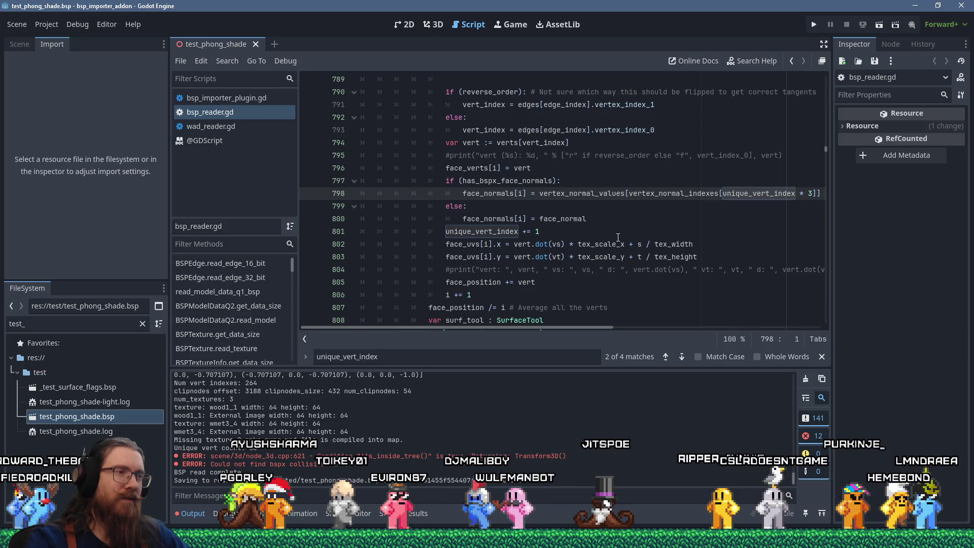
pyautogui.hotkey('alt', 'Tab')
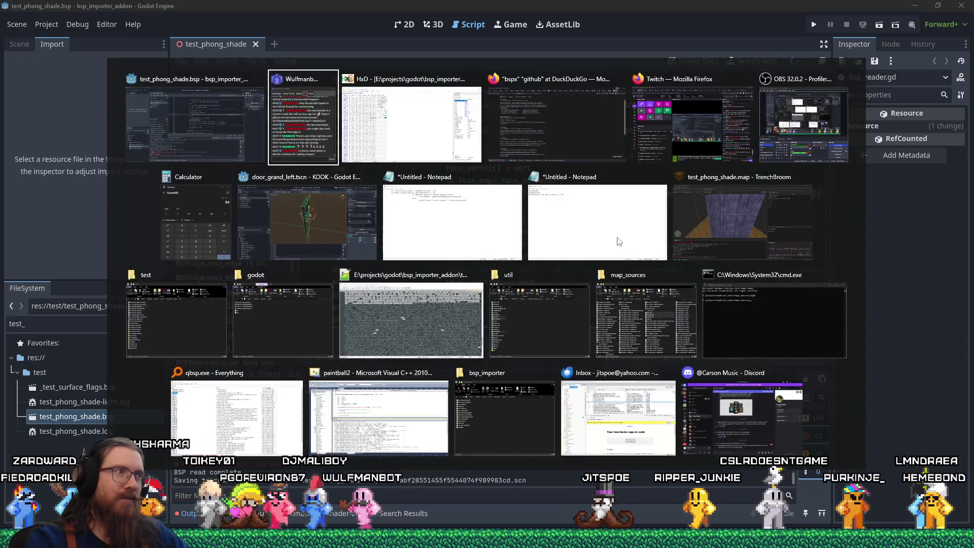
pyautogui.click(701, 241)
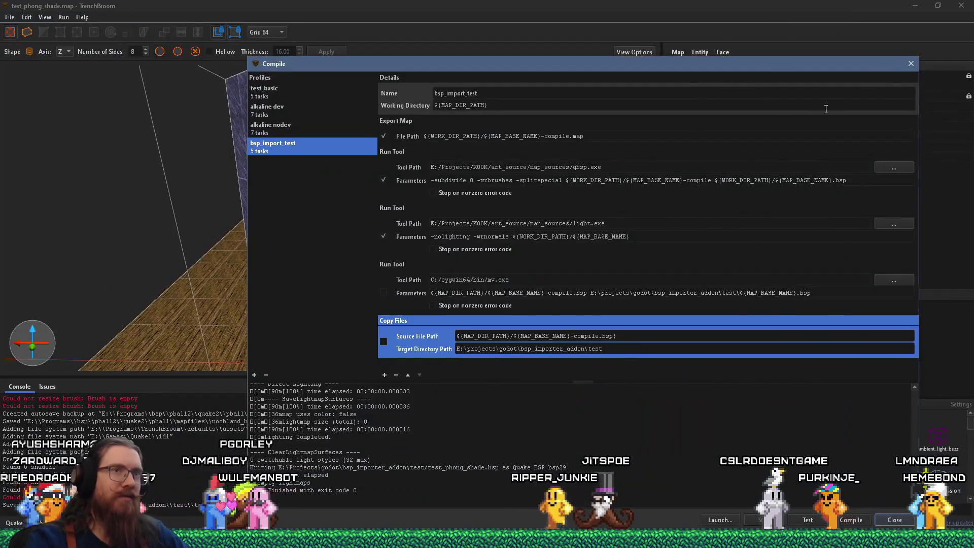
# - Close the Compile dialog and select the pillar to confirm func_detail with _phong 1
pyautogui.click(911, 64)
pyautogui.click(471, 193)
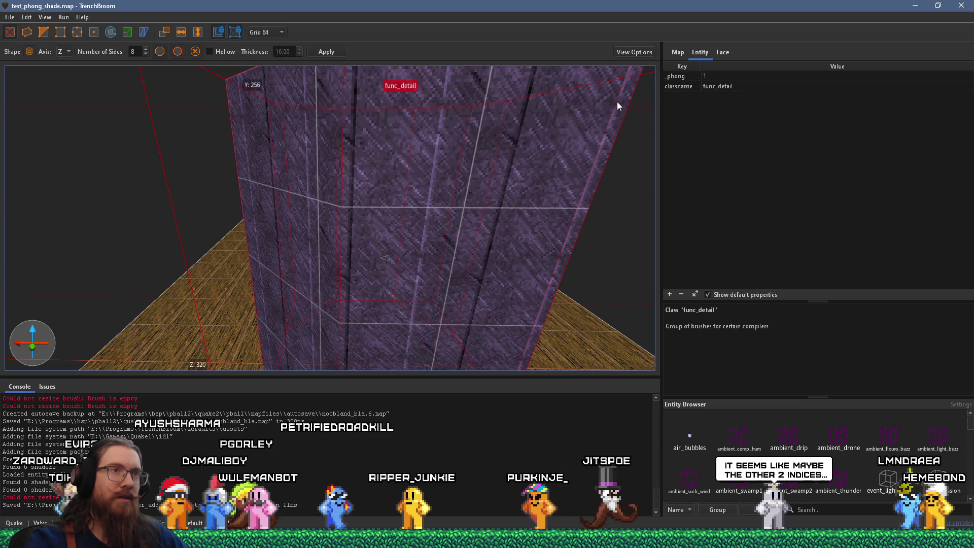
pyautogui.scroll(-8, 500, 171)
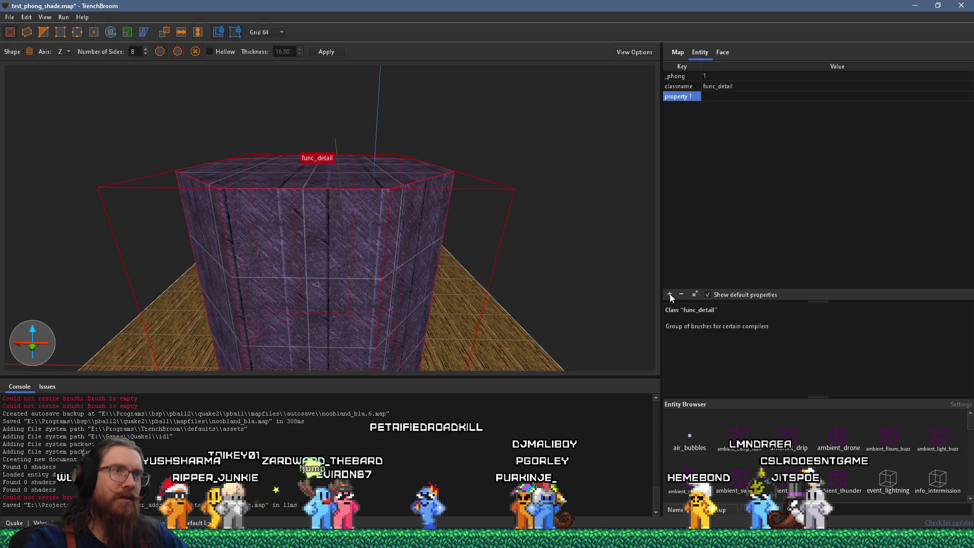
pyautogui.hotkey('alt', 'Tab')
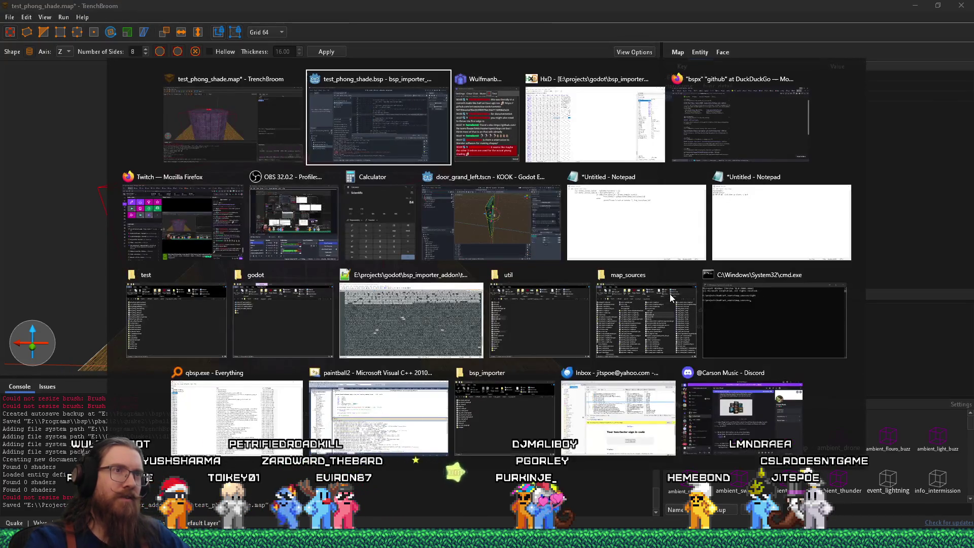
# - Close Firefox's bspx search tab to reveal the -wrnormals docs, then start a new Paint canvas
pyautogui.press('Tab')
pyautogui.press('Tab')
pyautogui.press('Tab')
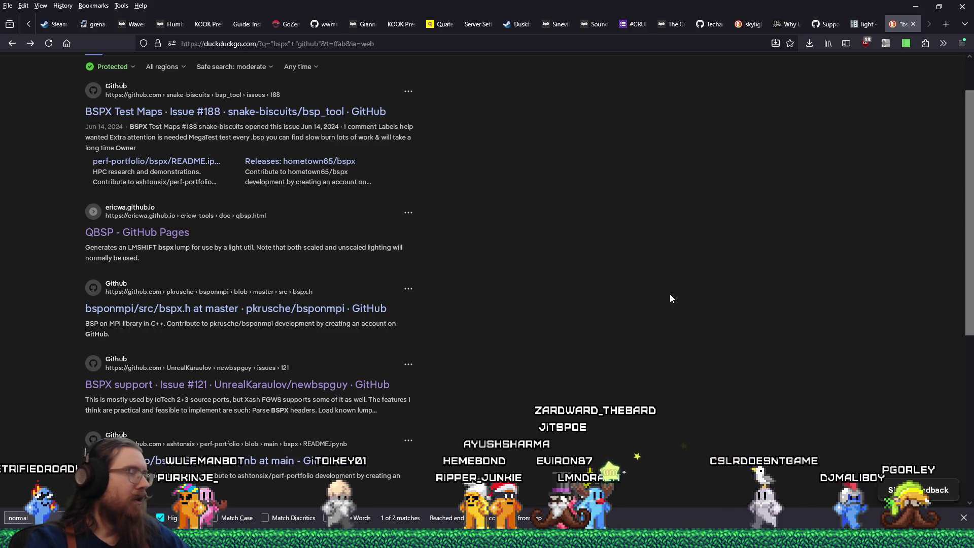
pyautogui.click(913, 29)
pyautogui.hotkey('alt', 'Tab')
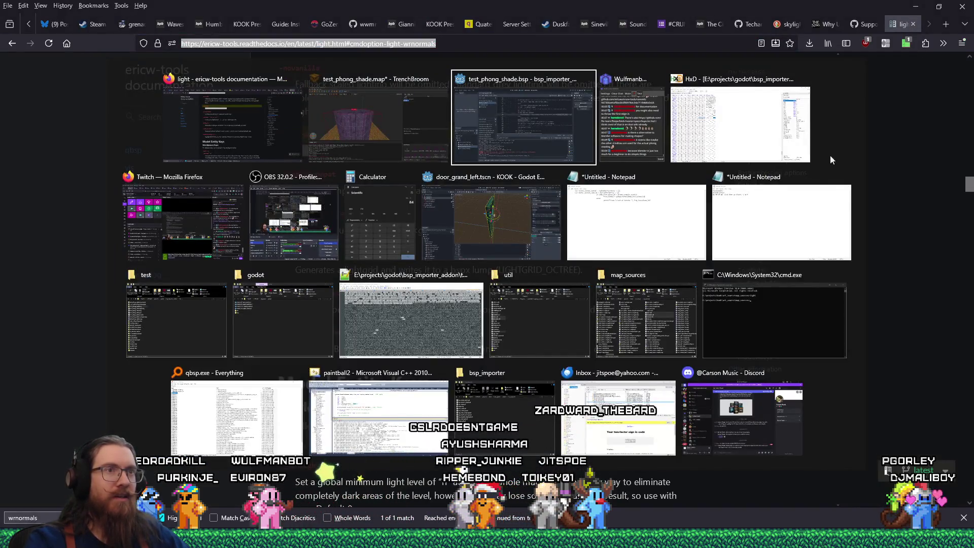
pyautogui.press('Escape')
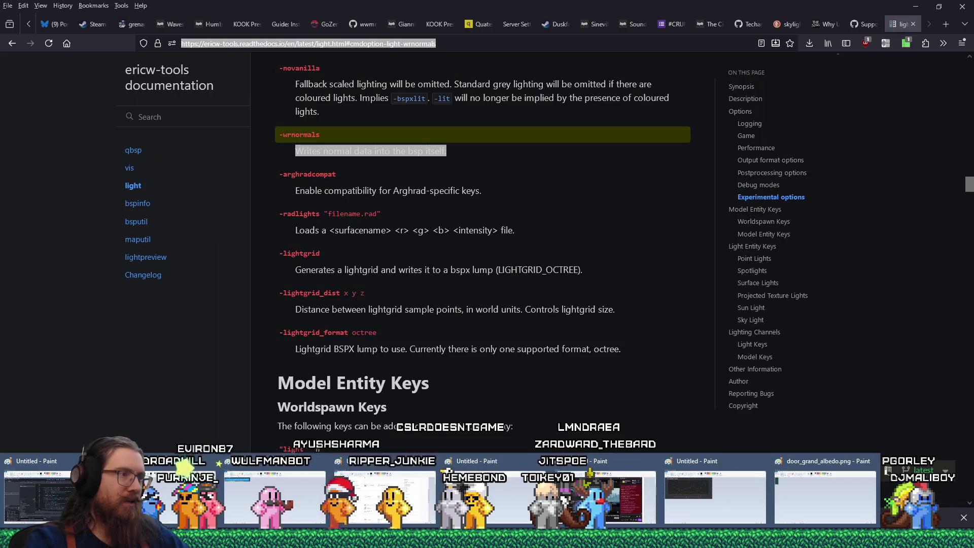
pyautogui.rightClick(304, 537)
pyautogui.click(267, 484)
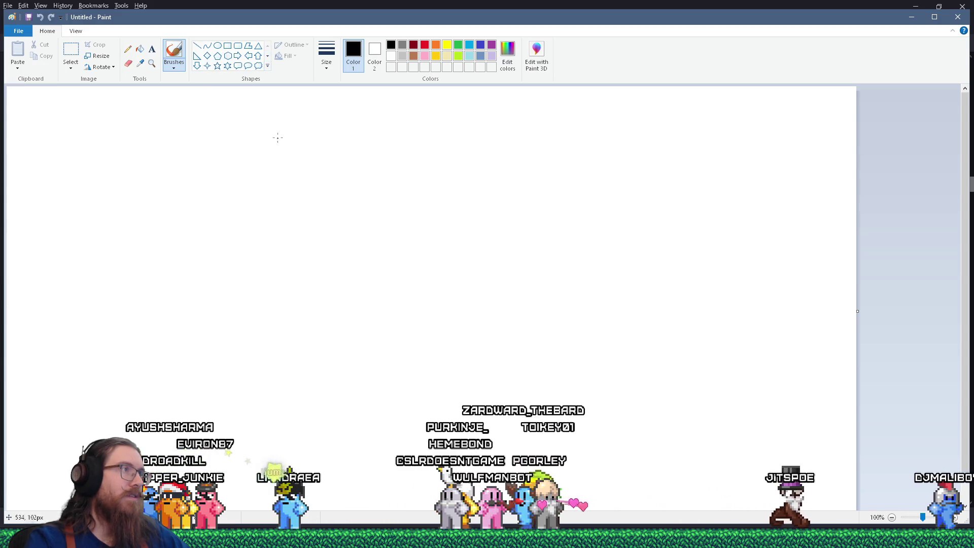
# - Sketch an octagon with two black outward normal arrows and a red corner arrow
pyautogui.moveTo(292, 208)
pyautogui.mouseDown()
pyautogui.moveTo(365, 157)
pyautogui.moveTo(489, 161)
pyautogui.moveTo(537, 219)
pyautogui.moveTo(532, 320)
pyautogui.moveTo(295, 217)
pyautogui.mouseUp()
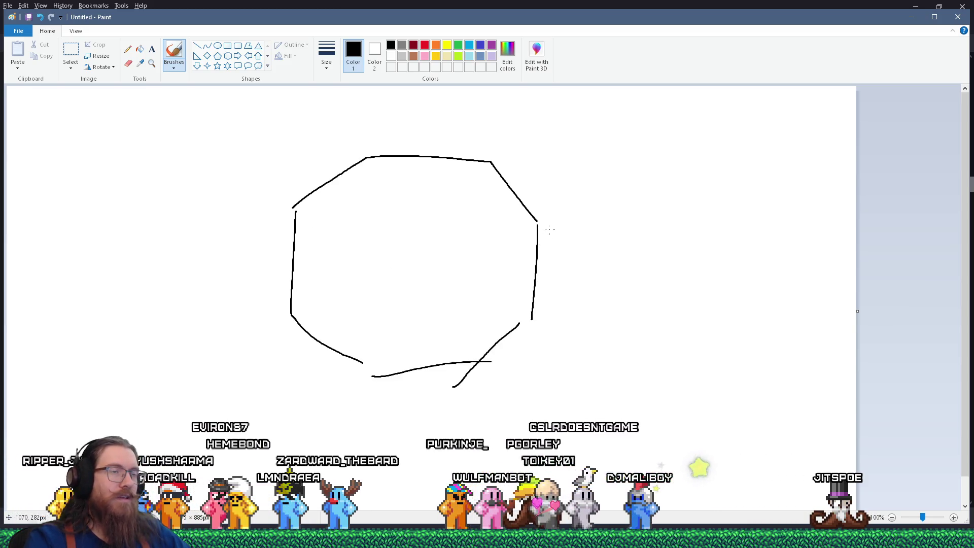
pyautogui.moveTo(517, 197); pyautogui.dragTo(545, 166)
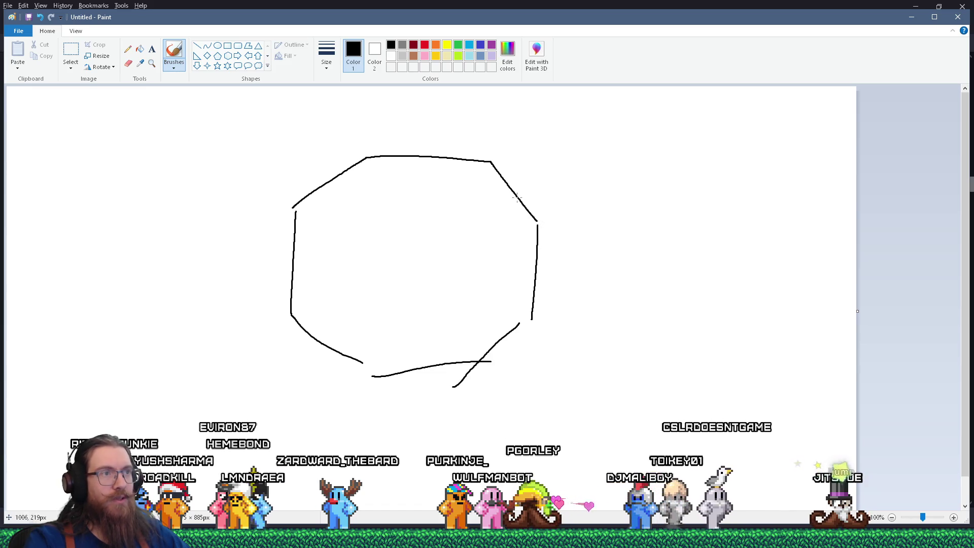
pyautogui.moveTo(535, 259); pyautogui.dragTo(575, 260)
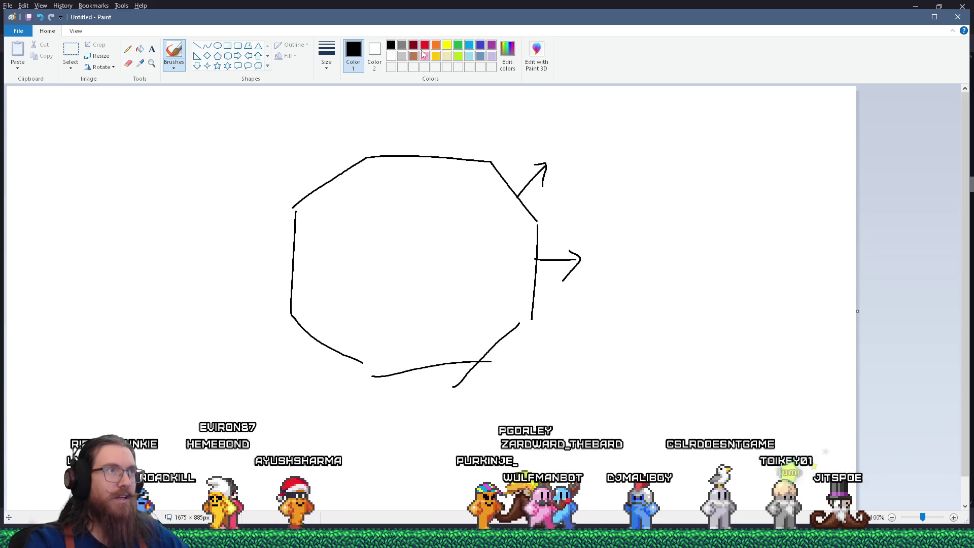
pyautogui.click(425, 45)
pyautogui.moveTo(538, 222)
pyautogui.mouseDown()
pyautogui.moveTo(572, 215)
pyautogui.moveTo(564, 227)
pyautogui.mouseUp()
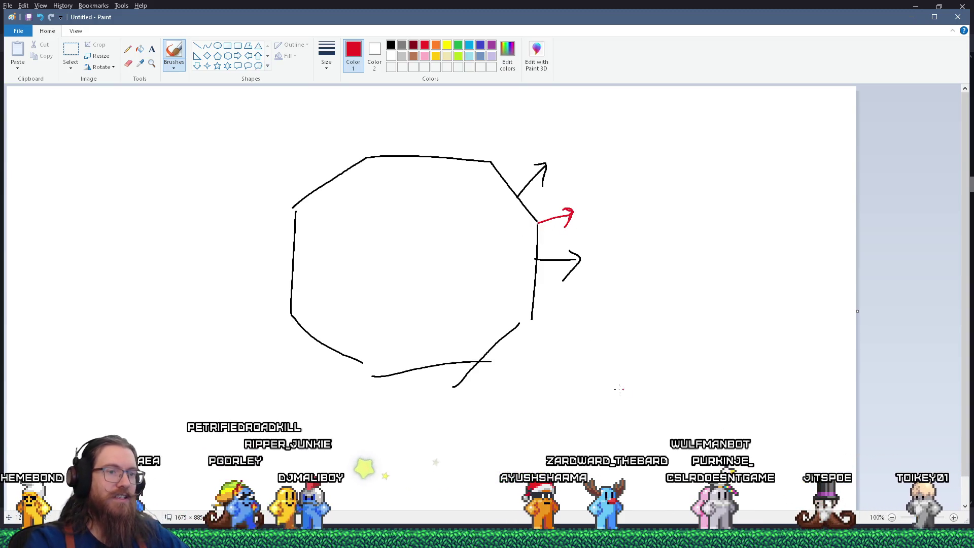
pyautogui.hotkey('alt', 'Tab')
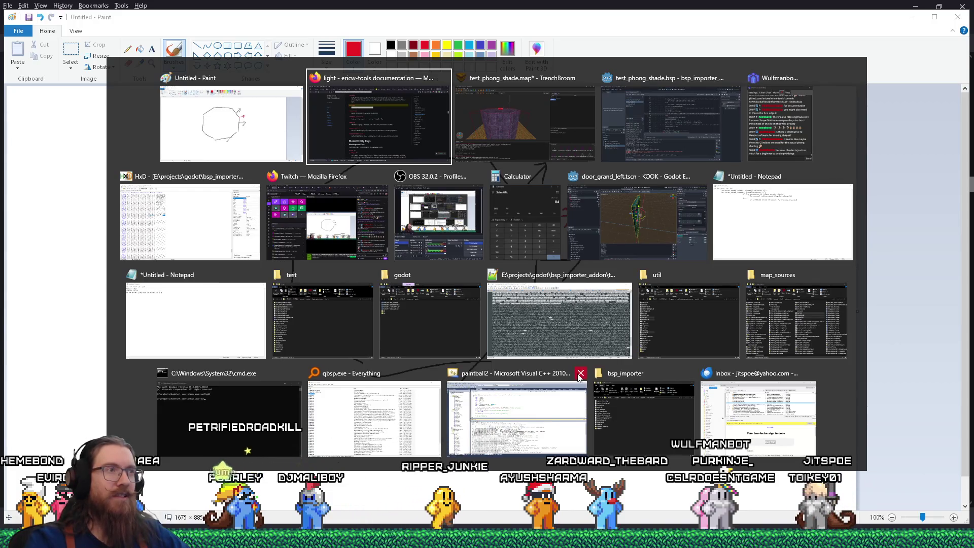
# - Select FACENORMALS bytes in HxD to read floats 1 and 0.70710676 (F3 04 35 3F)
pyautogui.click(231, 258)
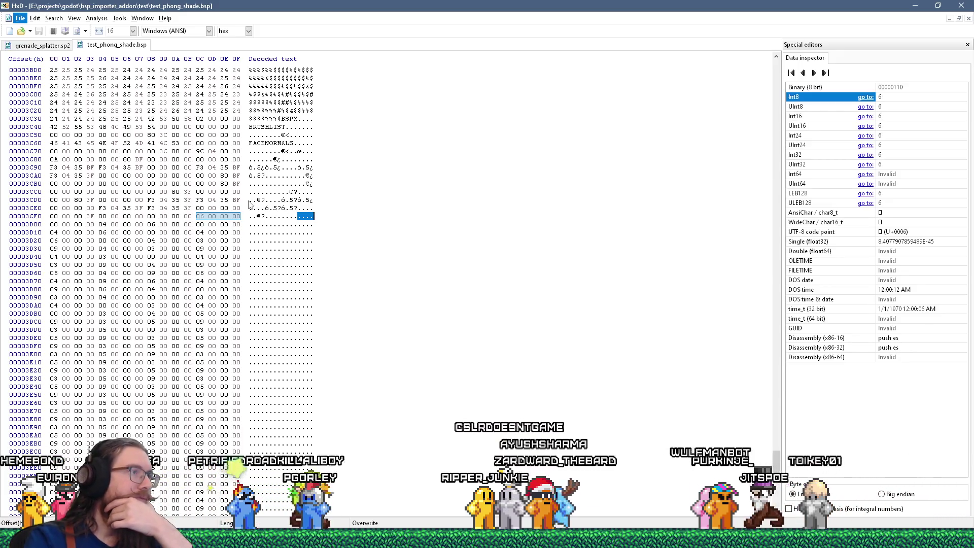
pyautogui.moveTo(252, 200); pyautogui.dragTo(270, 198)
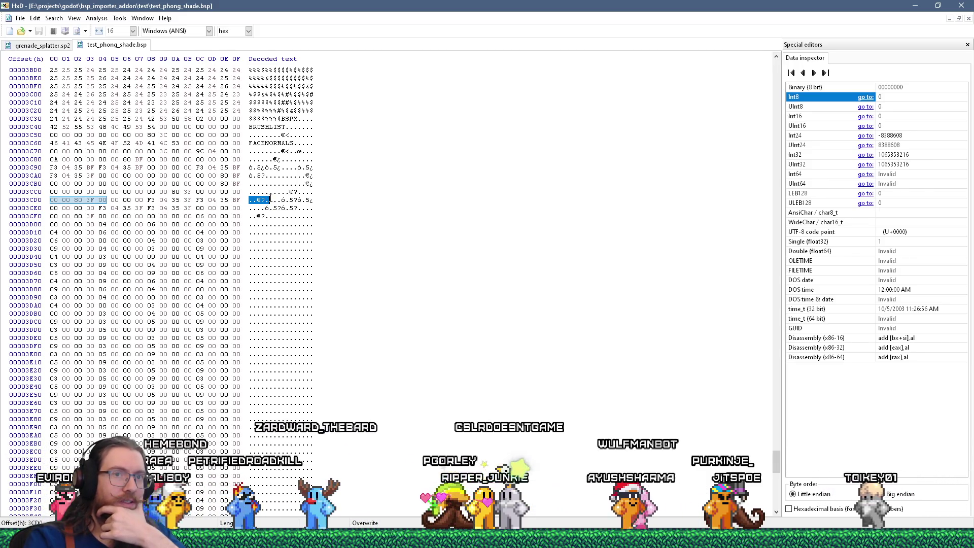
pyautogui.click(263, 200)
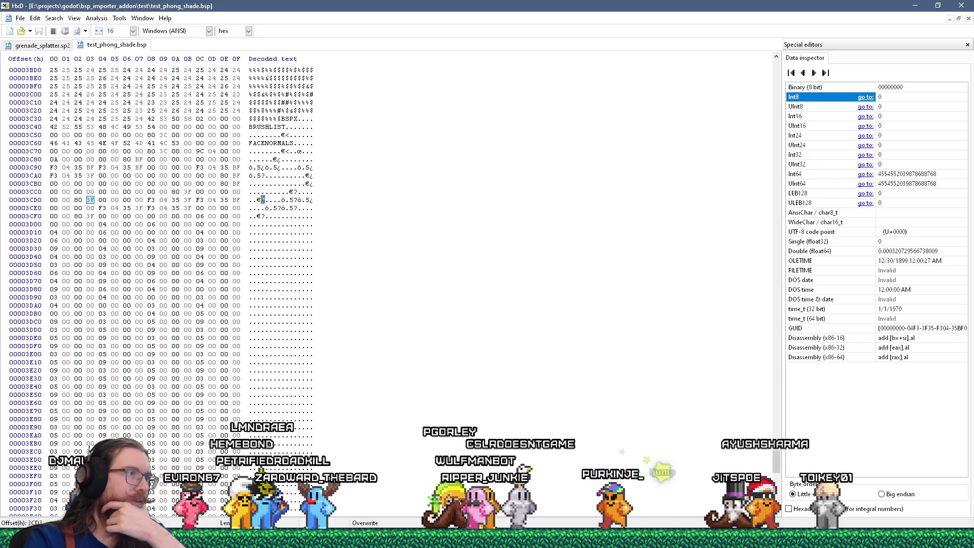
pyautogui.moveTo(262, 200); pyautogui.dragTo(250, 200)
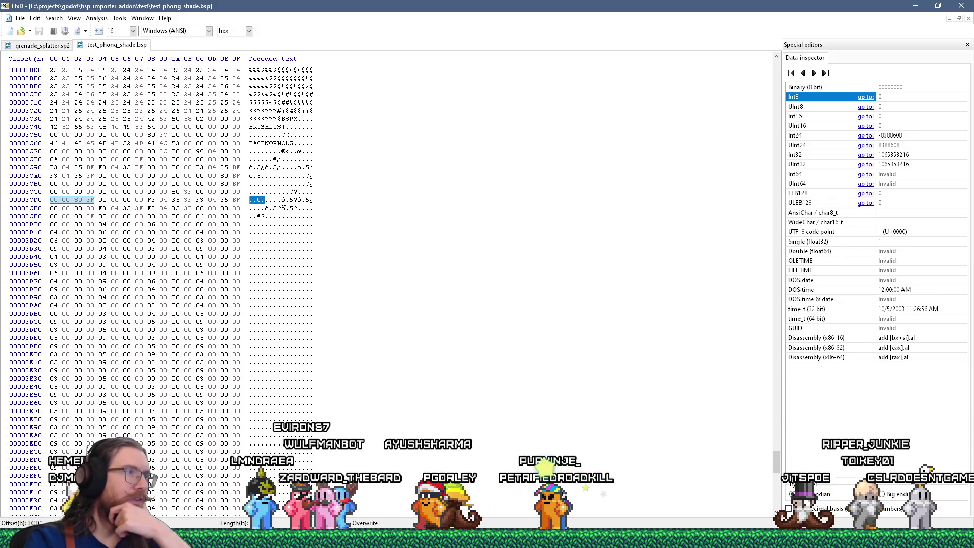
pyautogui.moveTo(265, 200); pyautogui.dragTo(298, 200)
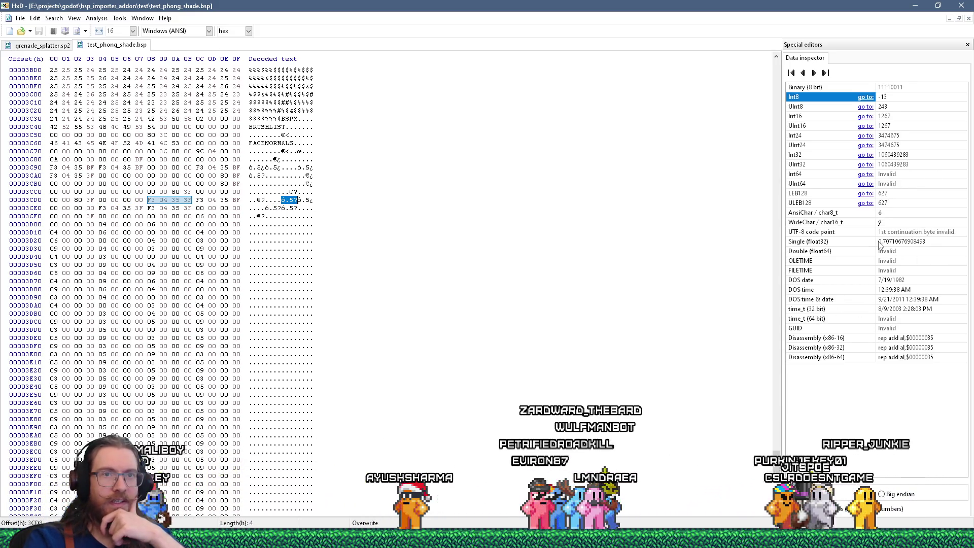
pyautogui.moveTo(880, 242); pyautogui.dragTo(908, 242)
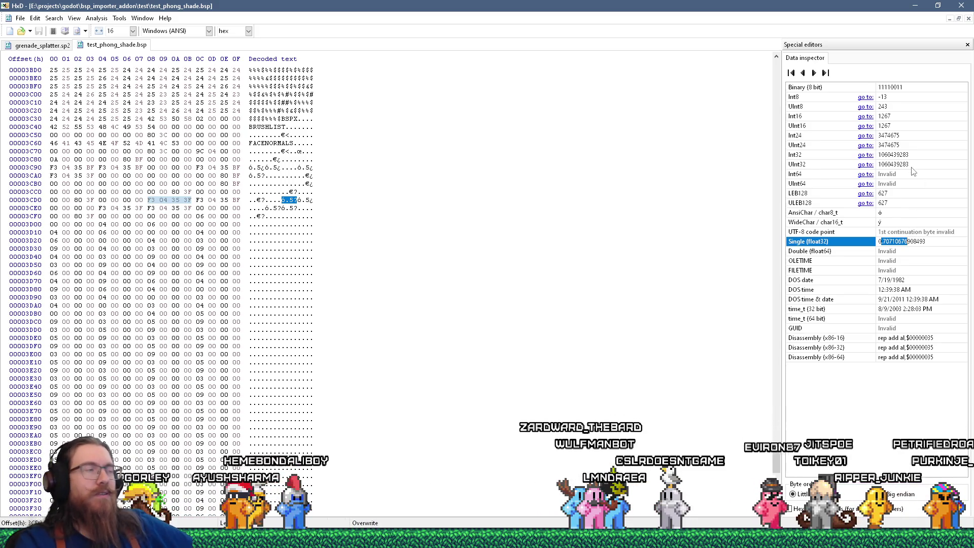
pyautogui.hotkey('alt', 'Tab')
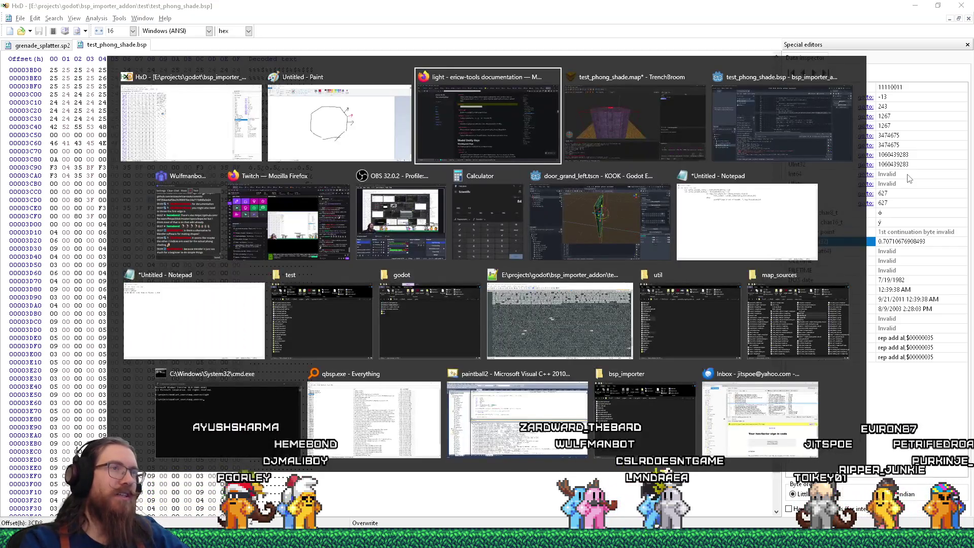
# - Orbit TrenchBroom's 3D view around the octagonal func_detail pillar that has _phong set to 1
pyautogui.hotkey('alt', 'Tab')
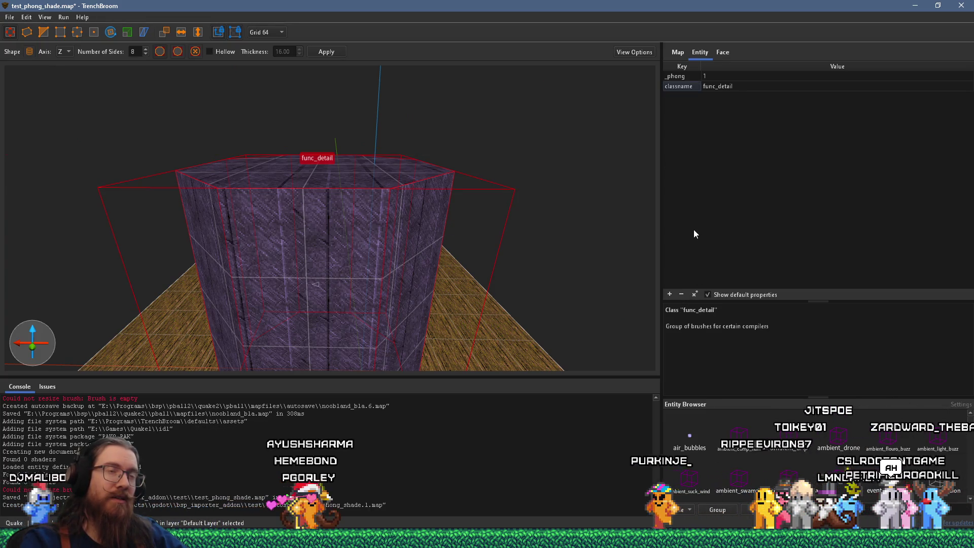
pyautogui.moveTo(532, 213)
pyautogui.mouseDown()
pyautogui.moveTo(384, 199)
pyautogui.moveTo(315, 239)
pyautogui.mouseUp()
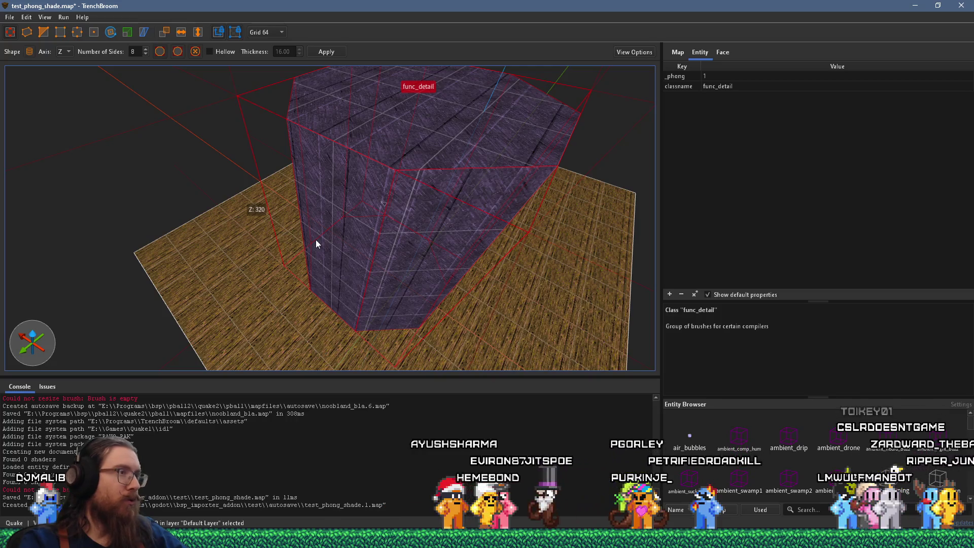
pyautogui.moveTo(308, 238)
pyautogui.mouseDown()
pyautogui.moveTo(408, 162)
pyautogui.moveTo(401, 44)
pyautogui.moveTo(259, 64)
pyautogui.moveTo(394, 156)
pyautogui.mouseUp()
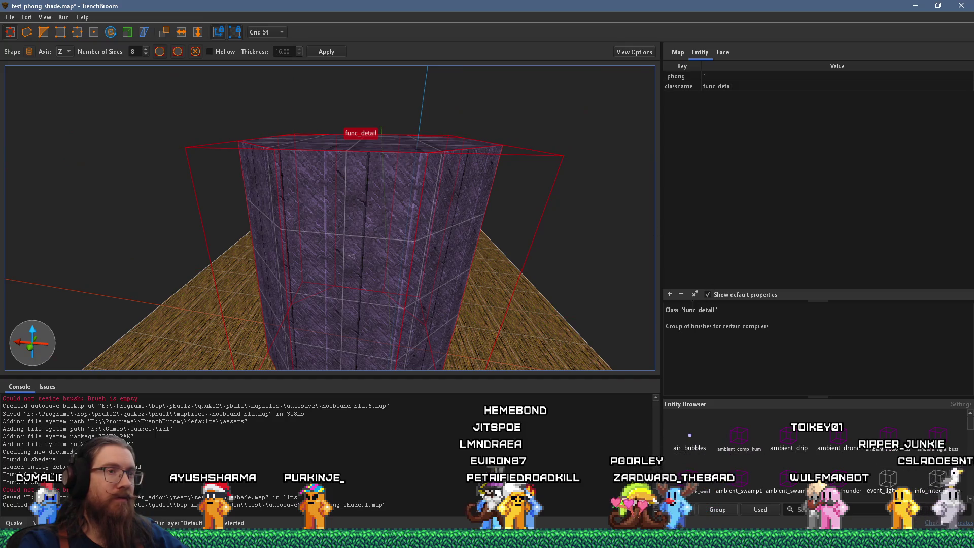
pyautogui.hotkey('alt', 'Tab')
pyautogui.hotkey('alt', 'Tab')
pyautogui.hotkey('alt', 'Tab')
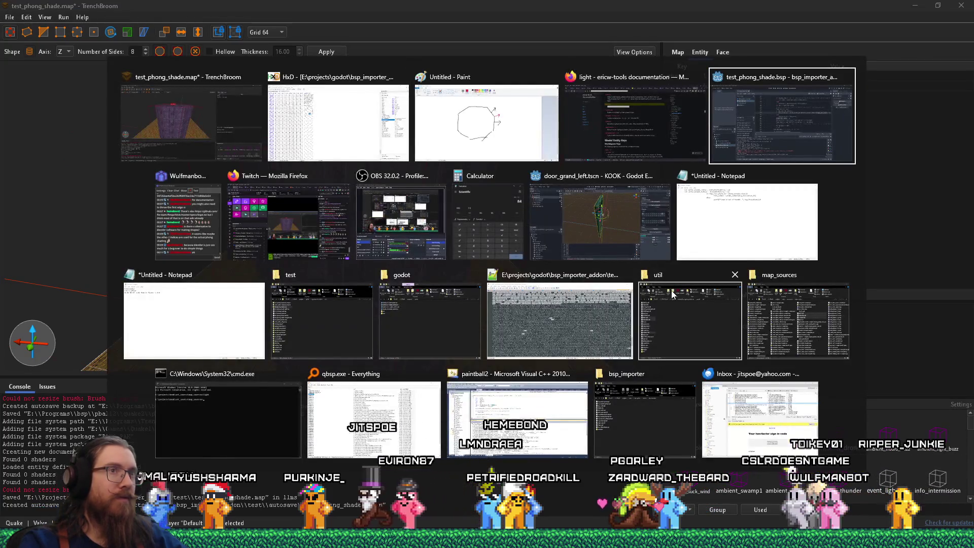
# - Search the ericw-tools light documentation for 'phong' and jump to the _phong entity key
pyautogui.hotkey('alt', 'shift', 'Tab')
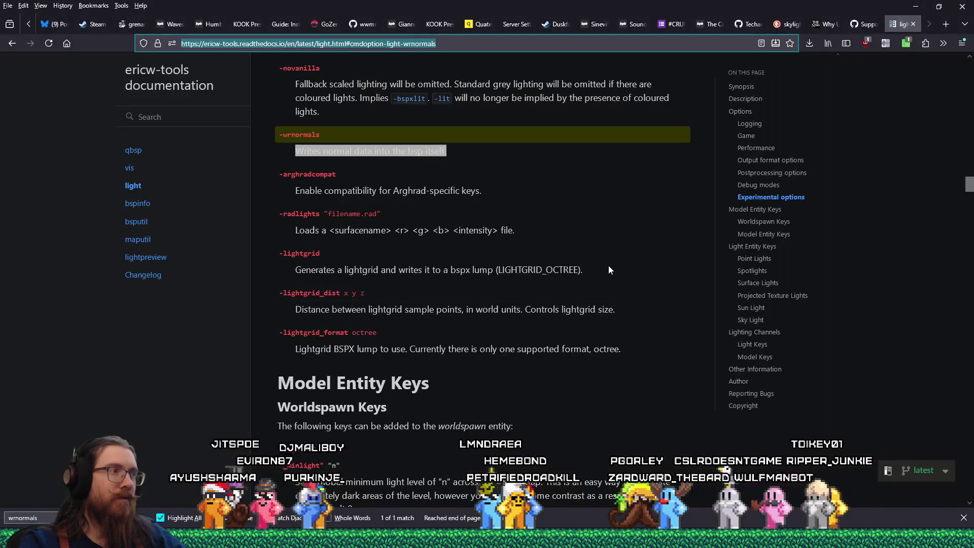
pyautogui.scroll(-4, 609, 270)
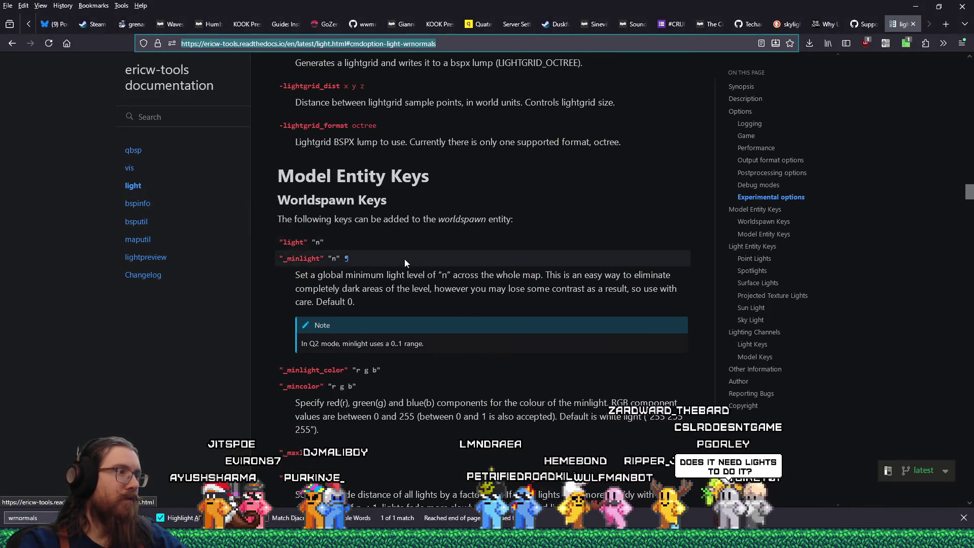
pyautogui.scroll(-8, 529, 269)
pyautogui.click(529, 269)
pyautogui.hotkey('ctrl', 'f')
pyautogui.write('phong')
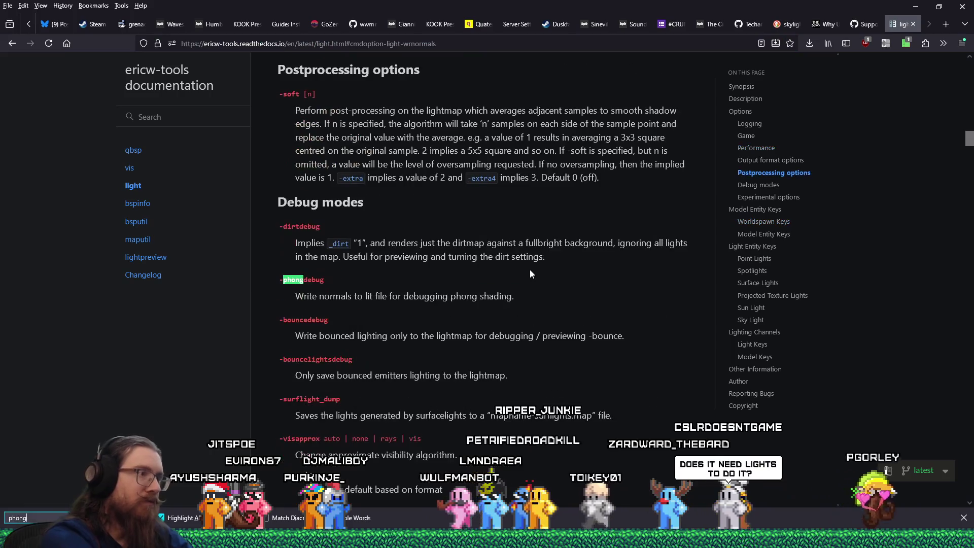
pyautogui.press('Return')
pyautogui.press('Return')
pyautogui.press('Return')
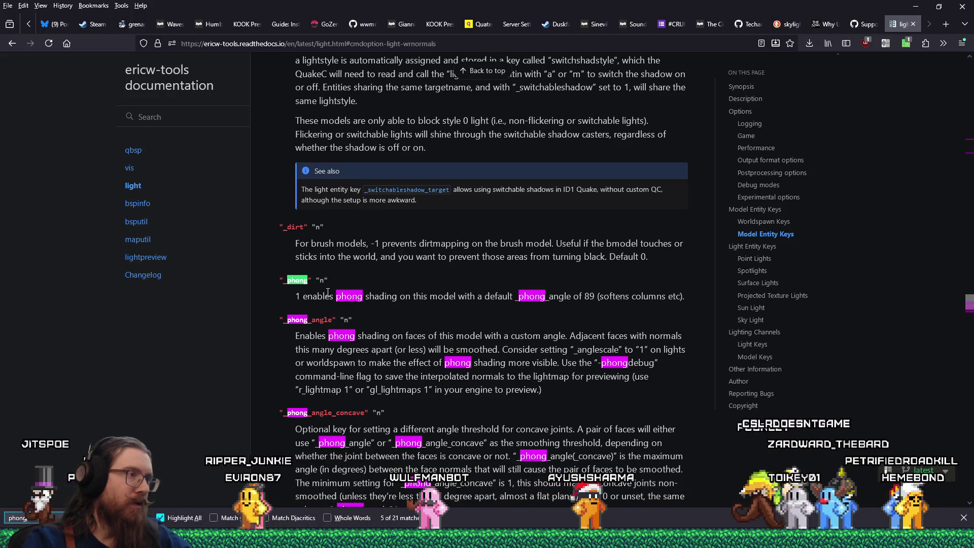
# - Compare the TrenchBroom pillar against the _phong, _phong_angle and _phong_group key descriptions
pyautogui.hotkey('alt', 'Tab')
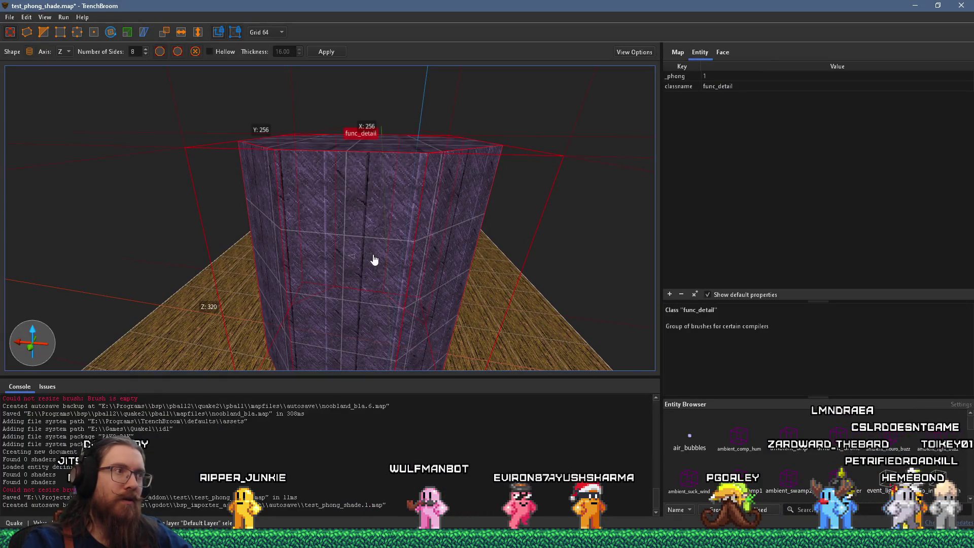
pyautogui.hotkey('alt', 'Tab')
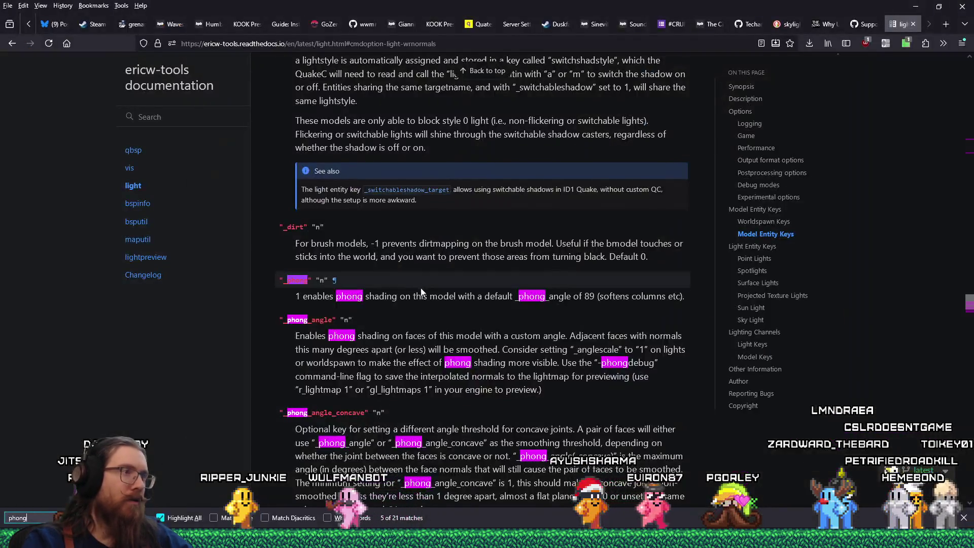
pyautogui.scroll(6, 469, 302)
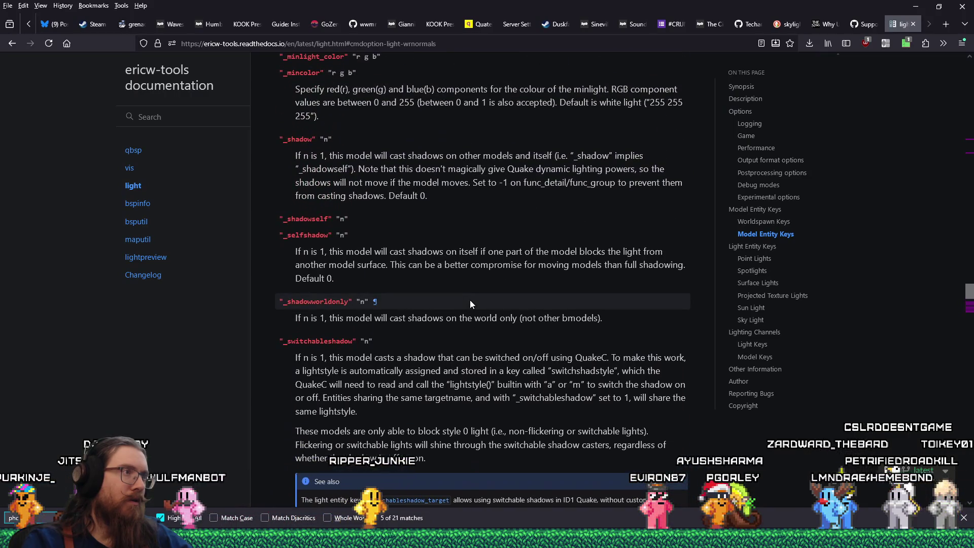
pyautogui.scroll(-8, 470, 303)
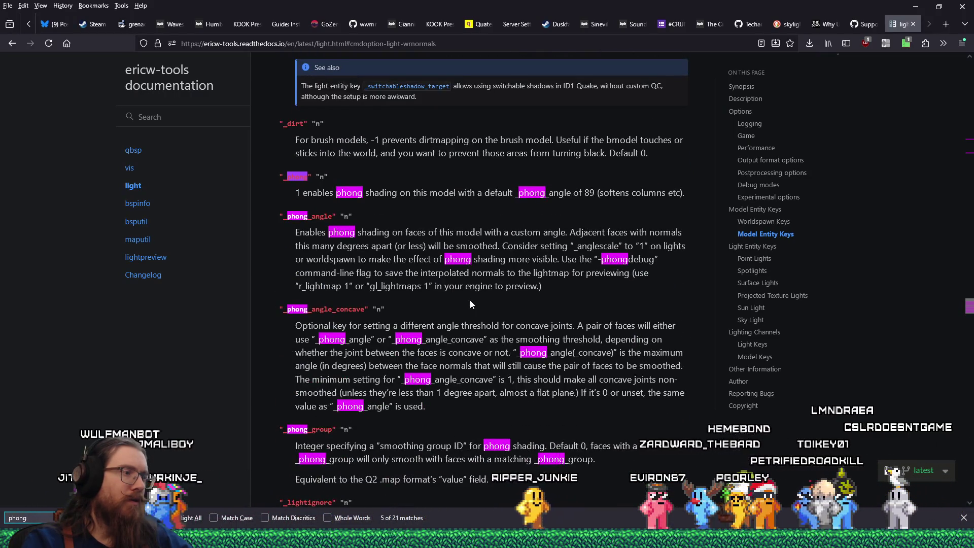
pyautogui.hotkey('alt', 'Tab')
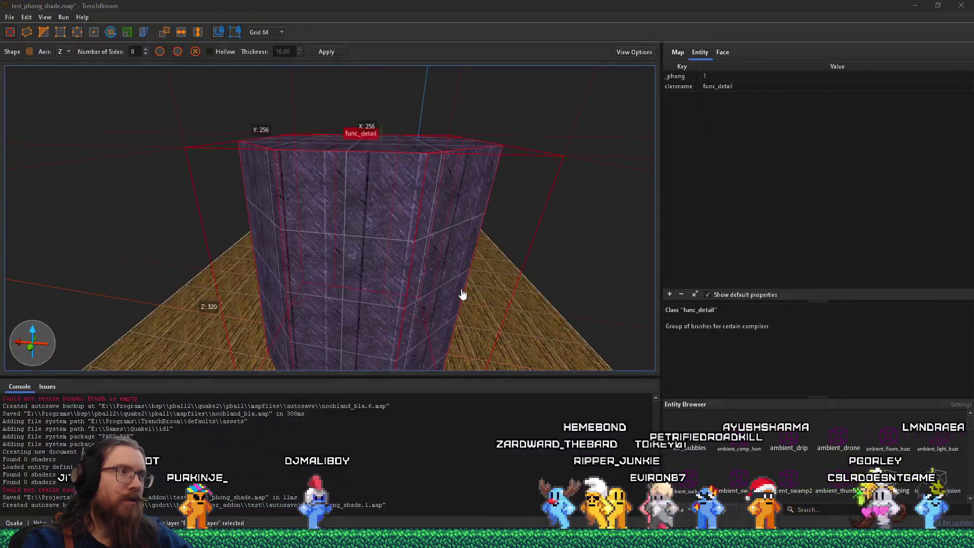
pyautogui.hotkey('alt', 'Tab')
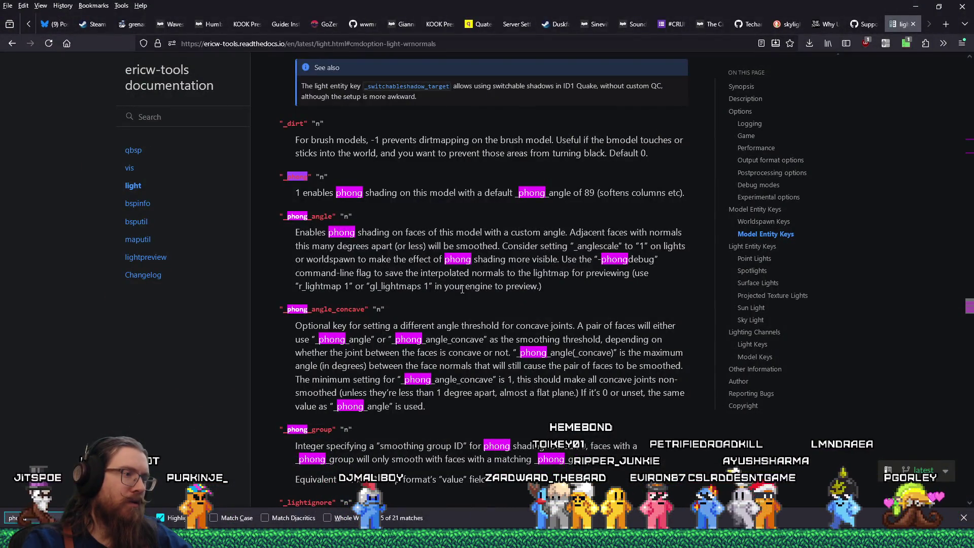
pyautogui.scroll(-3, 462, 290)
pyautogui.scroll(-3, 462, 289)
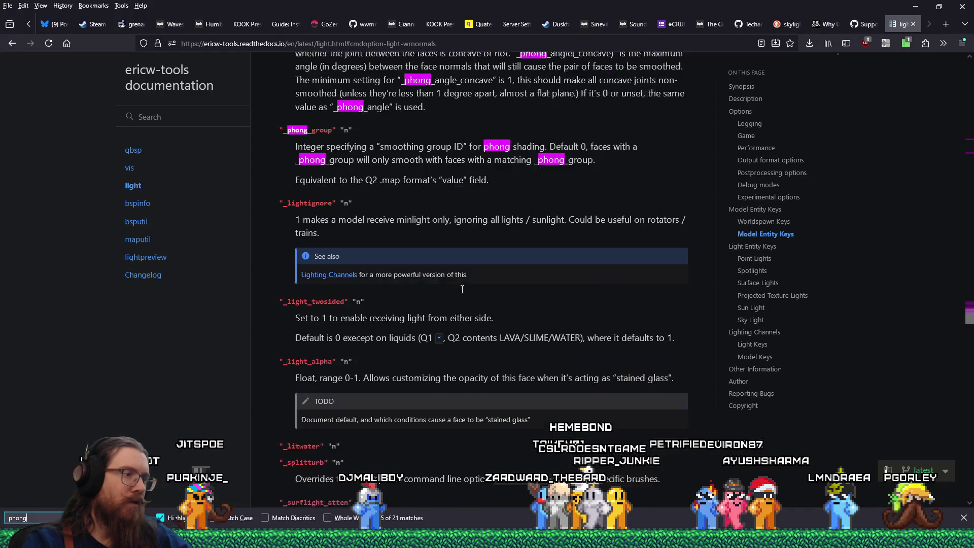
pyautogui.scroll(5, 461, 293)
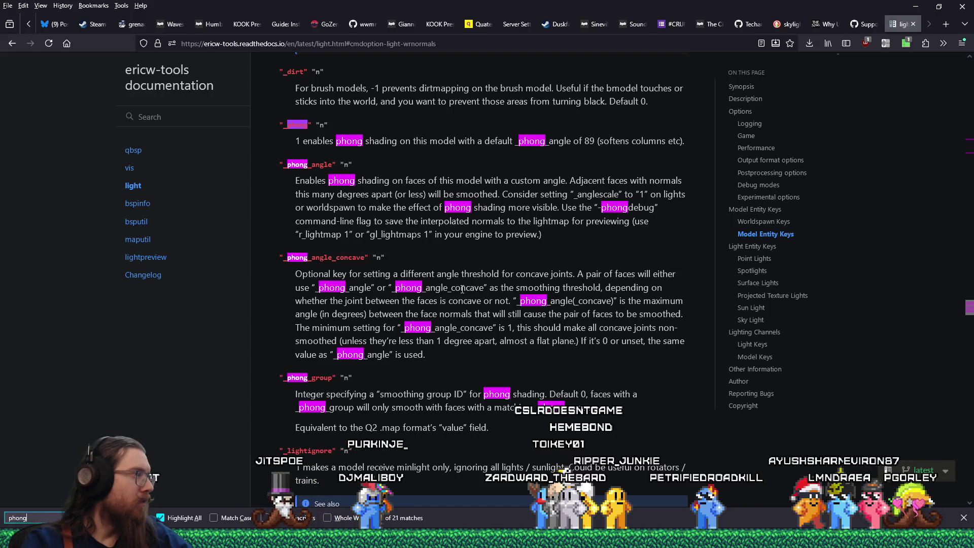
pyautogui.hotkey('alt', 'Tab')
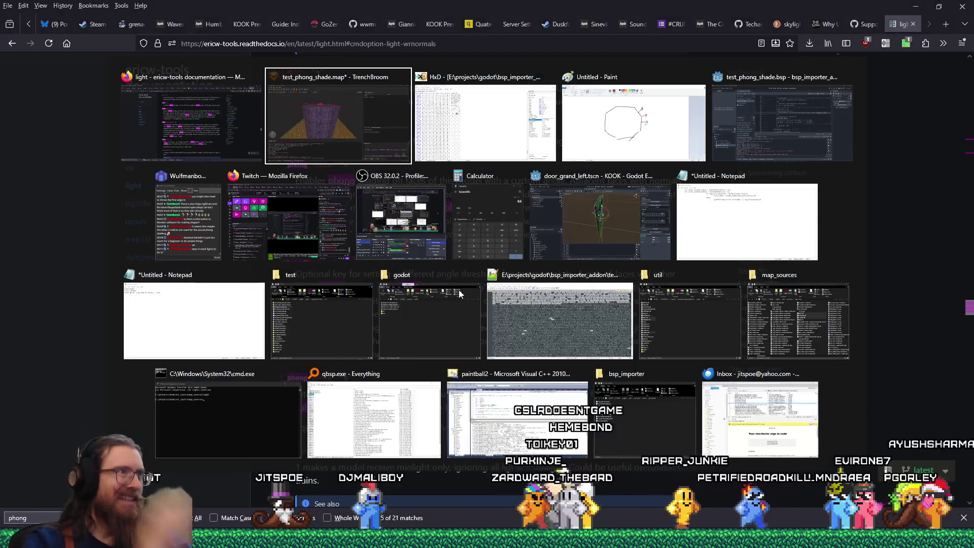
# - Drop -nolighting from the light.exe parameters, keeping -wrnormals, and recompile bsp_import_test
pyautogui.click(64, 18)
pyautogui.click(91, 29)
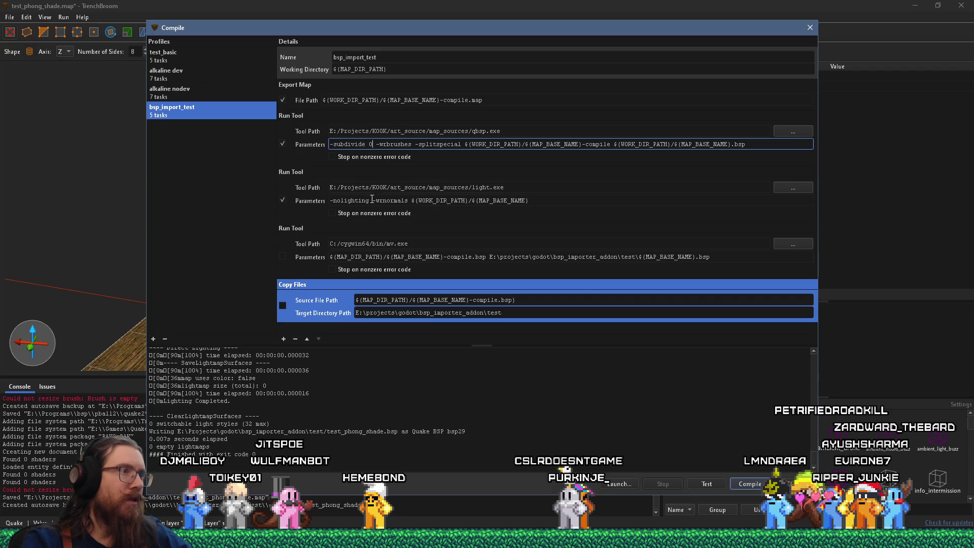
pyautogui.press('BackSpace')
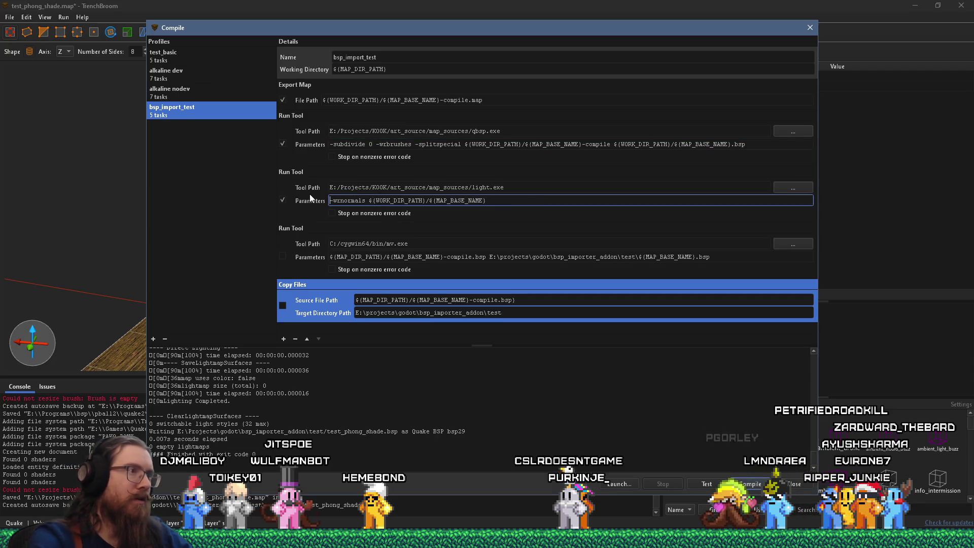
pyautogui.press('Return')
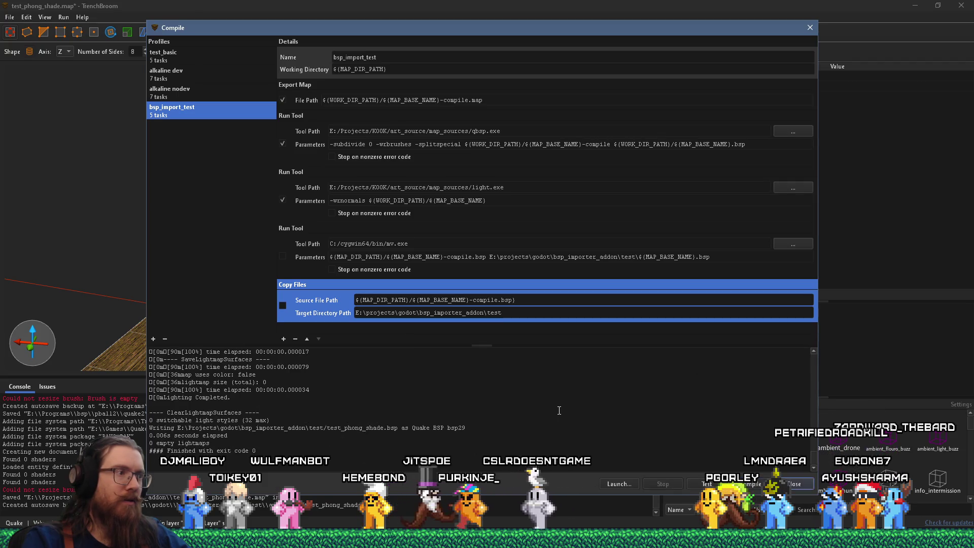
pyautogui.hotkey('alt', 'Tab')
pyautogui.hotkey('alt', 'Tab')
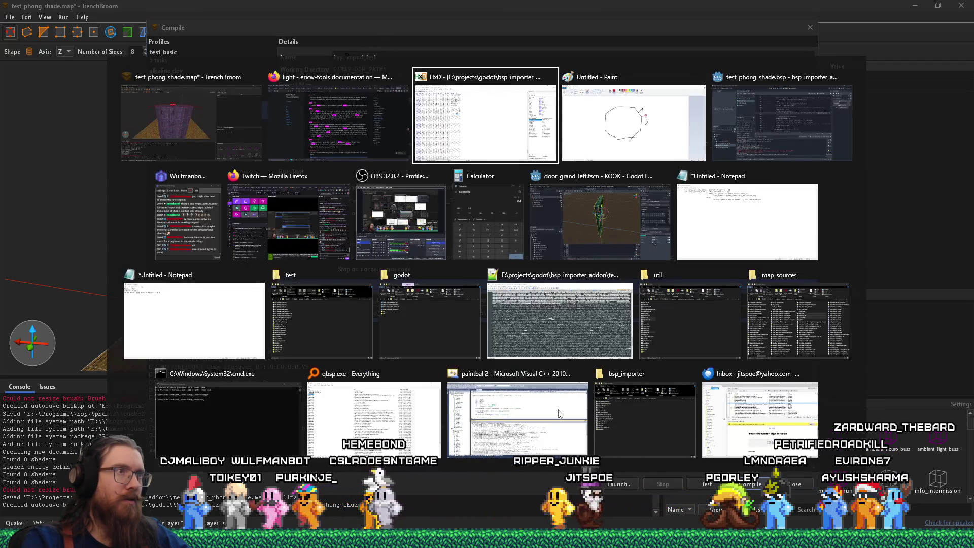
pyautogui.scroll(3, 489, 380)
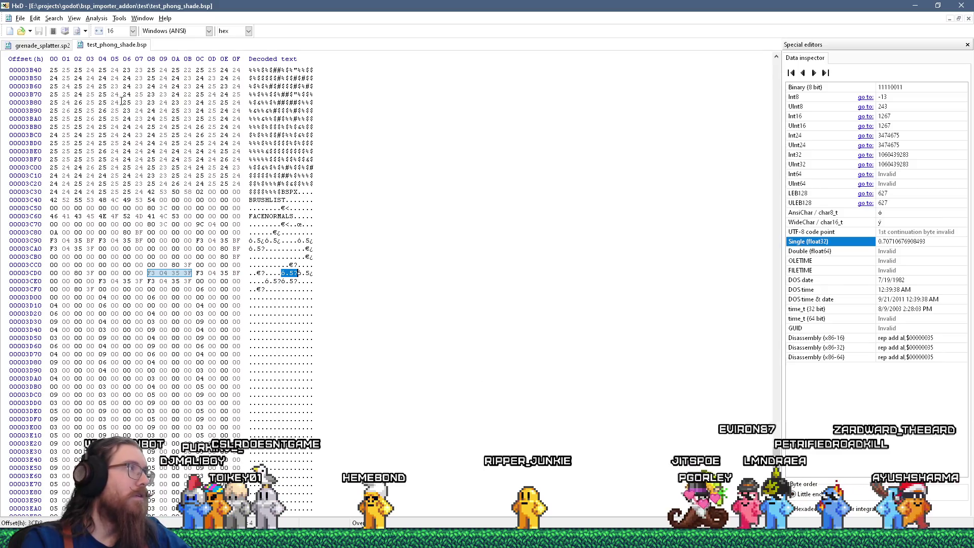
# - Cancel HxD's Open dialog without loading a file and close the File menu
pyautogui.click(22, 31)
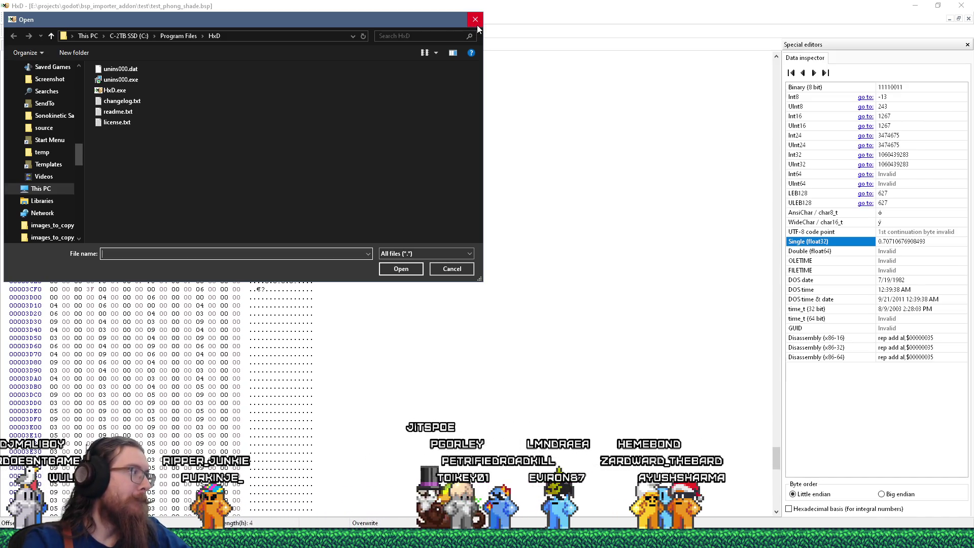
pyautogui.moveTo(406, 22); pyautogui.dragTo(474, 49)
pyautogui.click(542, 47)
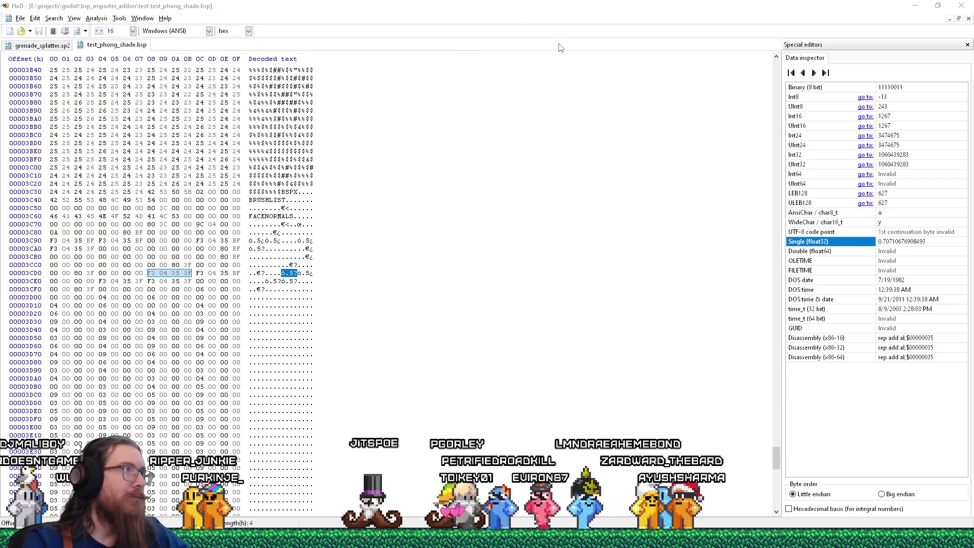
pyautogui.click(19, 18)
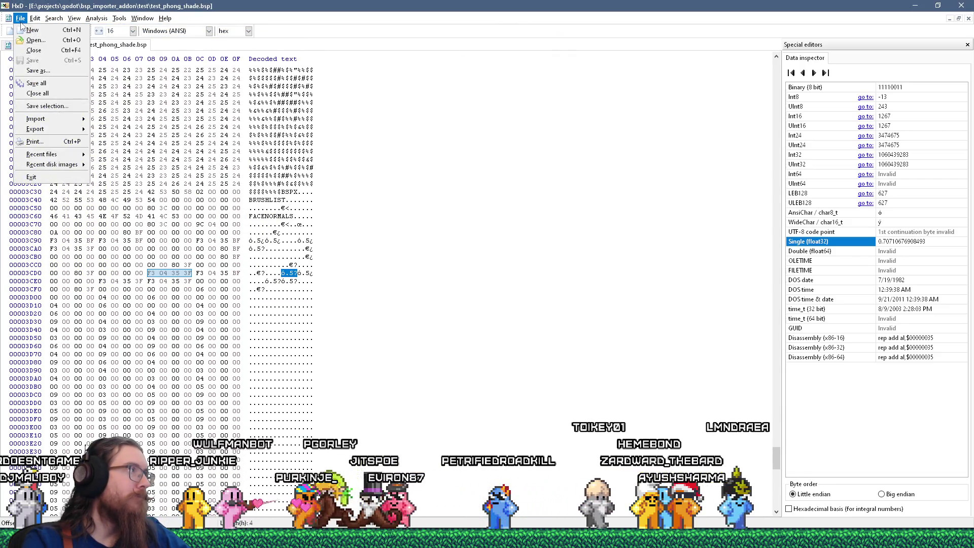
# - Bring the Godot editor forward, where test_phong_shade.bsp is reported changed on disk
pyautogui.hotkey('alt', 'Tab')
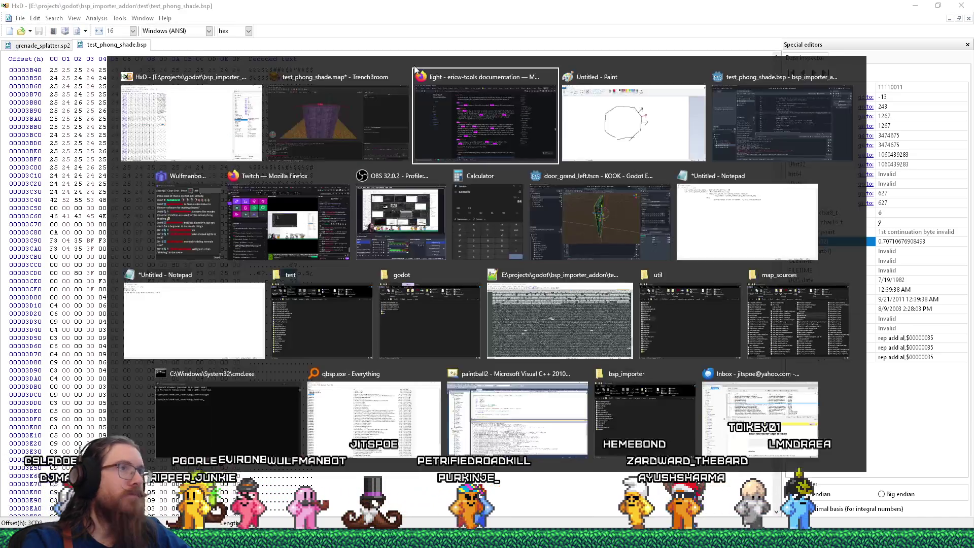
pyautogui.press('Tab')
pyautogui.press('Tab')
pyautogui.press('Tab')
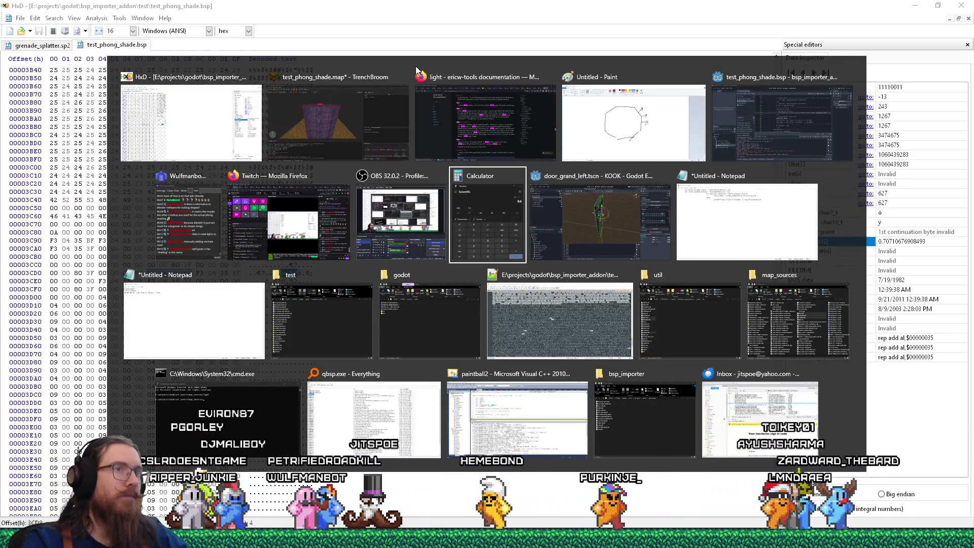
pyautogui.press('Tab')
pyautogui.click(781, 122)
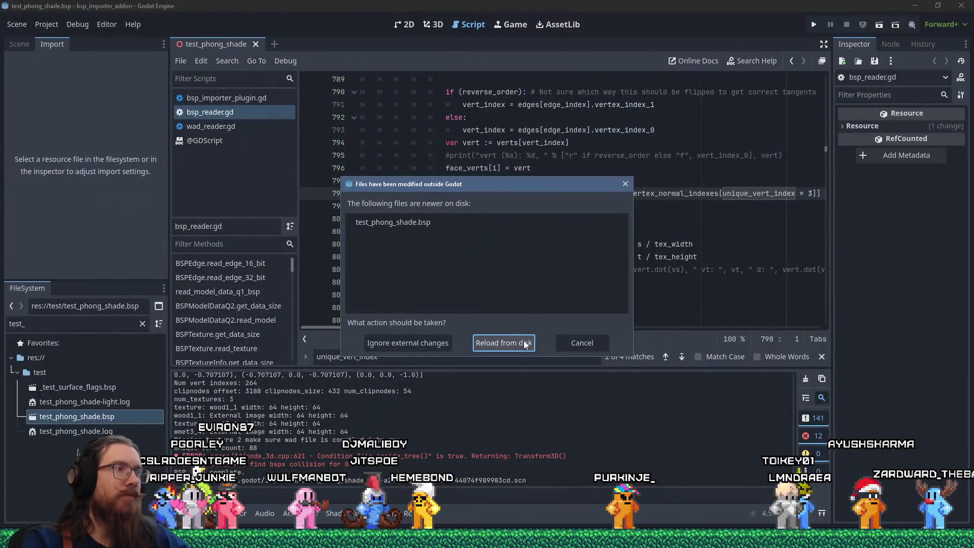
# - Reload the BSP from disk, dismiss the crash report, and reopen bsp_importer_addon in Godot
pyautogui.click(522, 343)
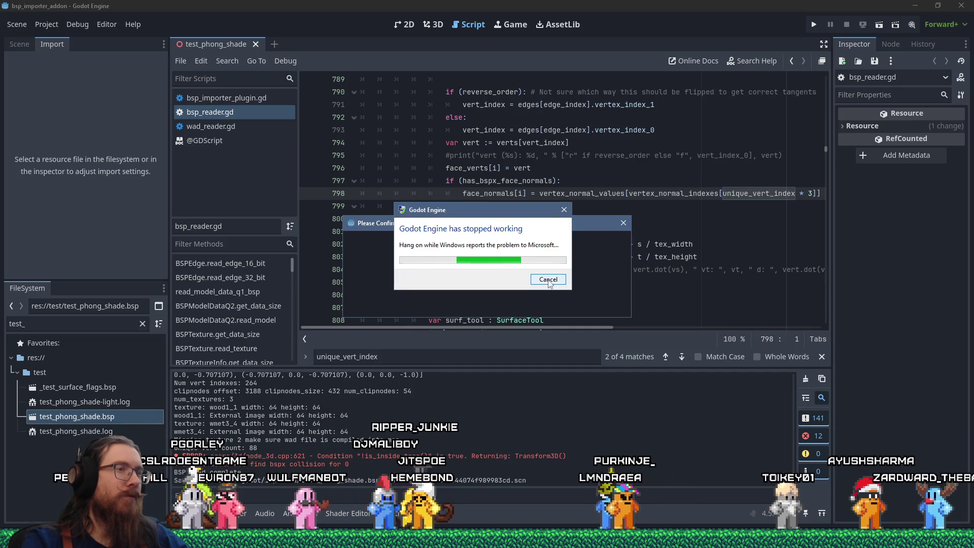
pyautogui.click(548, 281)
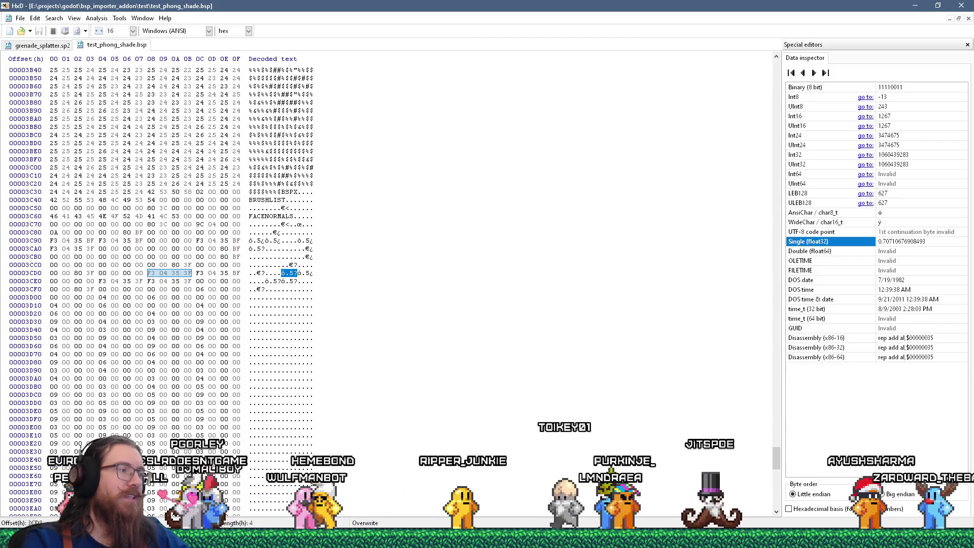
pyautogui.click(487, 538)
pyautogui.click(920, 503)
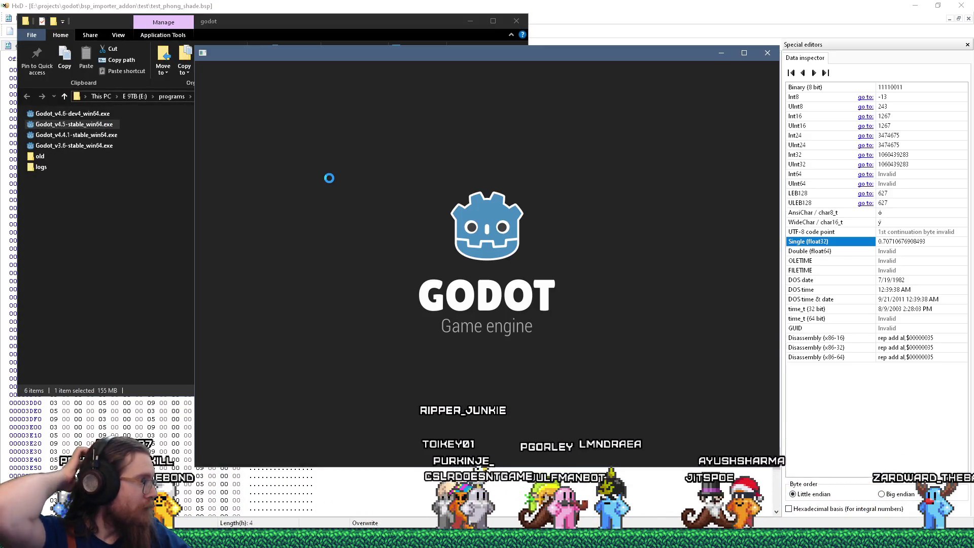
pyautogui.doubleClick(328, 145)
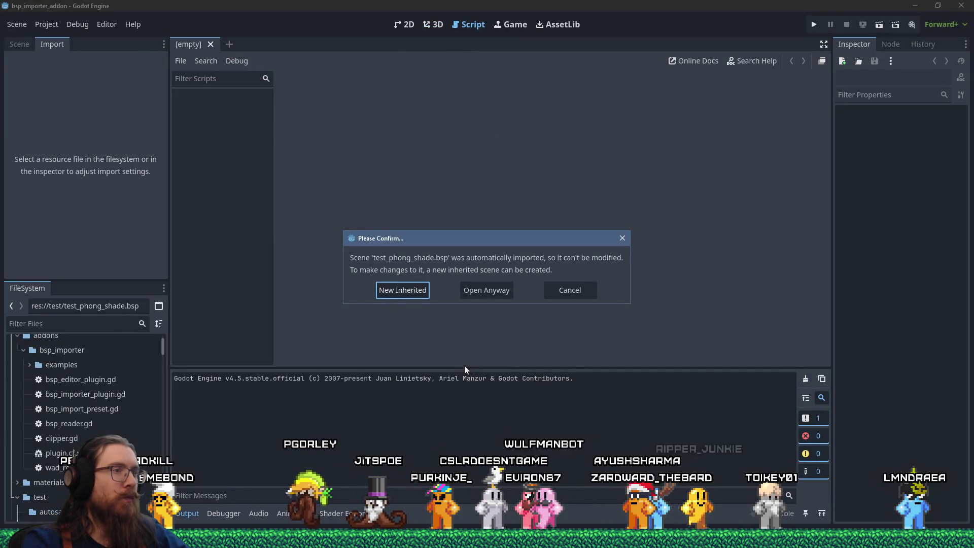
# - Open the test_phong_shade scene in the 3D view and show test_phong_shade.bsp's Quake BSP import settings
pyautogui.click(496, 293)
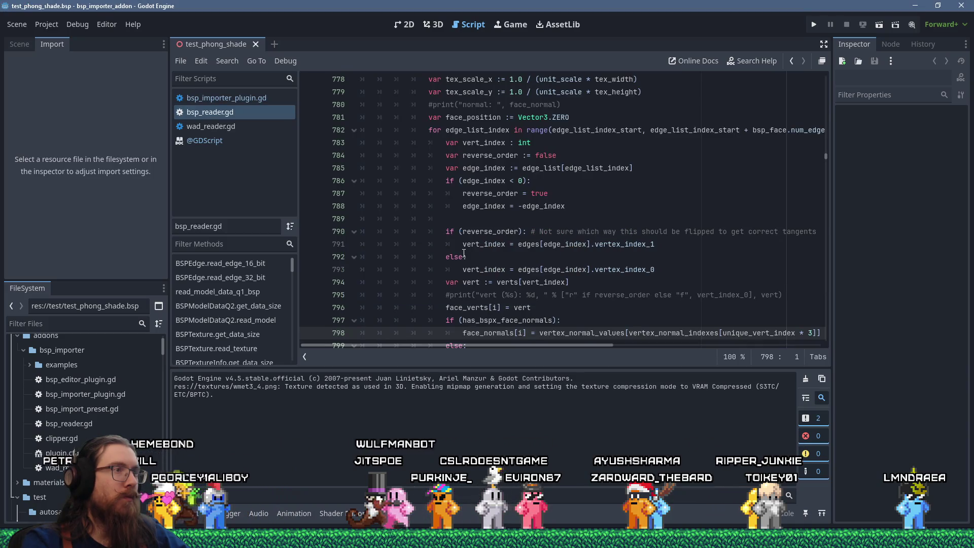
pyautogui.click(433, 26)
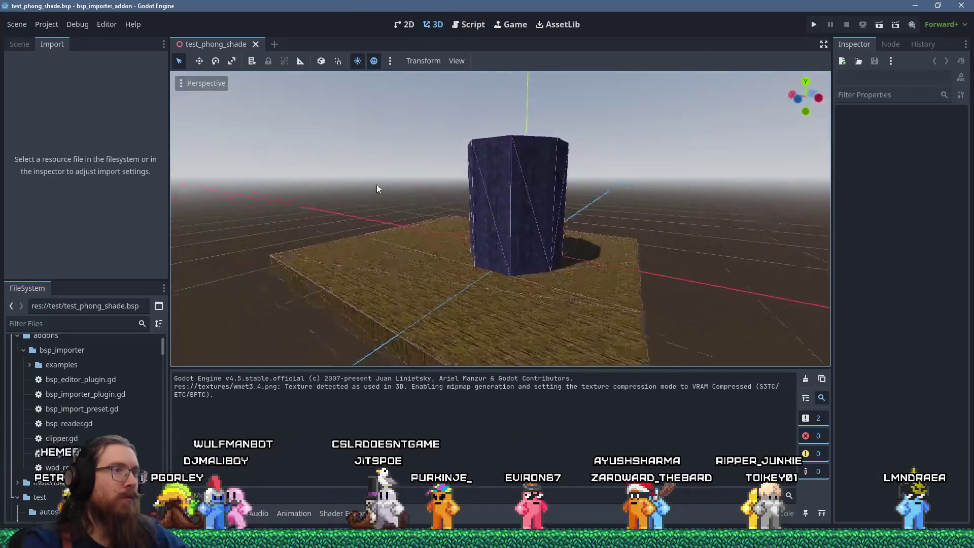
pyautogui.moveTo(291, 195)
pyautogui.mouseDown()
pyautogui.moveTo(263, 233)
pyautogui.moveTo(389, 257)
pyautogui.moveTo(527, 226)
pyautogui.moveTo(673, 220)
pyautogui.moveTo(665, 276)
pyautogui.moveTo(713, 218)
pyautogui.mouseUp()
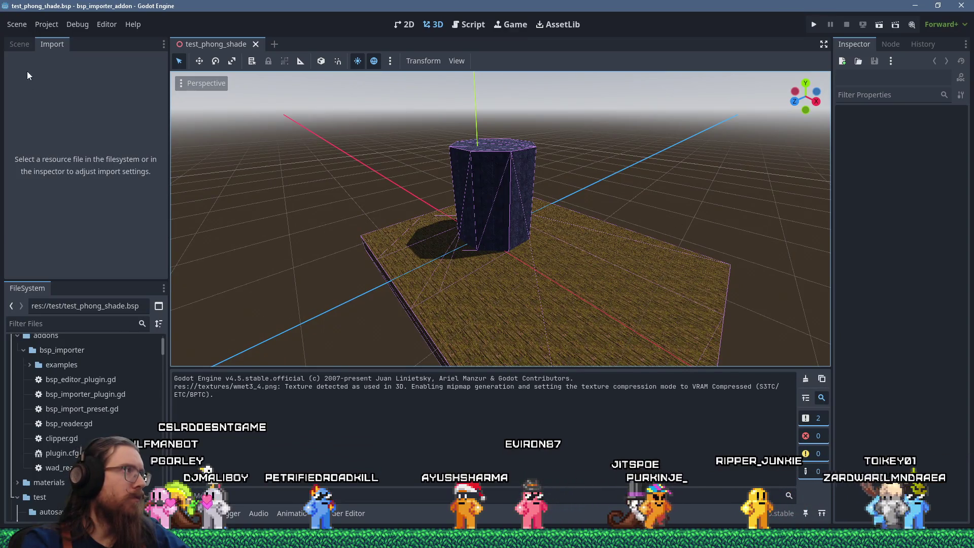
pyautogui.scroll(-5, 107, 401)
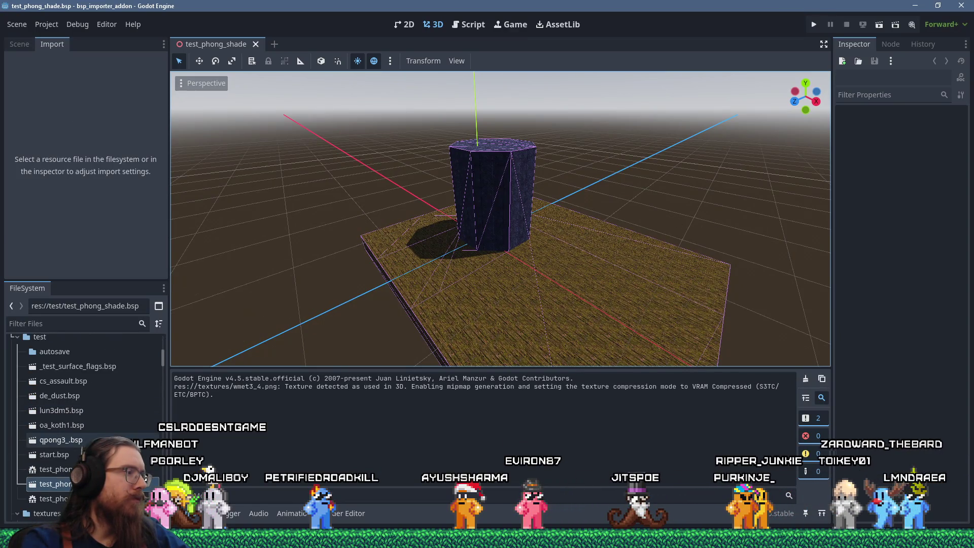
pyautogui.click(56, 483)
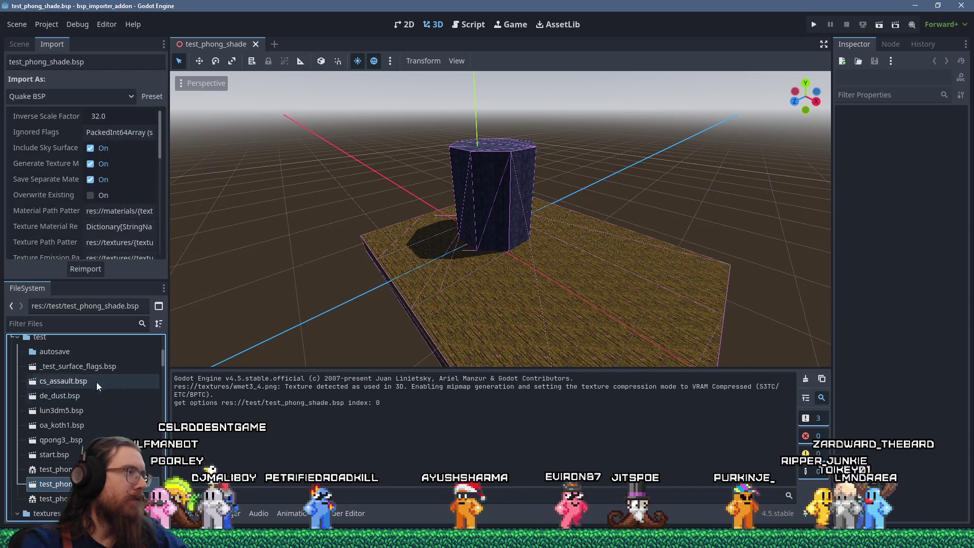
pyautogui.moveTo(160, 141)
pyautogui.mouseDown()
pyautogui.moveTo(161, 162)
pyautogui.moveTo(163, 138)
pyautogui.moveTo(230, 153)
pyautogui.moveTo(231, 231)
pyautogui.mouseUp()
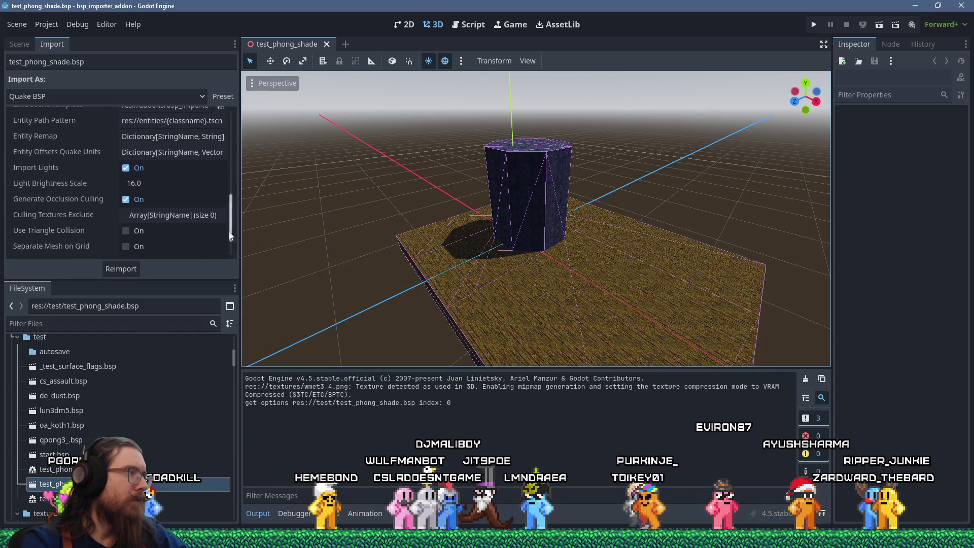
# - Uncheck Generate Occlusion Culling, reimport test_phong_shade.bsp, and show its StaticBody/Mesh scene tree
pyautogui.click(126, 200)
pyautogui.click(127, 269)
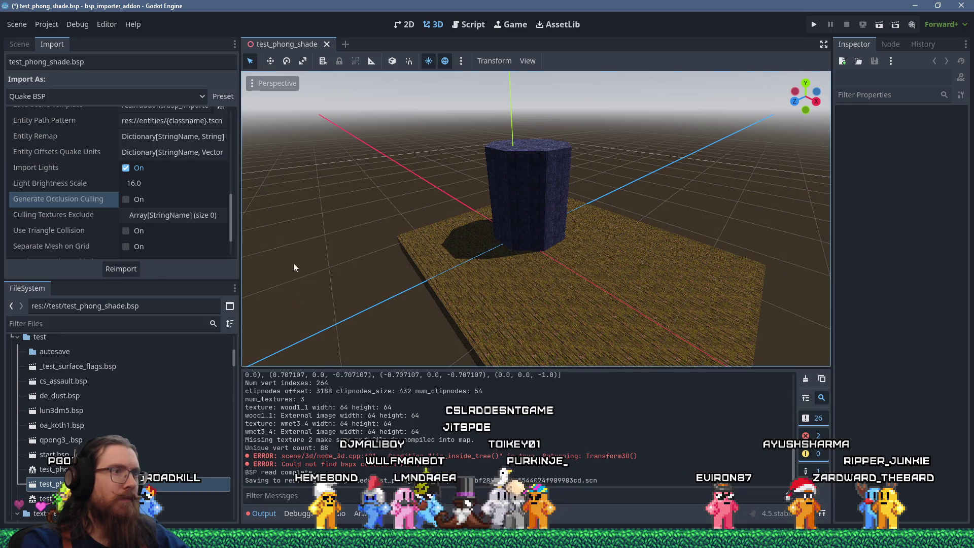
pyautogui.scroll(3, 628, 264)
pyautogui.moveTo(629, 264)
pyautogui.mouseDown()
pyautogui.moveTo(439, 246)
pyautogui.moveTo(531, 266)
pyautogui.moveTo(591, 258)
pyautogui.moveTo(541, 276)
pyautogui.moveTo(441, 227)
pyautogui.moveTo(565, 232)
pyautogui.moveTo(575, 262)
pyautogui.moveTo(619, 224)
pyautogui.moveTo(581, 177)
pyautogui.moveTo(352, 255)
pyautogui.moveTo(507, 218)
pyautogui.moveTo(418, 195)
pyautogui.moveTo(513, 213)
pyautogui.moveTo(485, 145)
pyautogui.moveTo(463, 266)
pyautogui.moveTo(467, 297)
pyautogui.moveTo(627, 229)
pyautogui.moveTo(568, 263)
pyautogui.moveTo(533, 243)
pyautogui.mouseUp()
pyautogui.scroll(-5, 565, 233)
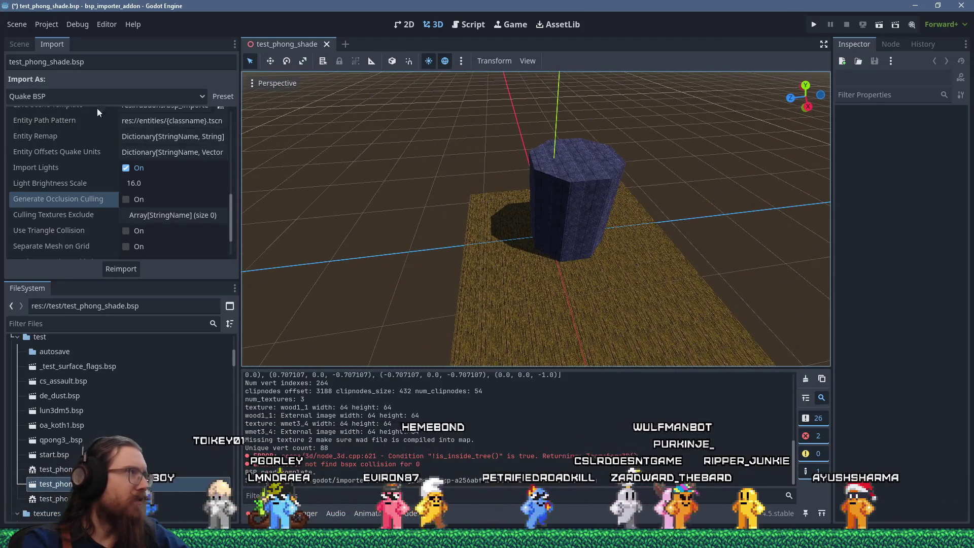
pyautogui.click(26, 45)
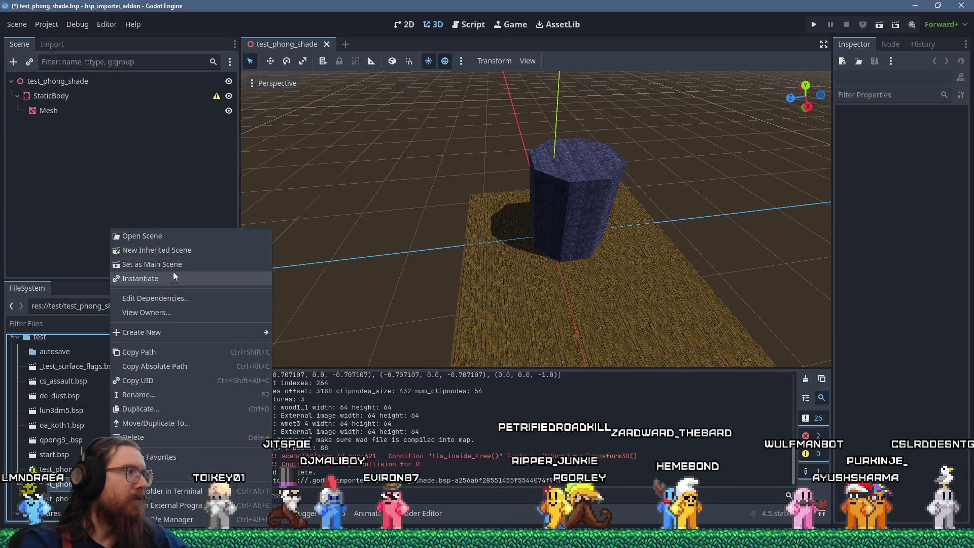
# - Create a New Inherited Scene from the BSP and save it as test_phong_shade.tscn
pyautogui.click(181, 251)
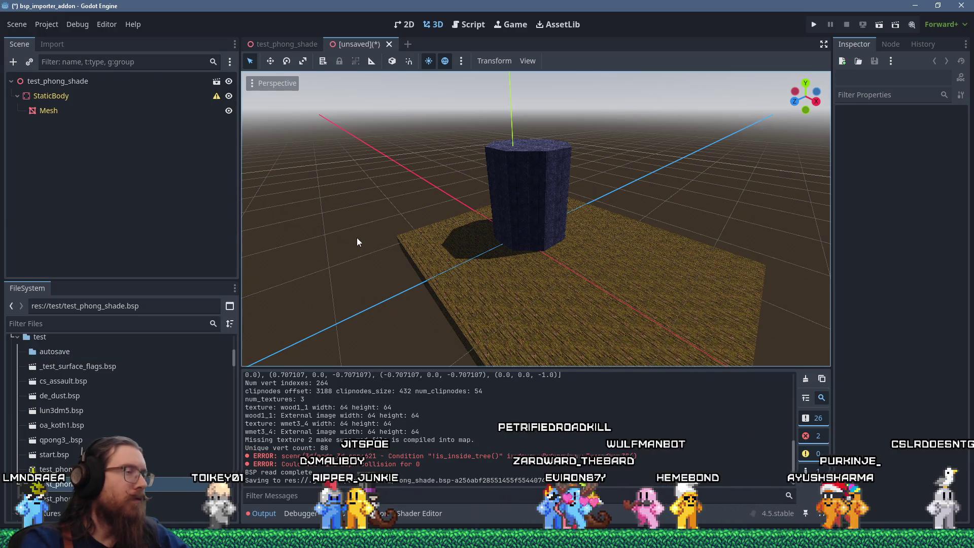
pyautogui.hotkey('ctrl', 's')
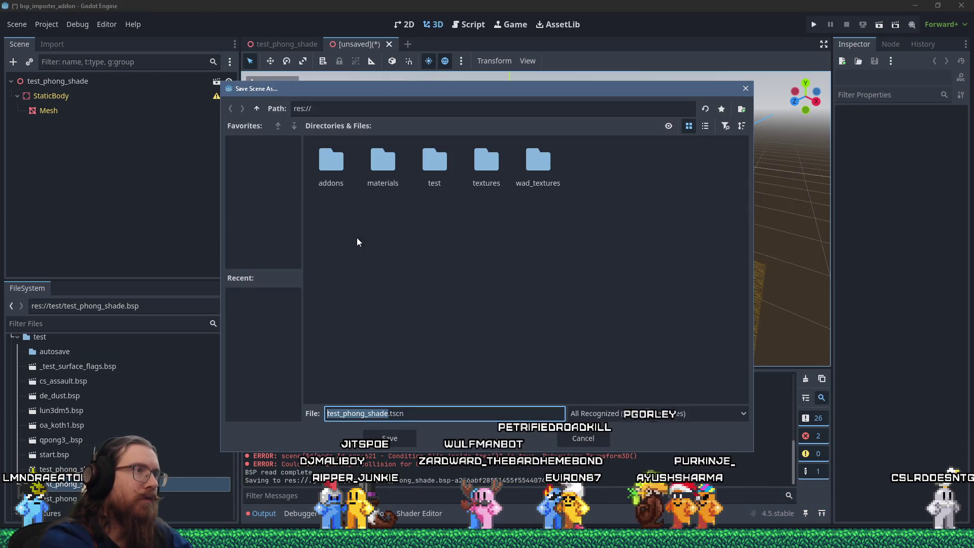
pyautogui.write('phongsh')
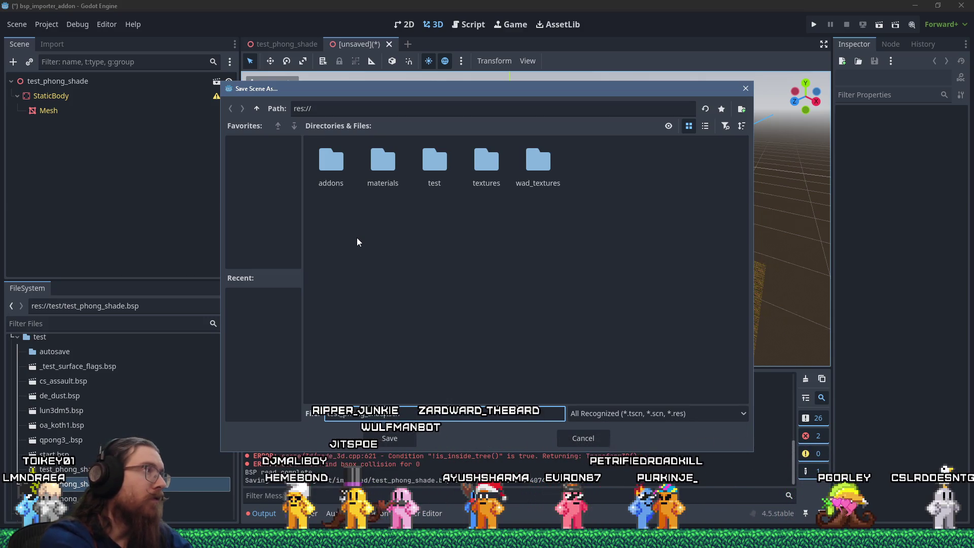
pyautogui.press('Return')
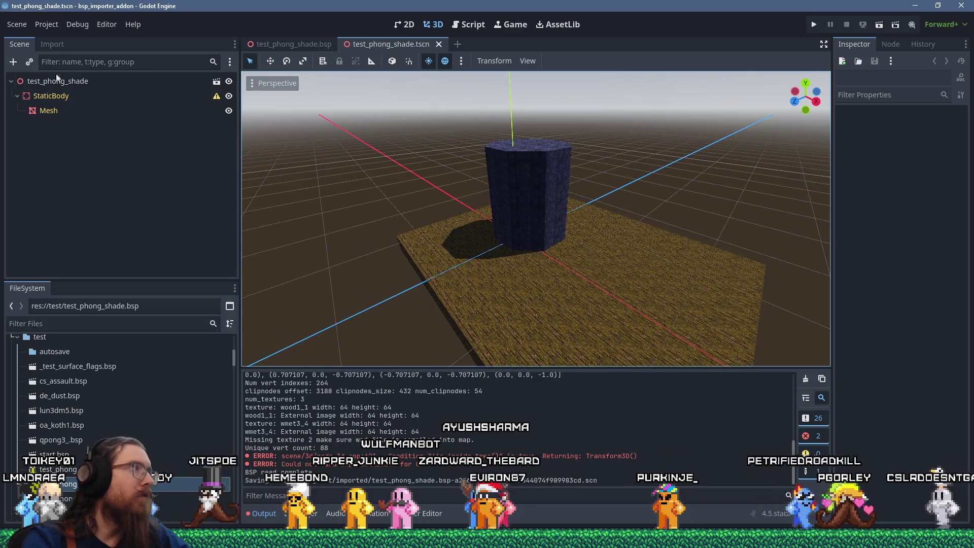
pyautogui.click(13, 62)
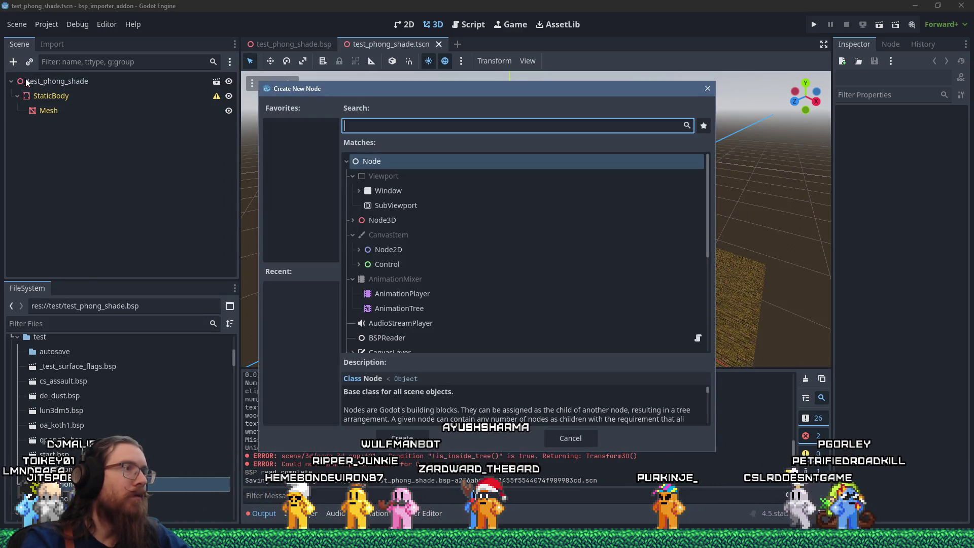
# - Add an OmniLight3D beside the pillar and enlarge its radius to about 12
pyautogui.write('light')
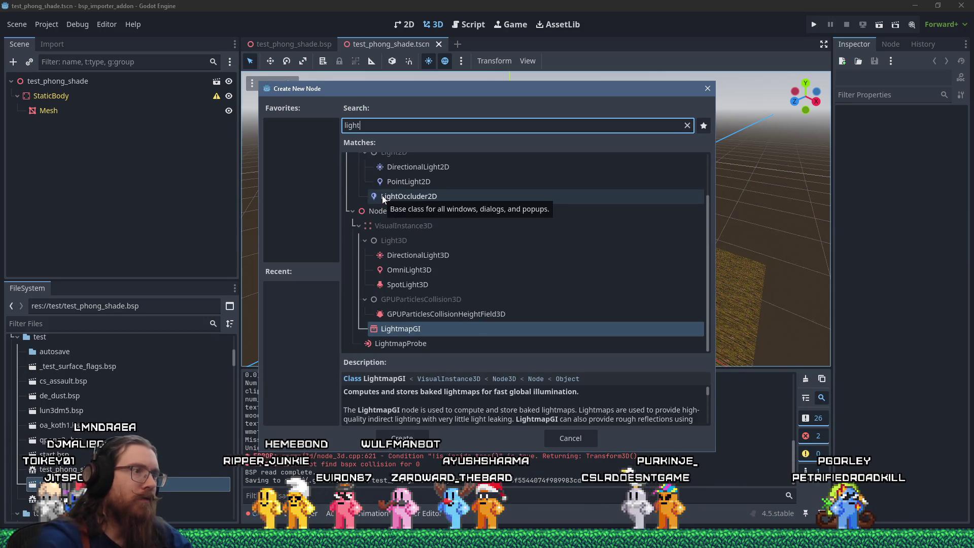
pyautogui.click(422, 270)
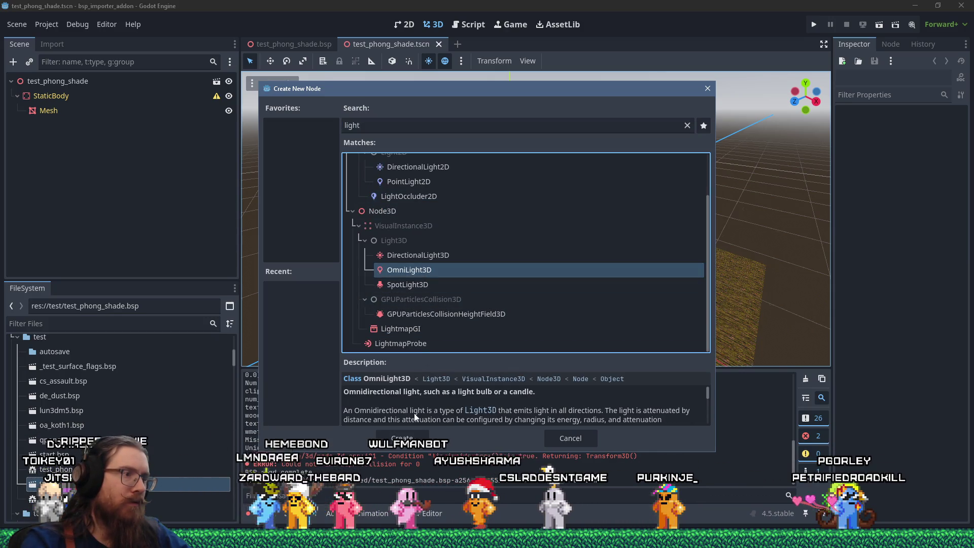
pyautogui.press('Escape')
pyautogui.scroll(3, 518, 247)
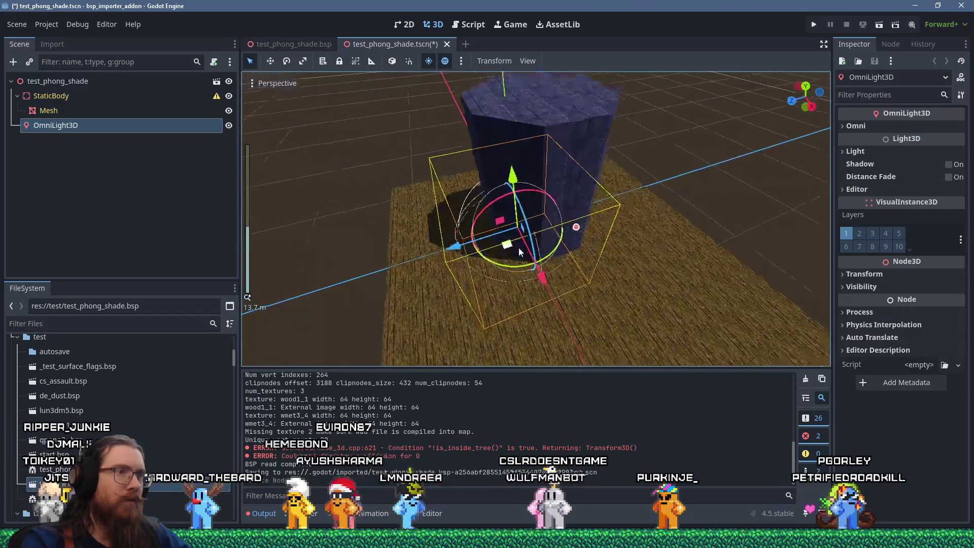
pyautogui.moveTo(518, 248); pyautogui.dragTo(521, 319)
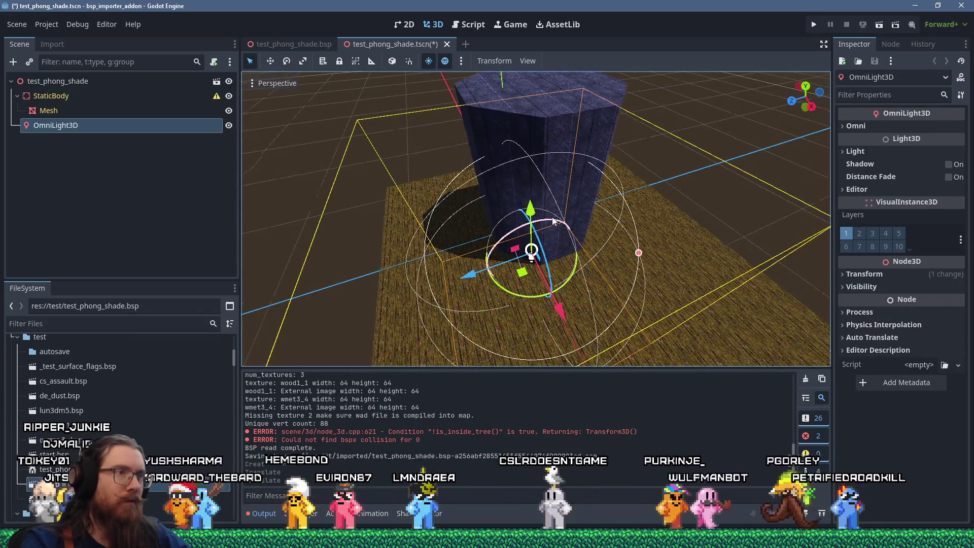
pyautogui.scroll(2, 581, 226)
pyautogui.moveTo(612, 217); pyautogui.dragTo(778, 213)
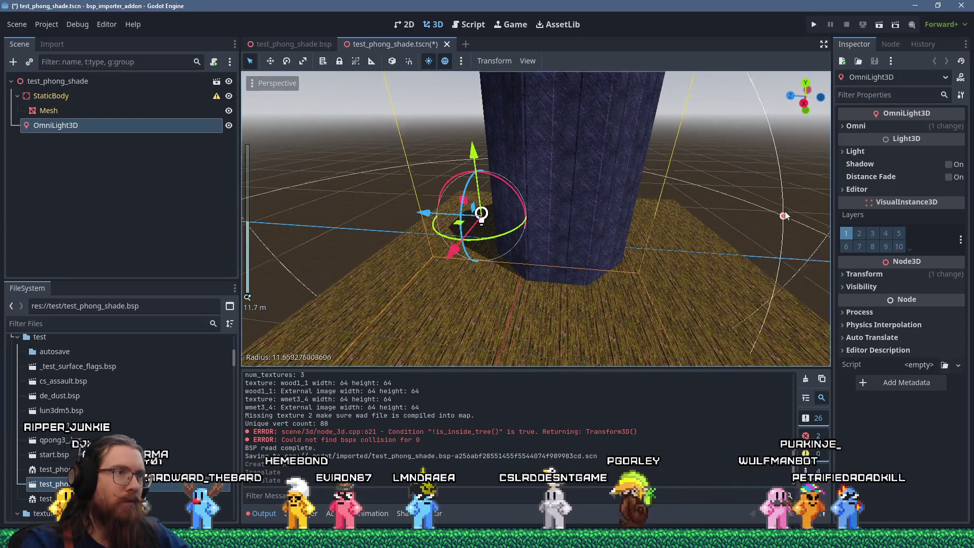
pyautogui.scroll(-5, 710, 228)
pyautogui.moveTo(710, 228)
pyautogui.mouseDown()
pyautogui.moveTo(661, 293)
pyautogui.moveTo(601, 265)
pyautogui.moveTo(591, 228)
pyautogui.moveTo(601, 309)
pyautogui.moveTo(719, 307)
pyautogui.moveTo(593, 337)
pyautogui.moveTo(454, 264)
pyautogui.moveTo(449, 278)
pyautogui.moveTo(463, 284)
pyautogui.mouseUp()
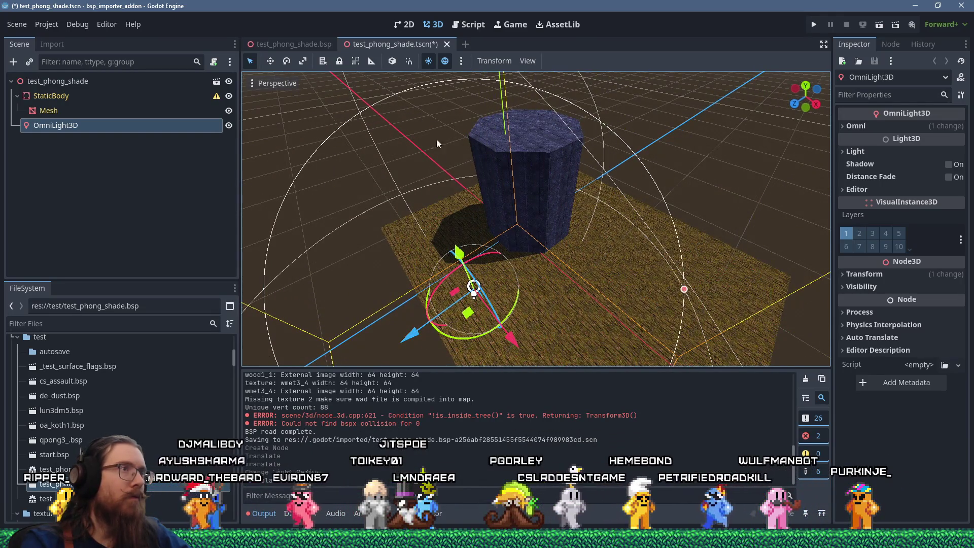
# - Turn off Preview Environment and Preview Sun, and raise the omni light's energy to 9.247
pyautogui.click(445, 61)
pyautogui.click(429, 61)
pyautogui.moveTo(442, 84)
pyautogui.mouseDown()
pyautogui.moveTo(537, 184)
pyautogui.moveTo(538, 233)
pyautogui.moveTo(553, 239)
pyautogui.moveTo(781, 150)
pyautogui.mouseUp()
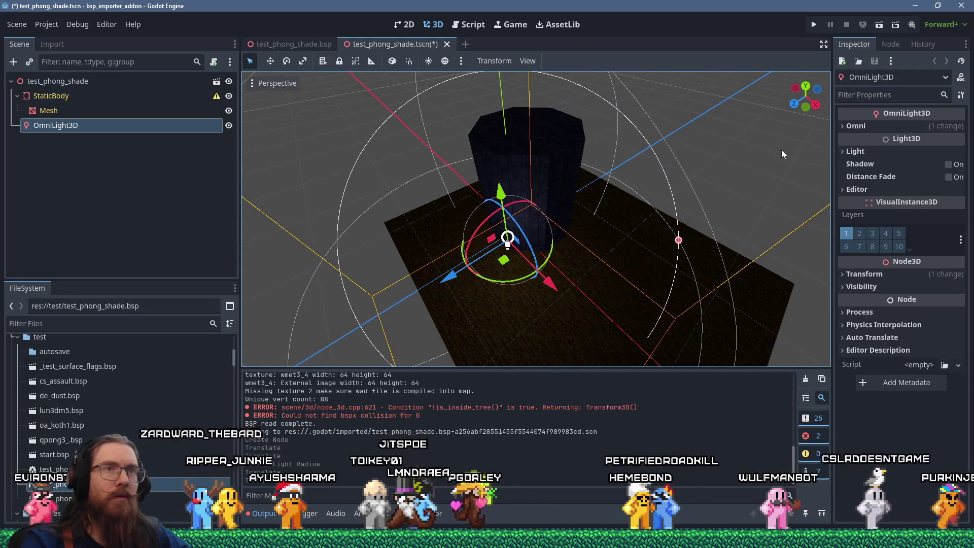
pyautogui.click(855, 151)
pyautogui.moveTo(909, 188); pyautogui.dragTo(933, 188)
pyautogui.moveTo(509, 266)
pyautogui.mouseDown()
pyautogui.moveTo(536, 296)
pyautogui.moveTo(511, 309)
pyautogui.moveTo(459, 296)
pyautogui.moveTo(607, 324)
pyautogui.moveTo(565, 313)
pyautogui.moveTo(702, 254)
pyautogui.moveTo(629, 306)
pyautogui.moveTo(449, 286)
pyautogui.moveTo(506, 272)
pyautogui.moveTo(474, 269)
pyautogui.moveTo(474, 281)
pyautogui.mouseUp()
pyautogui.scroll(-3, 629, 306)
pyautogui.scroll(3, 474, 270)
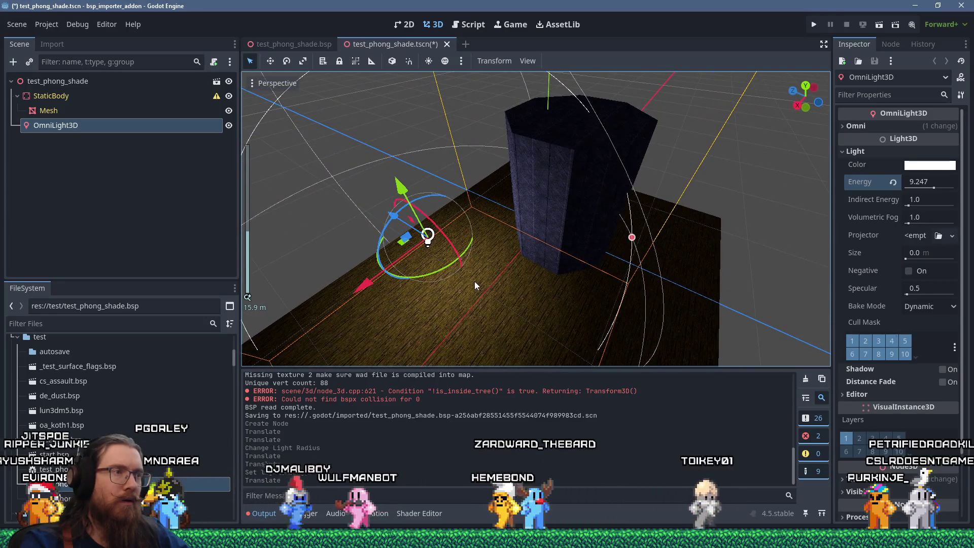
pyautogui.scroll(-3, 478, 279)
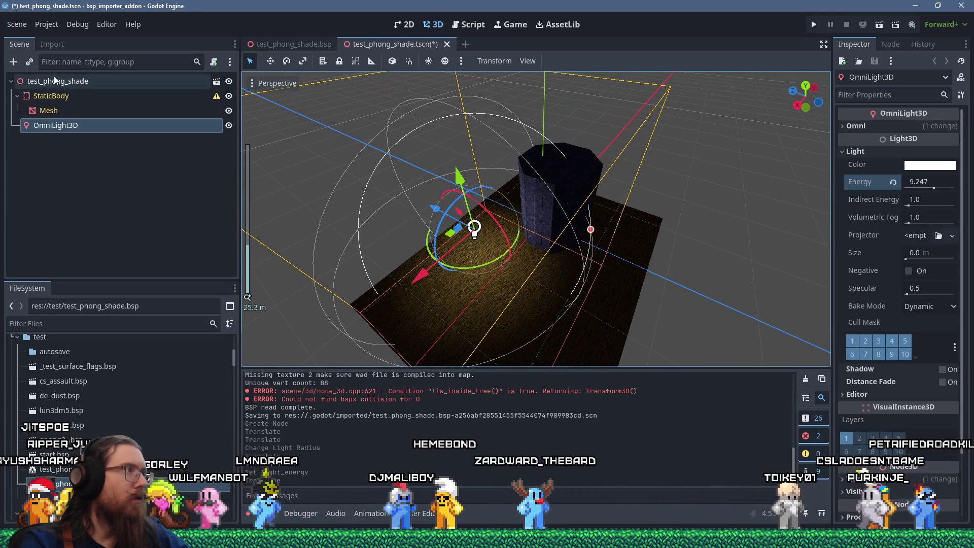
pyautogui.click(54, 76)
pyautogui.hotkey('ctrl', 'a')
# - Add a DirectionalLight3D, angle it and move it left of the pillar, then save the scene
pyautogui.write('dire')
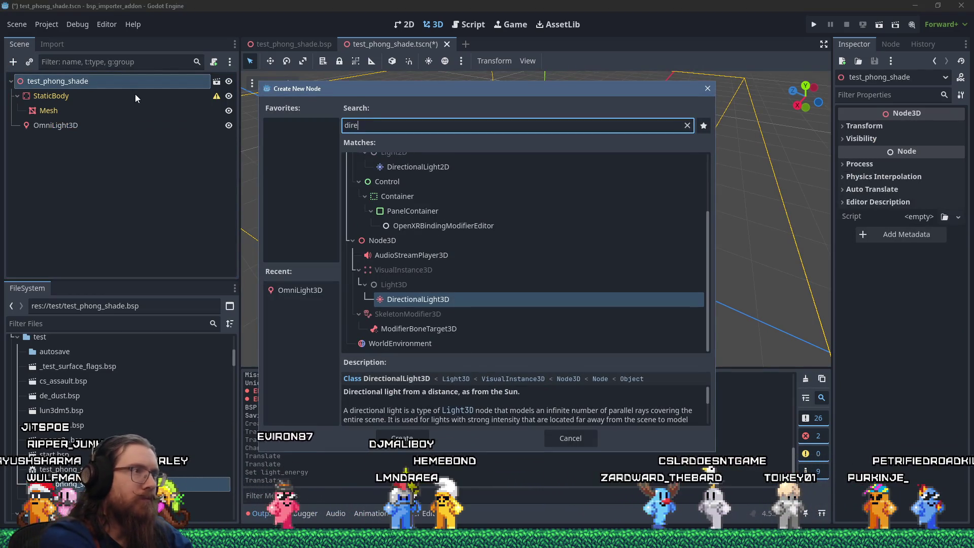
pyautogui.press('Return')
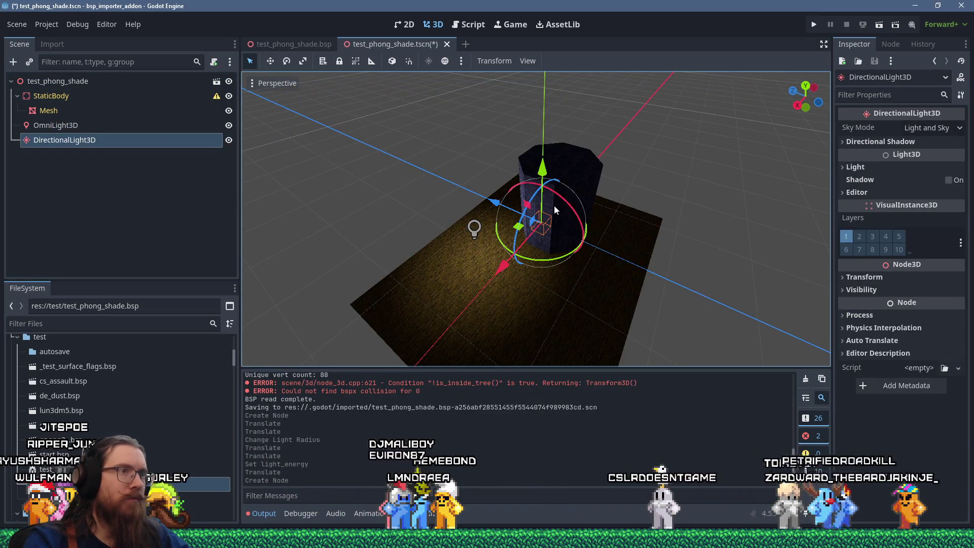
pyautogui.moveTo(555, 205)
pyautogui.mouseDown()
pyautogui.moveTo(581, 142)
pyautogui.moveTo(525, 207)
pyautogui.moveTo(629, 223)
pyautogui.moveTo(661, 330)
pyautogui.moveTo(440, 282)
pyautogui.mouseUp()
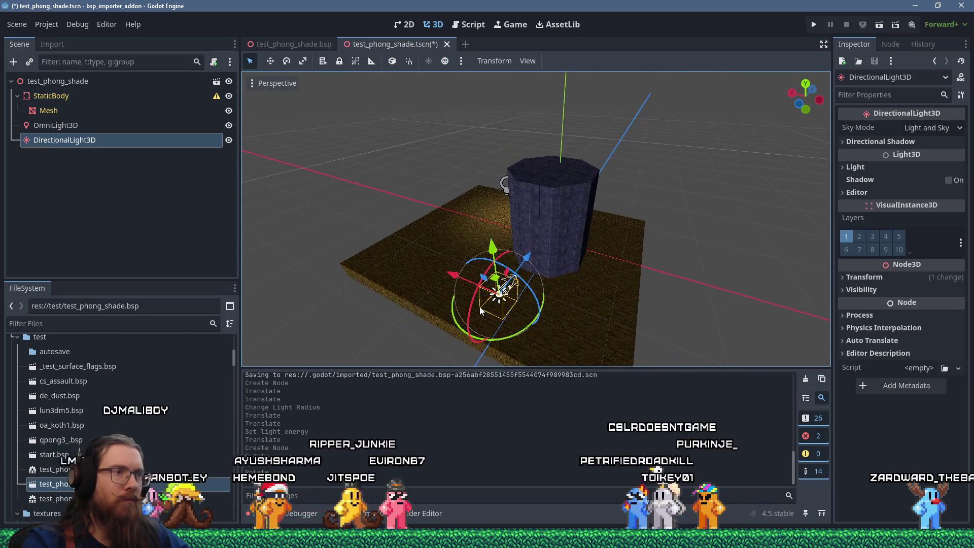
pyautogui.scroll(-2, 487, 301)
pyautogui.moveTo(537, 331); pyautogui.dragTo(439, 308)
pyautogui.moveTo(502, 236); pyautogui.dragTo(456, 255)
pyautogui.click(639, 219)
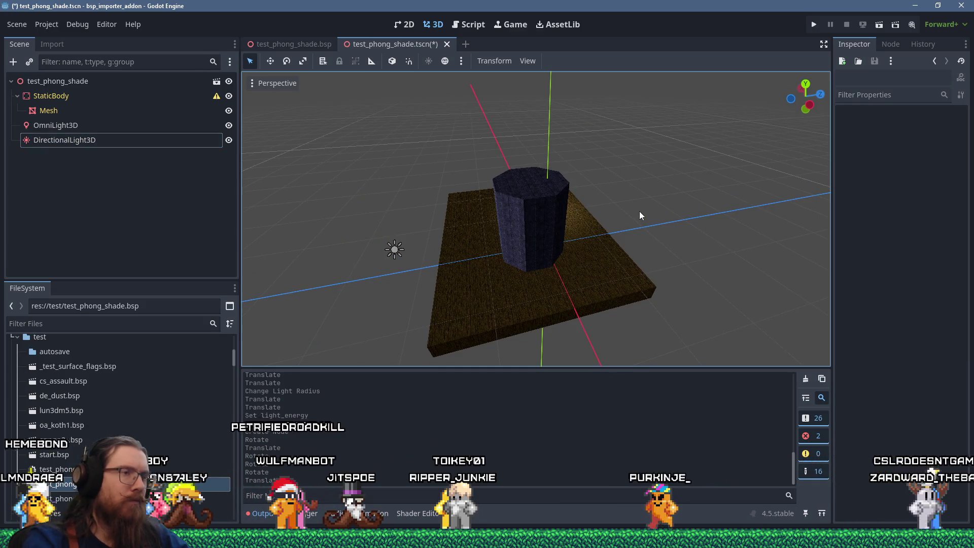
pyautogui.hotkey('ctrl', 's')
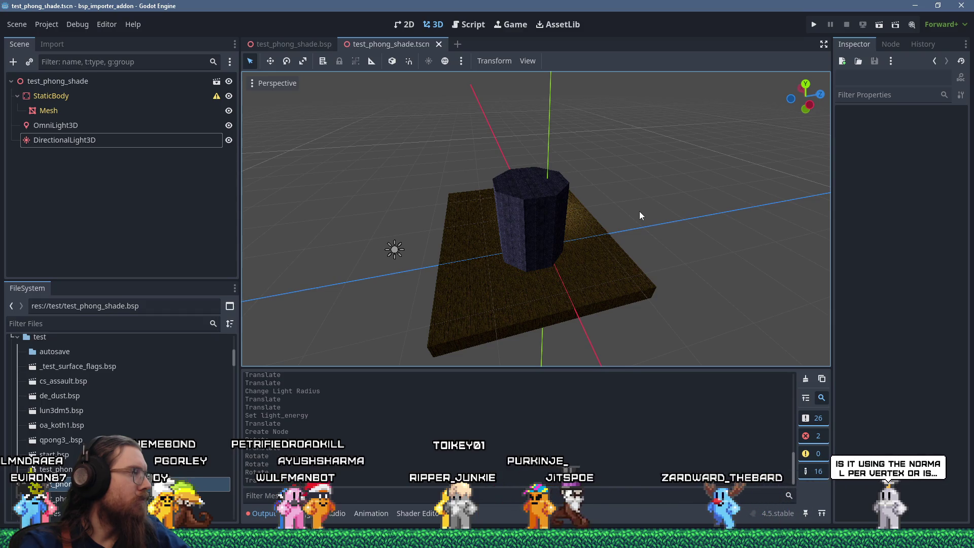
pyautogui.hotkey('alt', 'Tab')
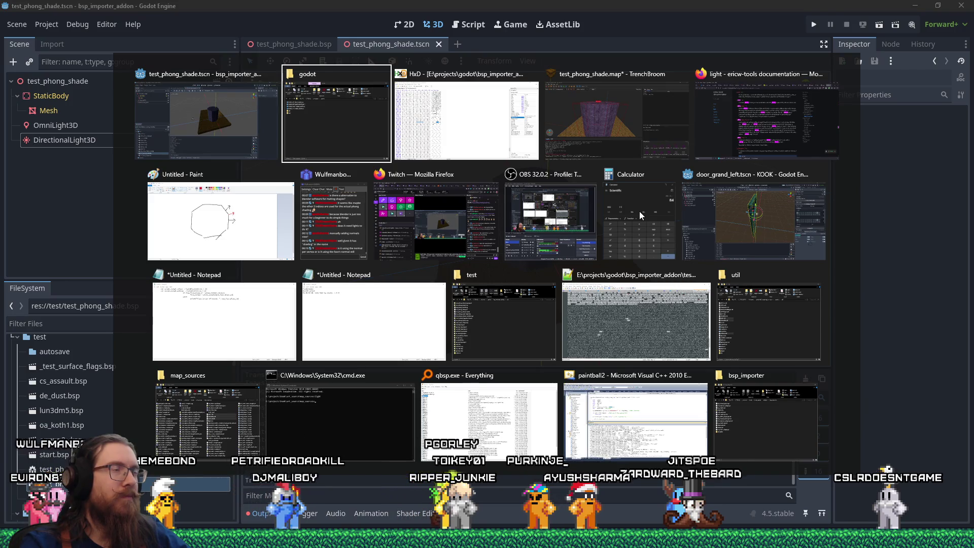
# - Confirm in HxD that the FACENORMALS float decodes to 0.7071, then return to TrenchBroom's Compile dialog
pyautogui.hotkey('alt', 'Tab')
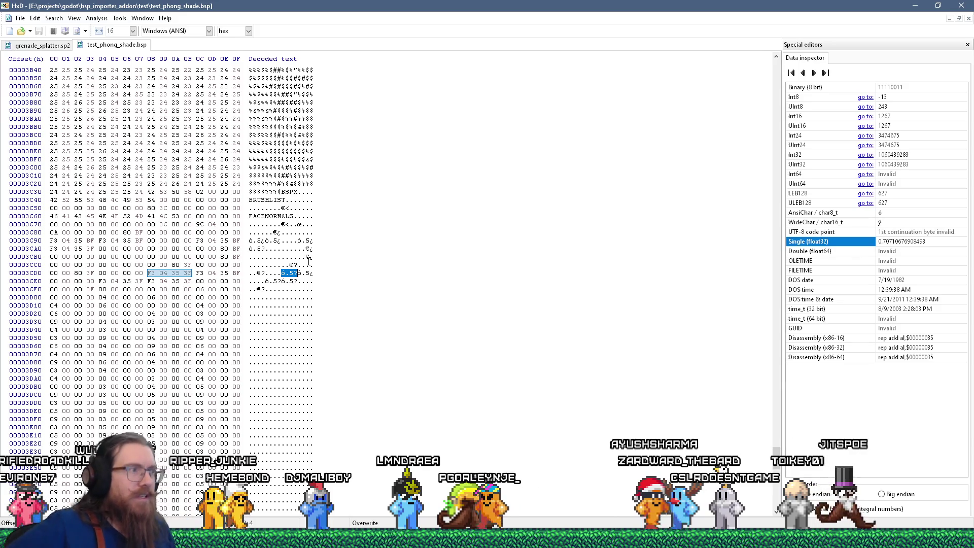
pyautogui.hotkey('alt', 'Tab')
pyautogui.hotkey('alt', 'Tab')
pyautogui.hotkey('alt', 'Tab')
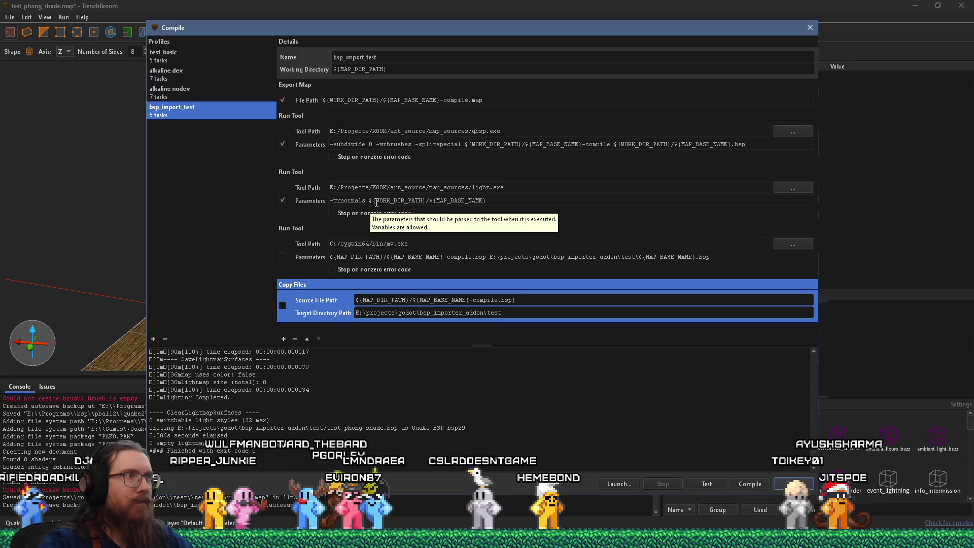
# - Close the Compile dialog and convert the pillar brush into a func_group entity
pyautogui.click(810, 28)
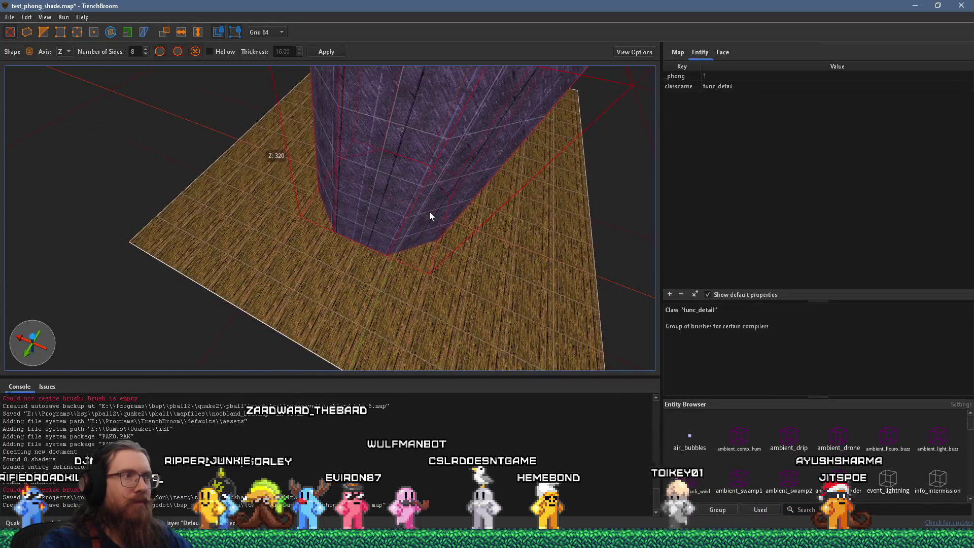
pyautogui.rightClick(295, 208)
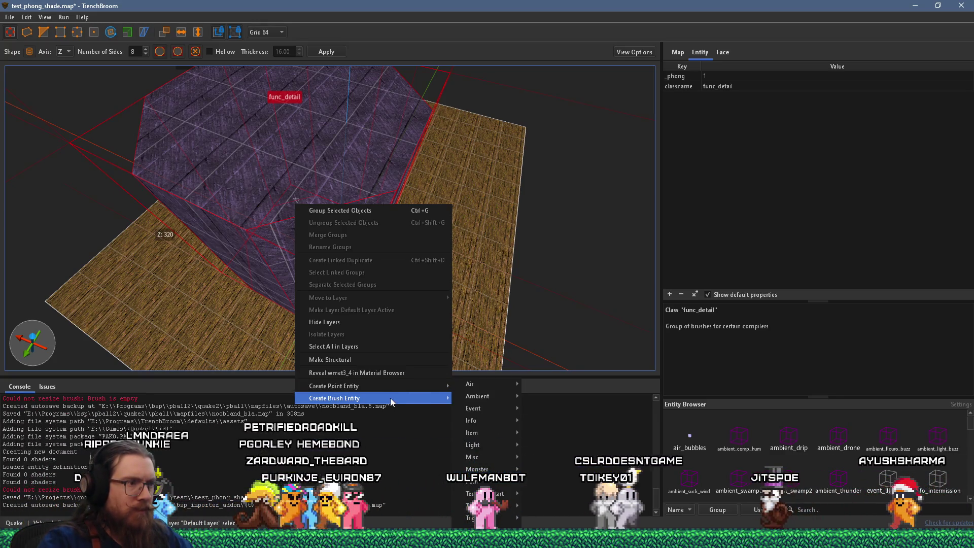
pyautogui.moveTo(390, 401)
pyautogui.moveTo(476, 398)
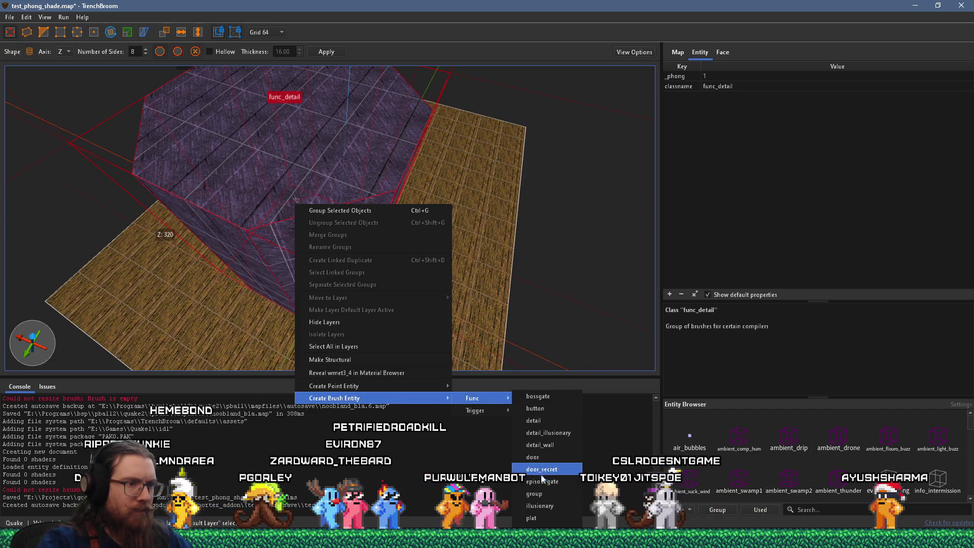
pyautogui.click(535, 493)
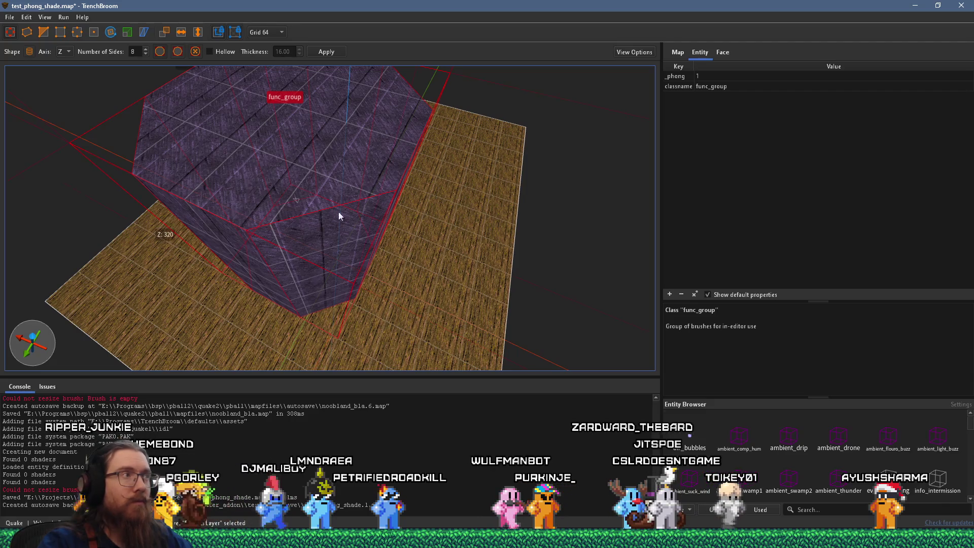
# - Save the map and recompile it to BSP with the current profile
pyautogui.click(10, 17)
pyautogui.click(22, 68)
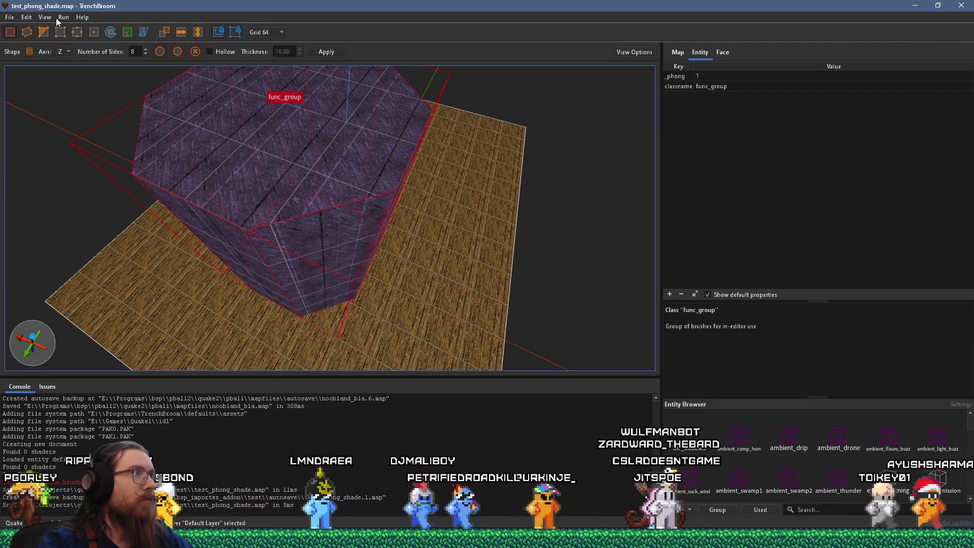
pyautogui.click(63, 17)
pyautogui.click(69, 25)
pyautogui.click(750, 485)
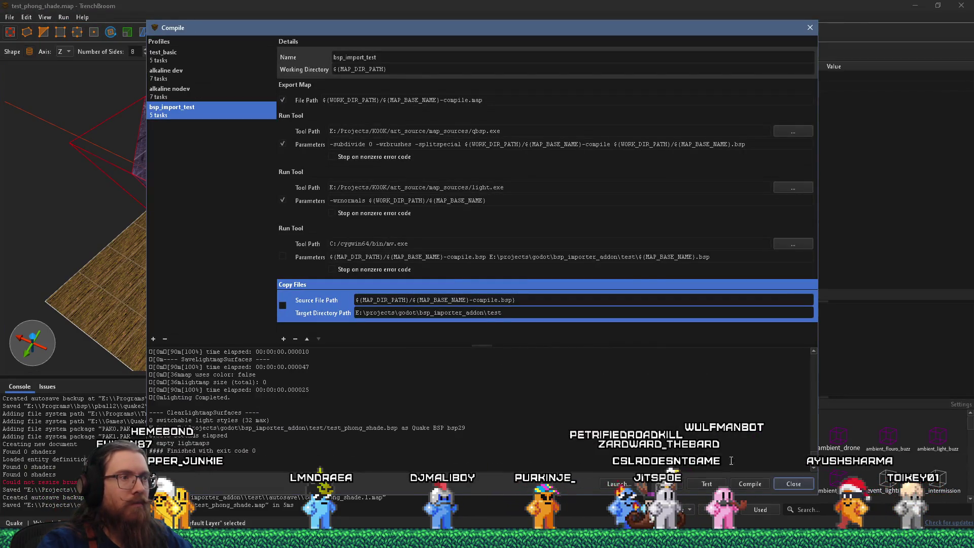
pyautogui.click(794, 485)
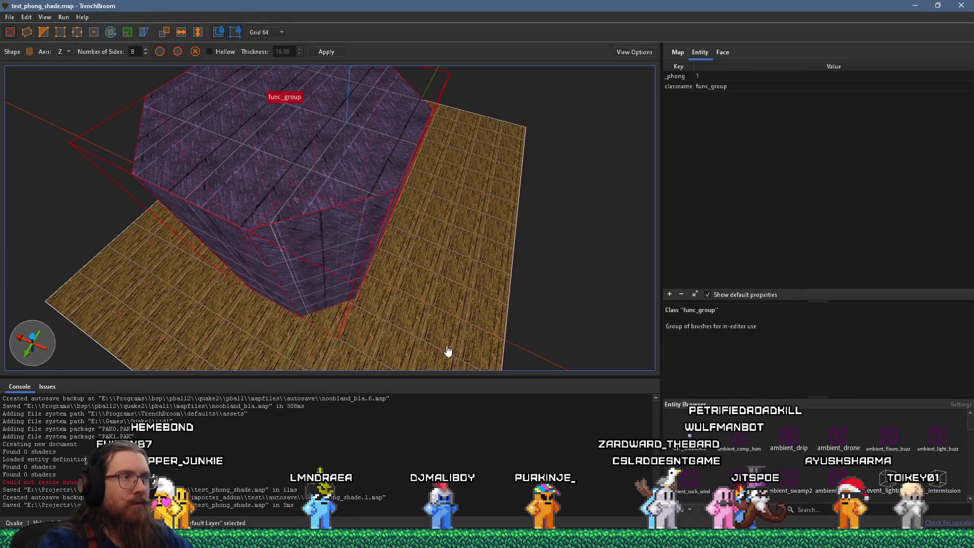
# - Inspect the recompiled pillar from above in Godot's 3D view, then go back to HxD
pyautogui.hotkey('alt', 'Tab')
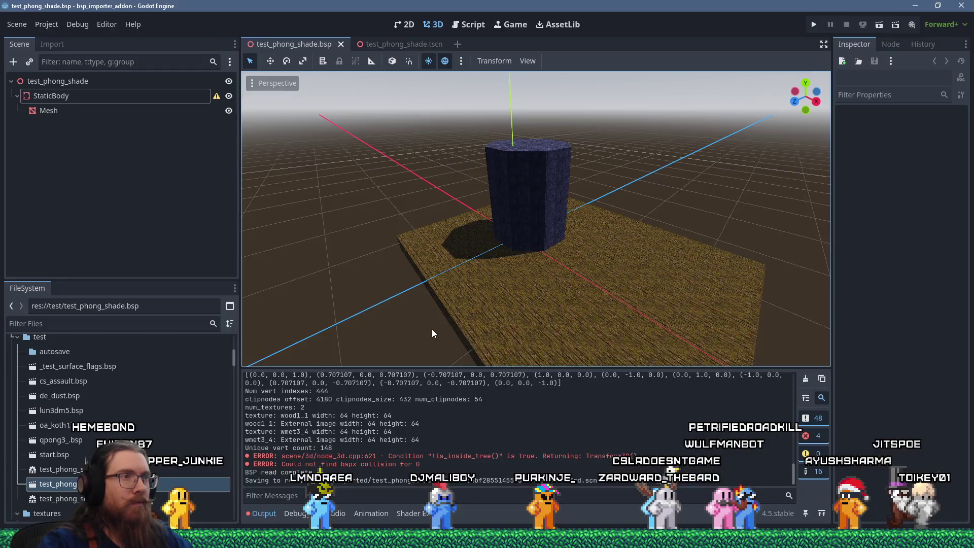
pyautogui.scroll(3, 614, 276)
pyautogui.moveTo(408, 274)
pyautogui.mouseDown()
pyautogui.moveTo(481, 275)
pyautogui.moveTo(406, 294)
pyautogui.moveTo(413, 300)
pyautogui.mouseUp()
pyautogui.hotkey('alt', 'Tab')
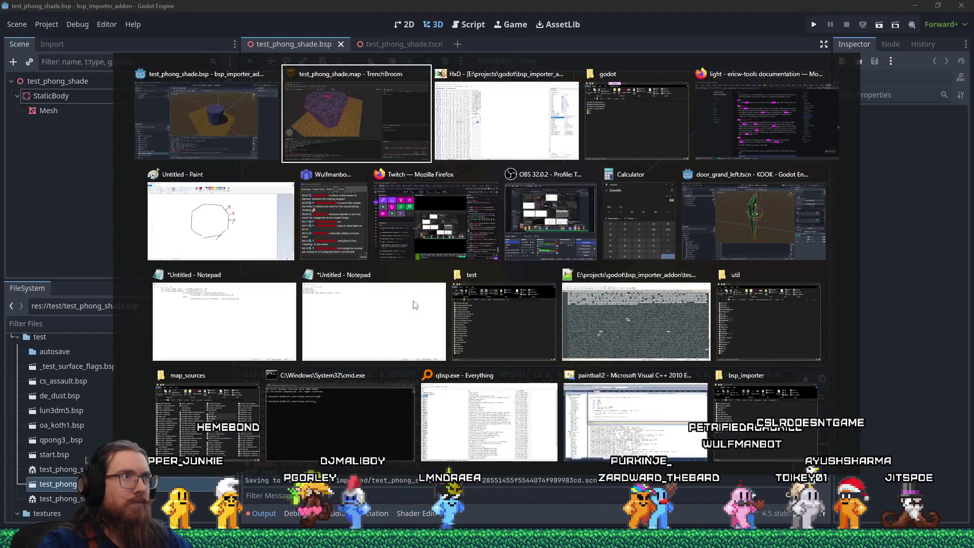
# - Select the face-normal bytes F3 04 35 BF in HxD and read them as float -0.70710678
pyautogui.scroll(-4, 373, 285)
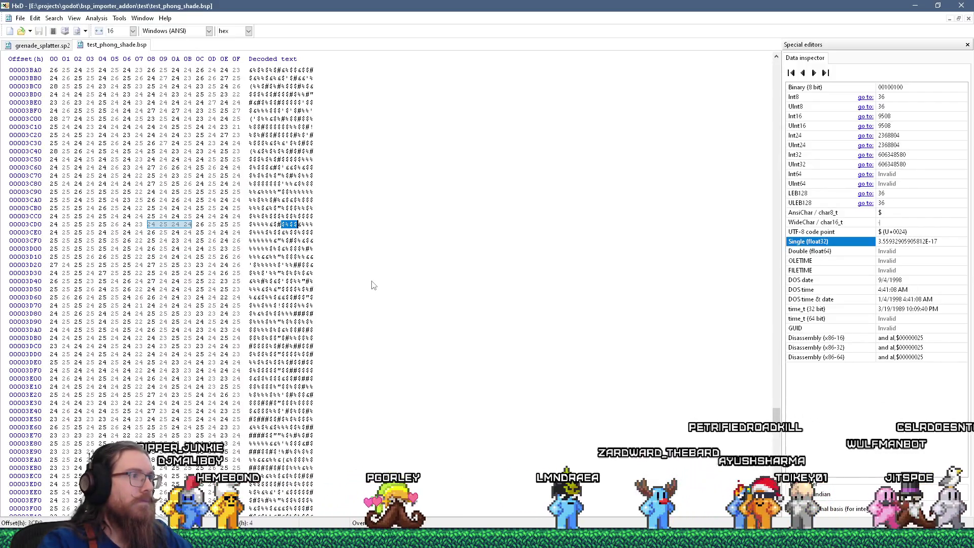
pyautogui.scroll(12, 370, 283)
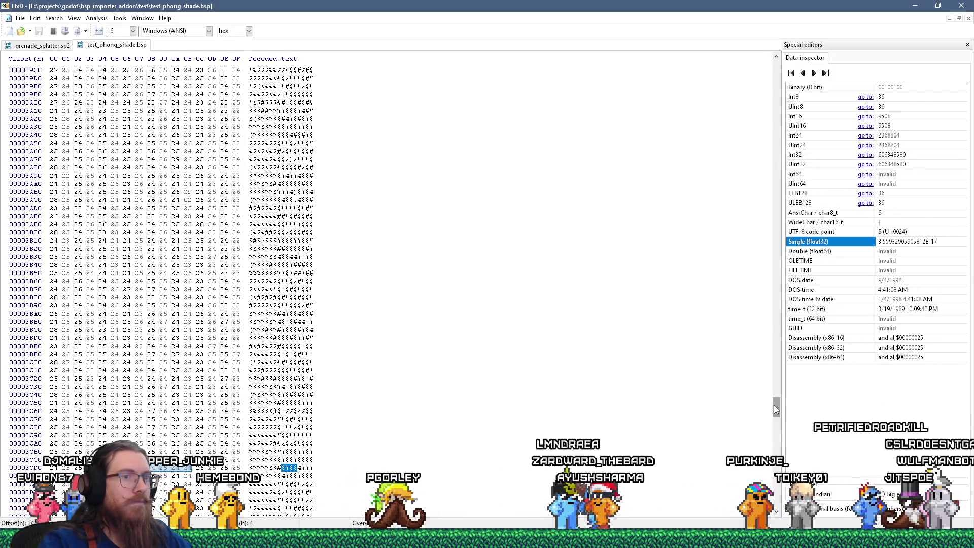
pyautogui.moveTo(774, 404)
pyautogui.mouseDown()
pyautogui.moveTo(782, 71)
pyautogui.moveTo(777, 444)
pyautogui.mouseUp()
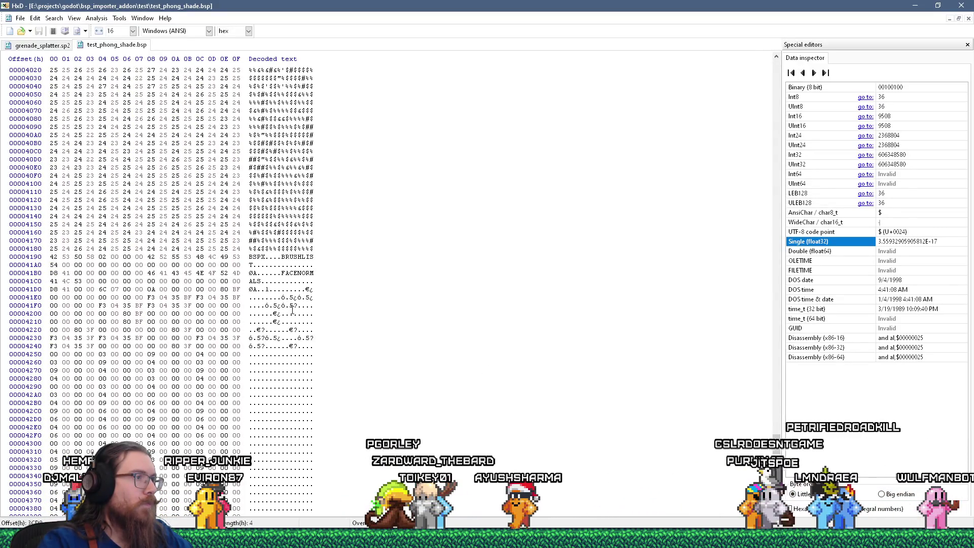
pyautogui.moveTo(278, 298); pyautogui.dragTo(295, 298)
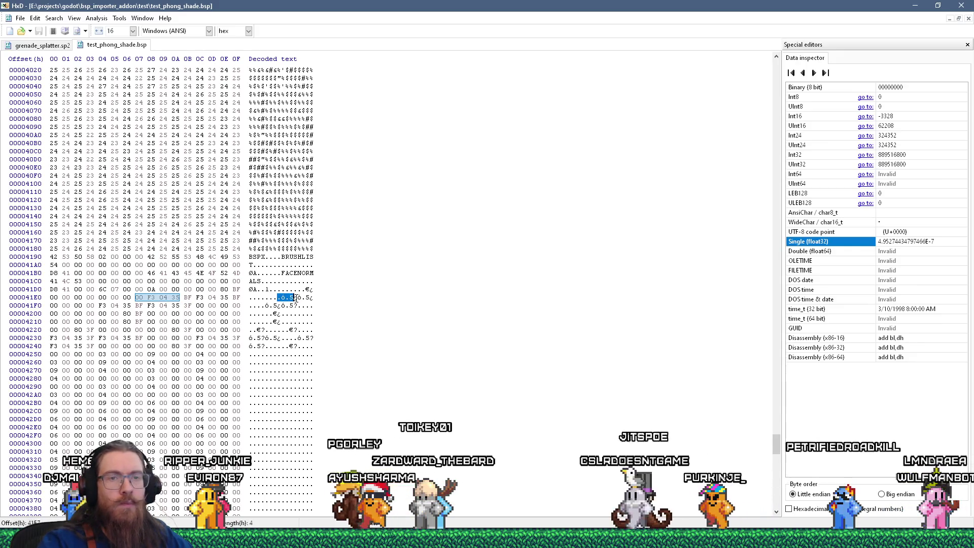
pyautogui.click(294, 298)
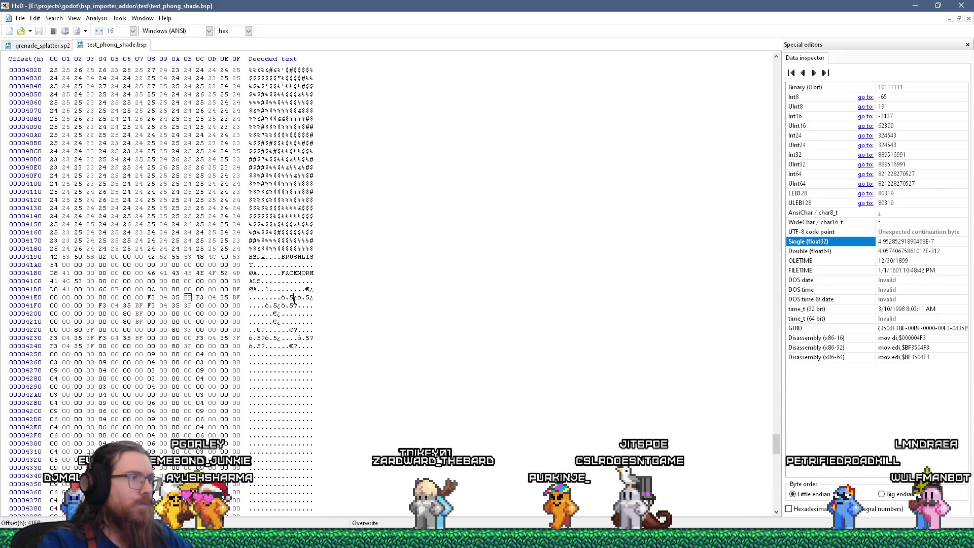
pyautogui.moveTo(282, 299); pyautogui.dragTo(298, 299)
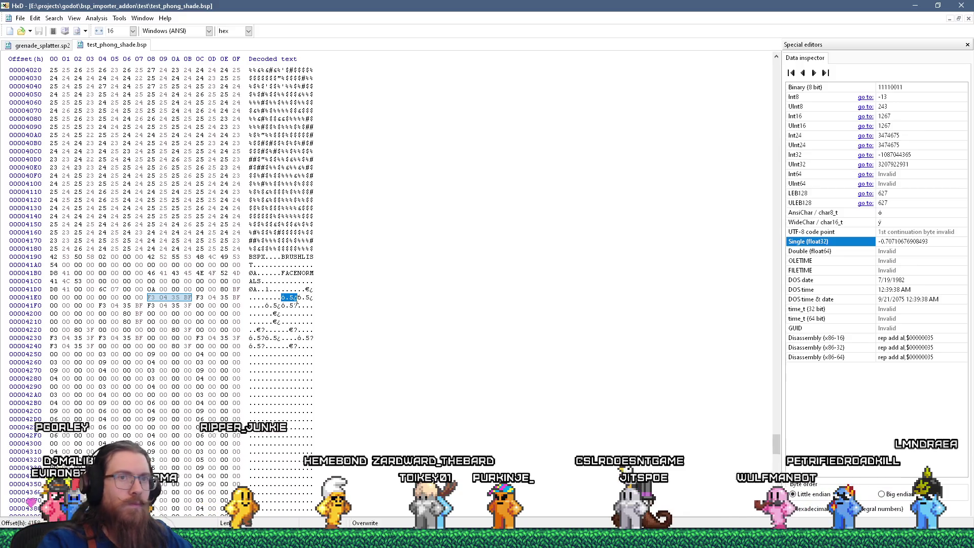
pyautogui.click(298, 298)
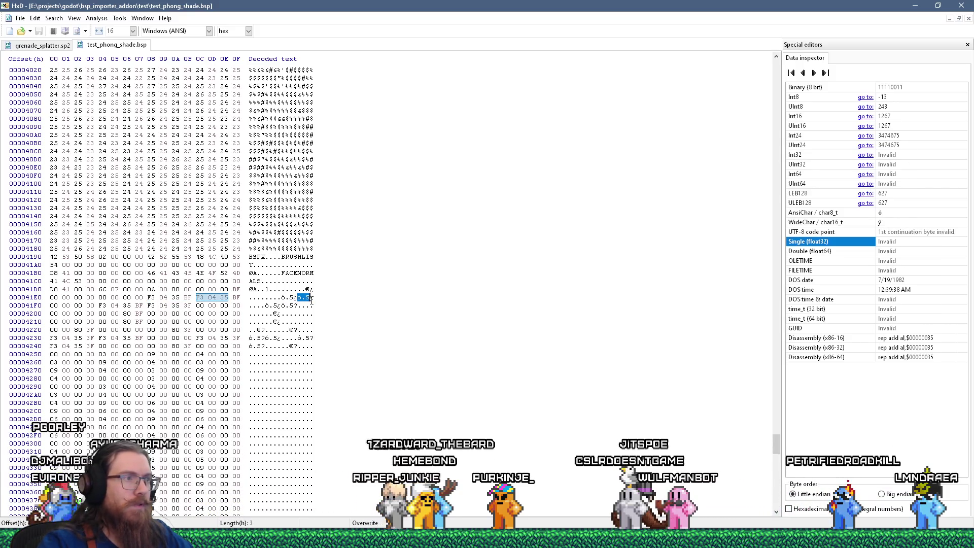
pyautogui.moveTo(312, 300); pyautogui.dragTo(315, 299)
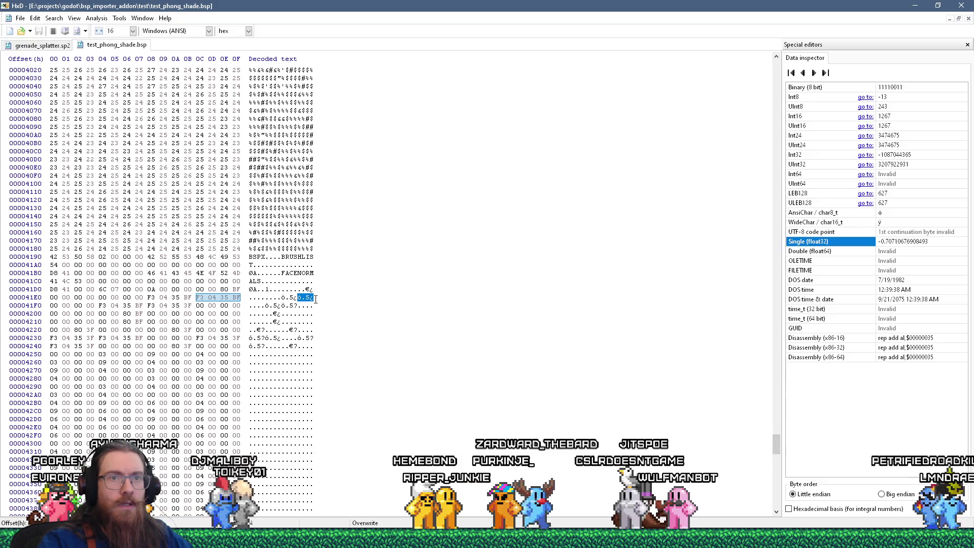
pyautogui.hotkey('alt', 'Tab')
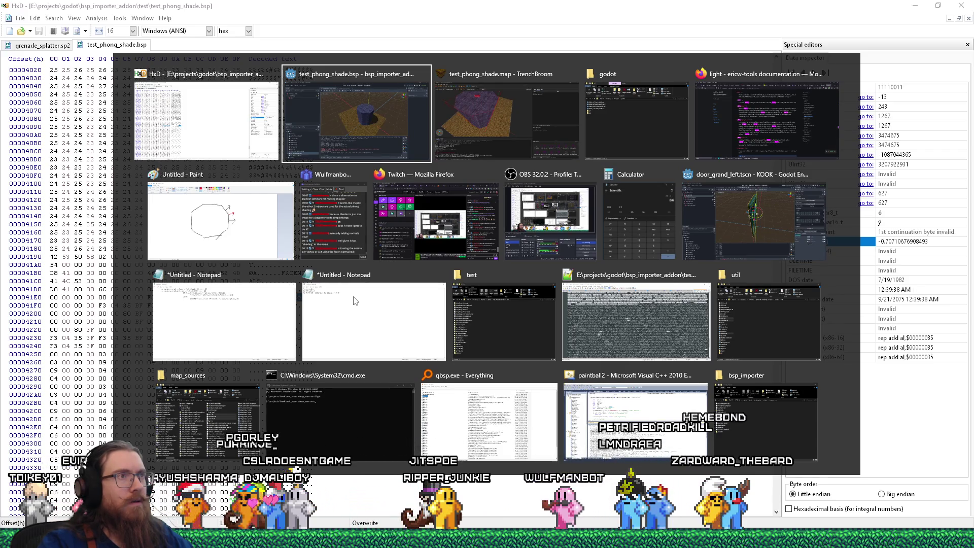
# - Place a light entity beside the octagonal pillar and set its brightness to 900
pyautogui.hotkey('alt', 'Tab')
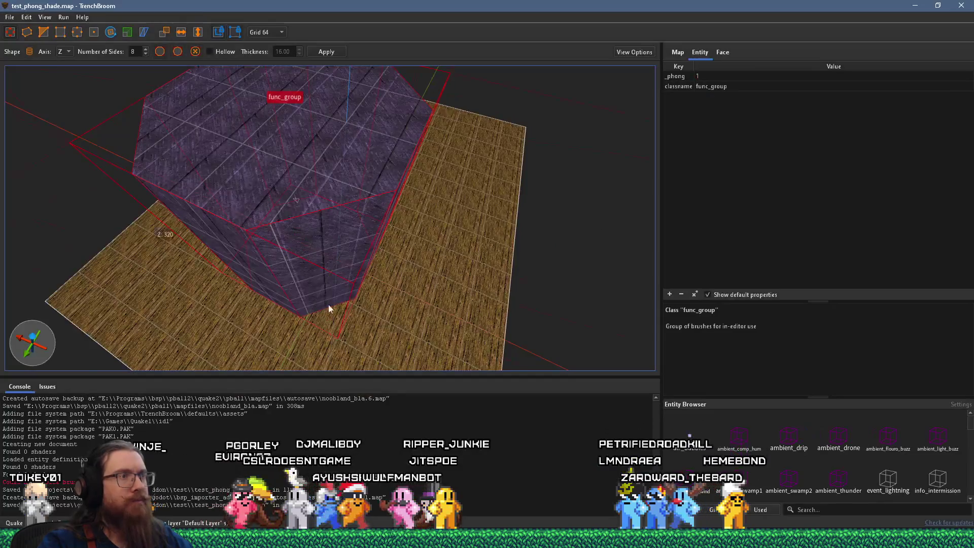
pyautogui.moveTo(357, 221)
pyautogui.mouseDown()
pyautogui.moveTo(372, 228)
pyautogui.moveTo(326, 255)
pyautogui.moveTo(381, 226)
pyautogui.moveTo(339, 232)
pyautogui.moveTo(247, 172)
pyautogui.moveTo(261, 273)
pyautogui.moveTo(331, 163)
pyautogui.moveTo(226, 312)
pyautogui.mouseUp()
pyautogui.press('Escape')
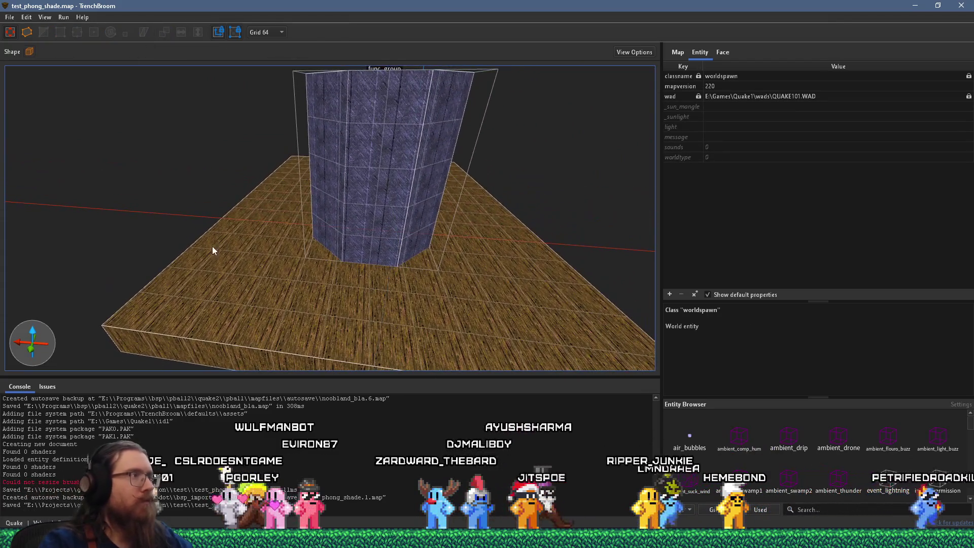
pyautogui.moveTo(57, 289)
pyautogui.mouseDown()
pyautogui.moveTo(321, 292)
pyautogui.moveTo(319, 303)
pyautogui.moveTo(300, 307)
pyautogui.moveTo(316, 306)
pyautogui.mouseUp()
pyautogui.rightClick(291, 301)
pyautogui.moveTo(380, 468)
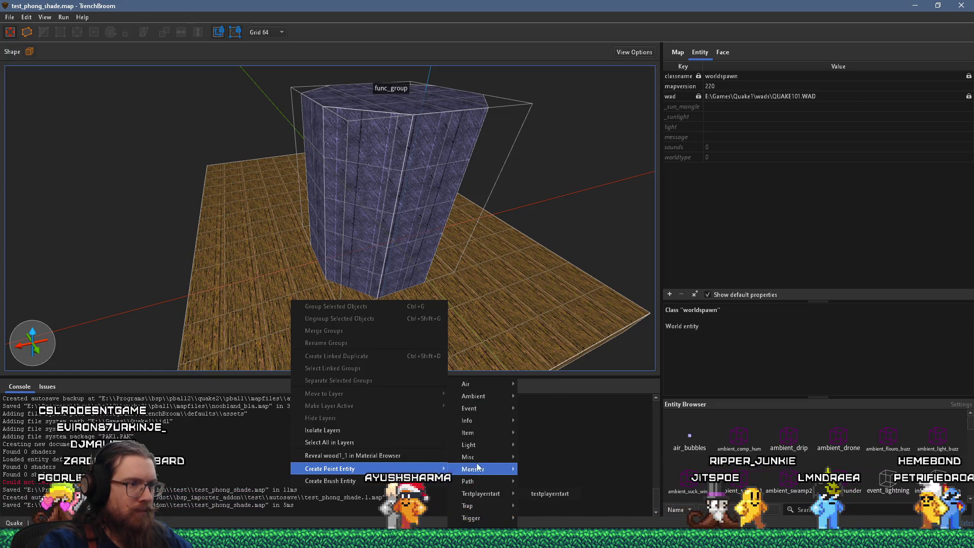
pyautogui.moveTo(482, 446)
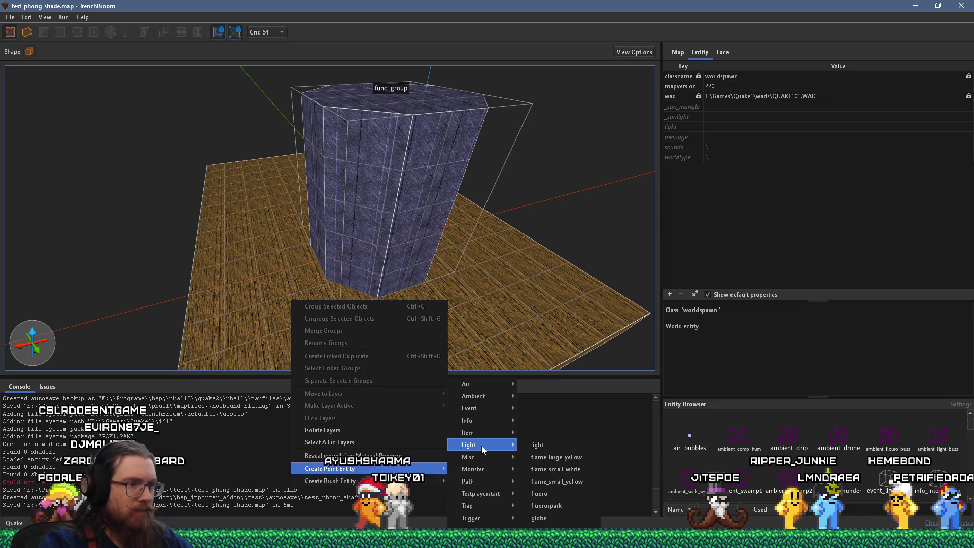
pyautogui.click(549, 445)
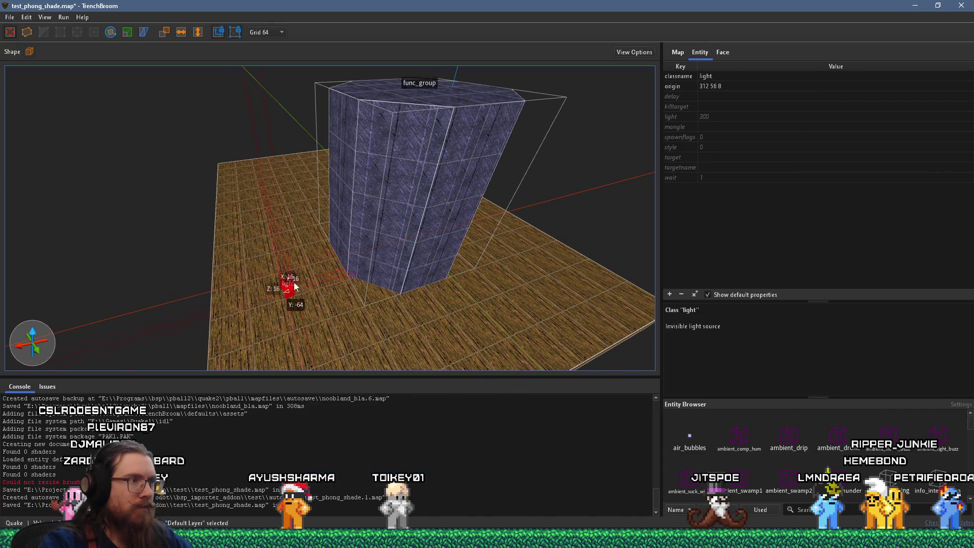
pyautogui.scroll(-4, 367, 351)
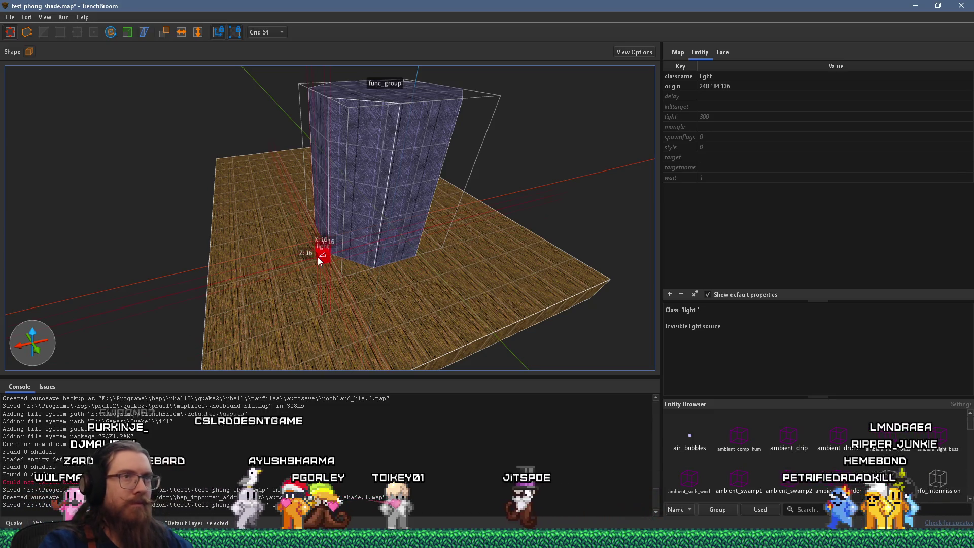
pyautogui.doubleClick(717, 116)
pyautogui.write('900')
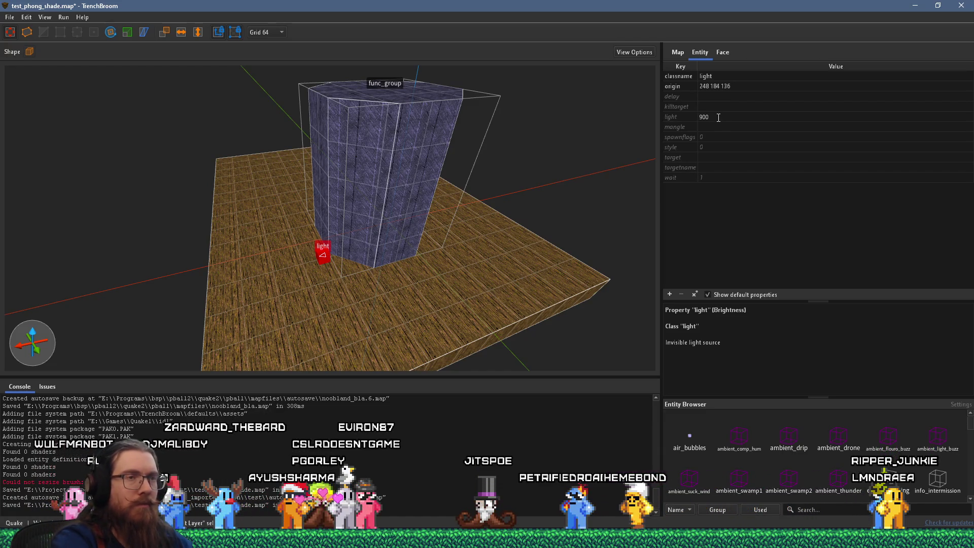
# - Place an info_player_start on the wooden floor at 48 240 24
pyautogui.rightClick(419, 272)
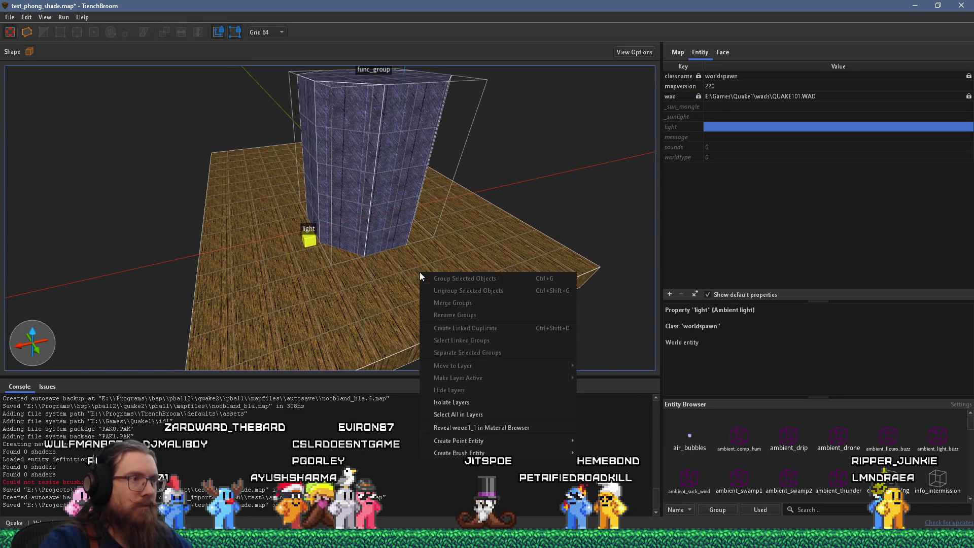
pyautogui.moveTo(497, 445)
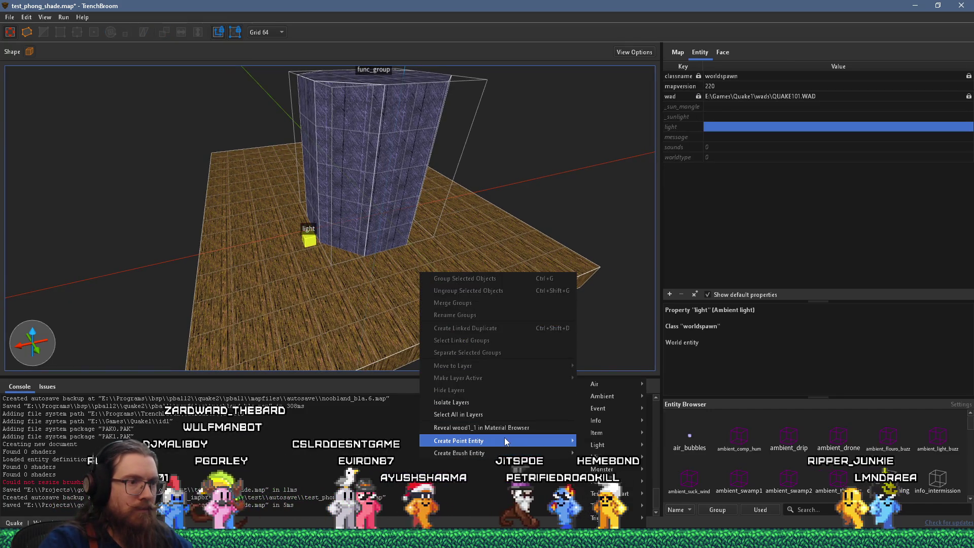
pyautogui.moveTo(605, 423)
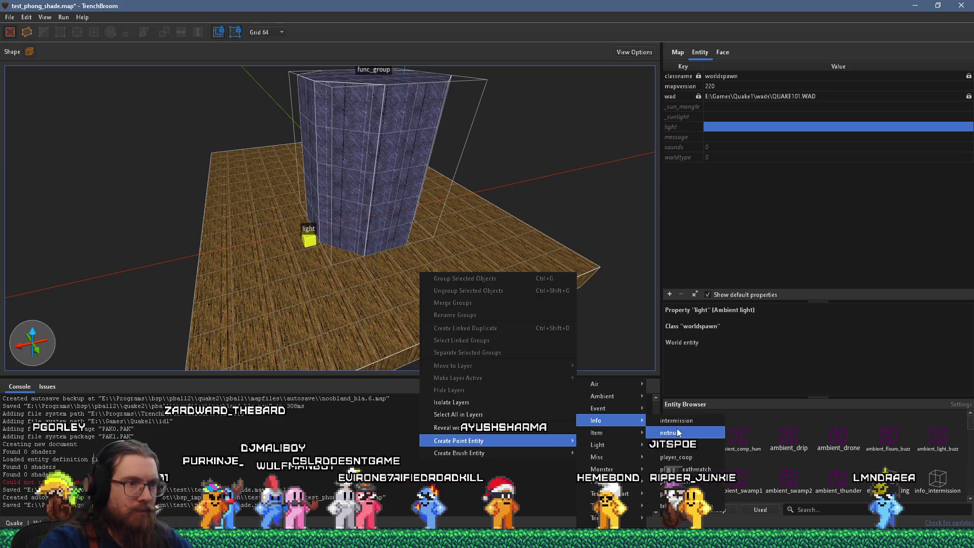
pyautogui.click(696, 482)
pyautogui.scroll(5, 406, 295)
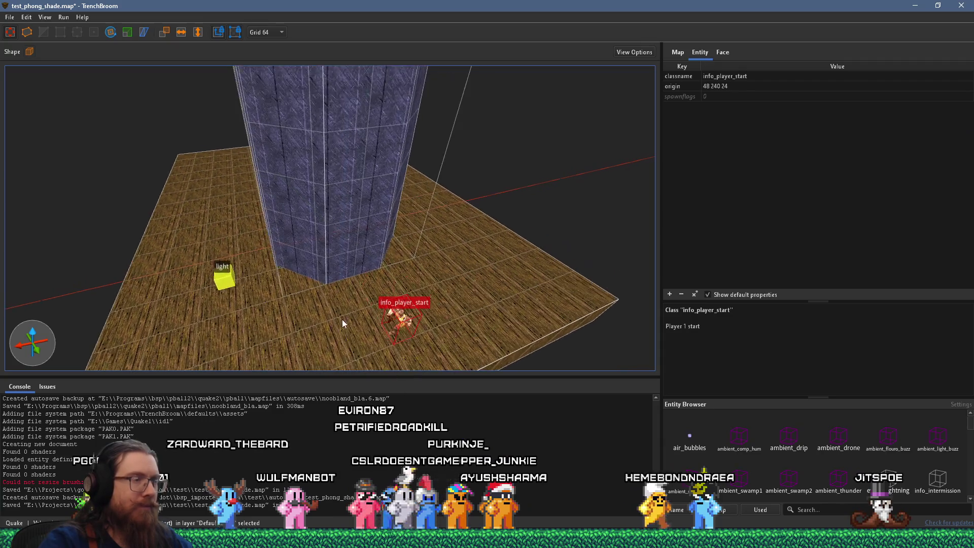
# - Save the map and review the test_basic compile profile's tasks
pyautogui.click(9, 18)
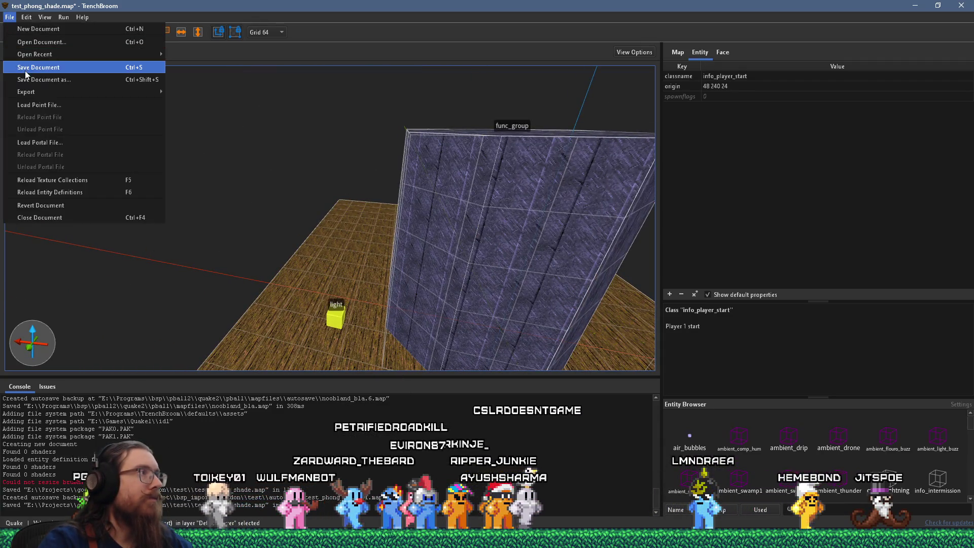
pyautogui.click(25, 71)
pyautogui.click(64, 20)
pyautogui.click(71, 27)
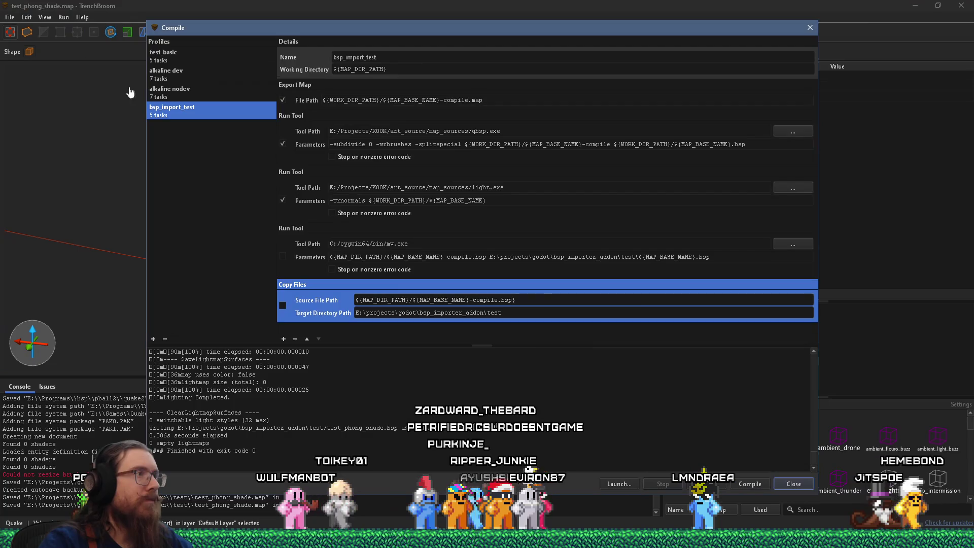
pyautogui.click(196, 59)
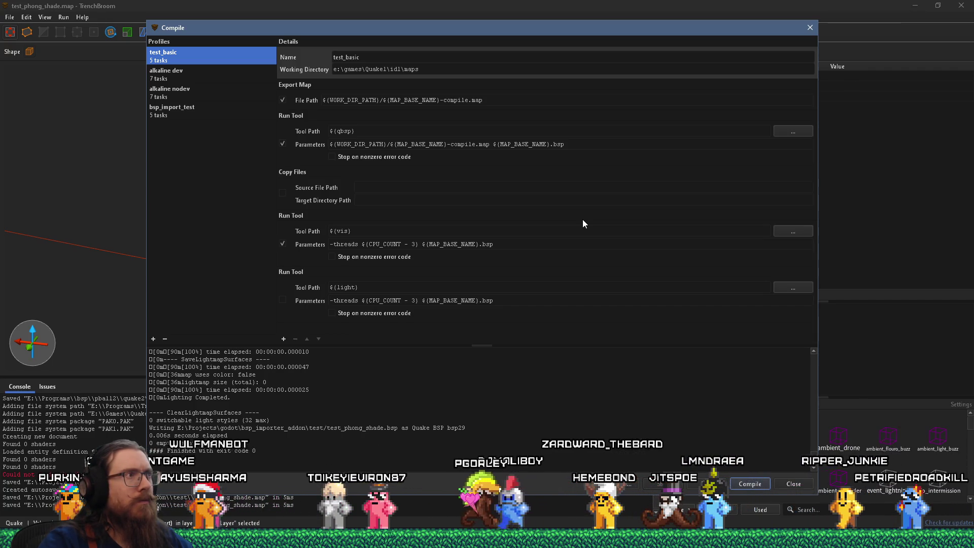
# - Review the alkaline dev profile, whose vis step fails with exit code 1, then close Compile
pyautogui.click(199, 74)
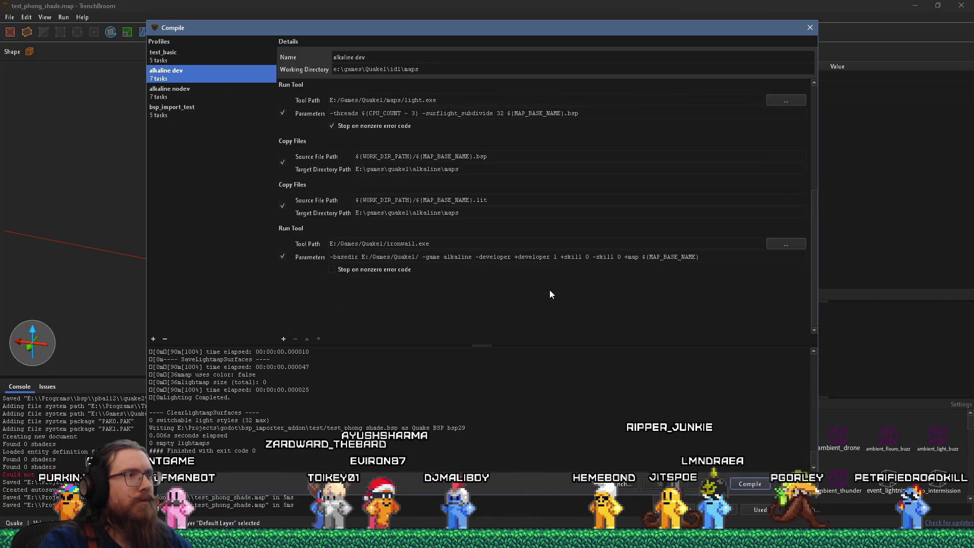
pyautogui.scroll(5, 550, 293)
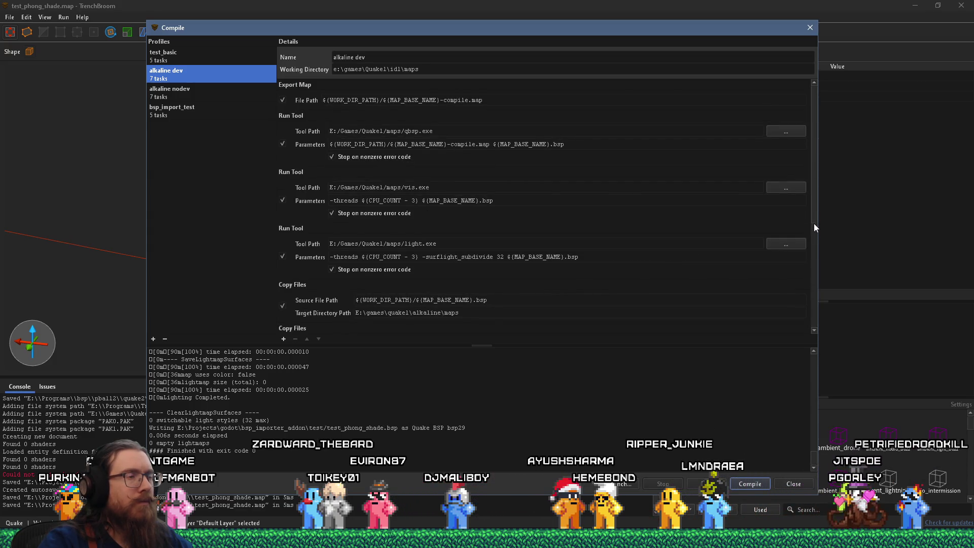
pyautogui.moveTo(813, 223); pyautogui.dragTo(814, 248)
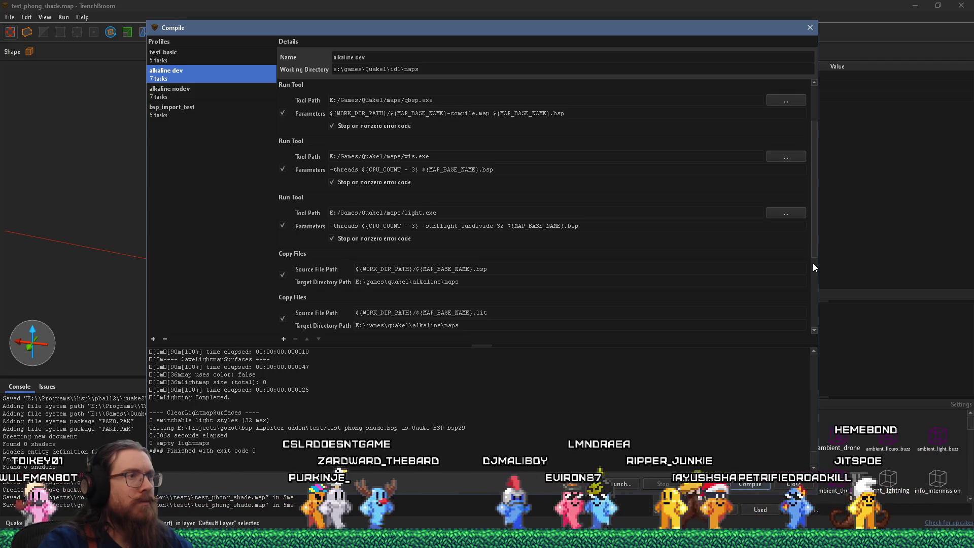
pyautogui.scroll(-2, 812, 263)
pyautogui.moveTo(812, 272); pyautogui.dragTo(815, 375)
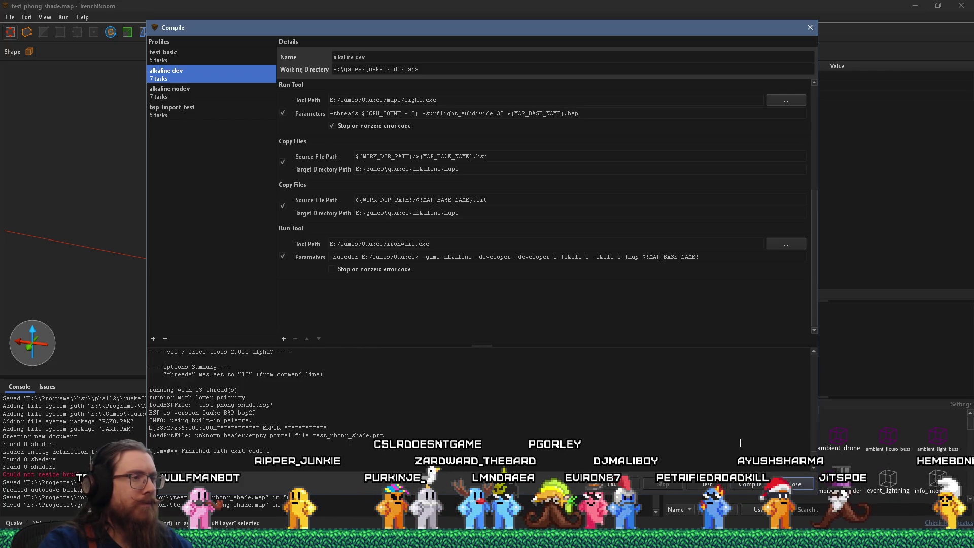
pyautogui.scroll(3, 740, 442)
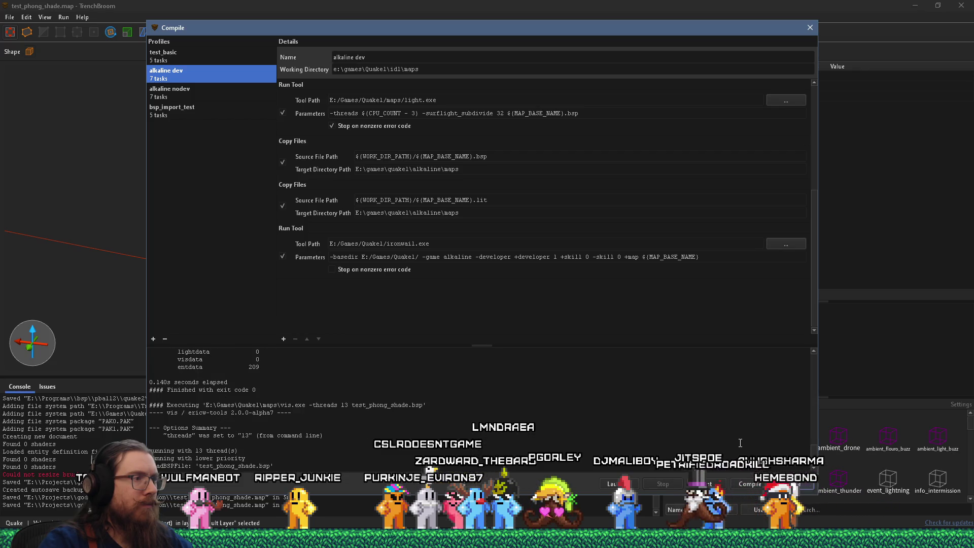
pyautogui.scroll(-3, 740, 443)
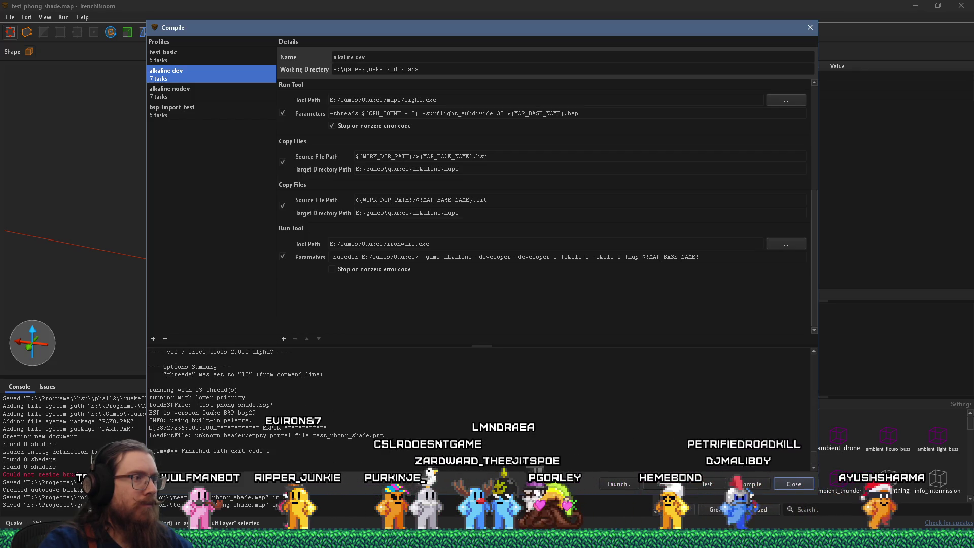
pyautogui.click(810, 27)
pyautogui.scroll(-5, 447, 230)
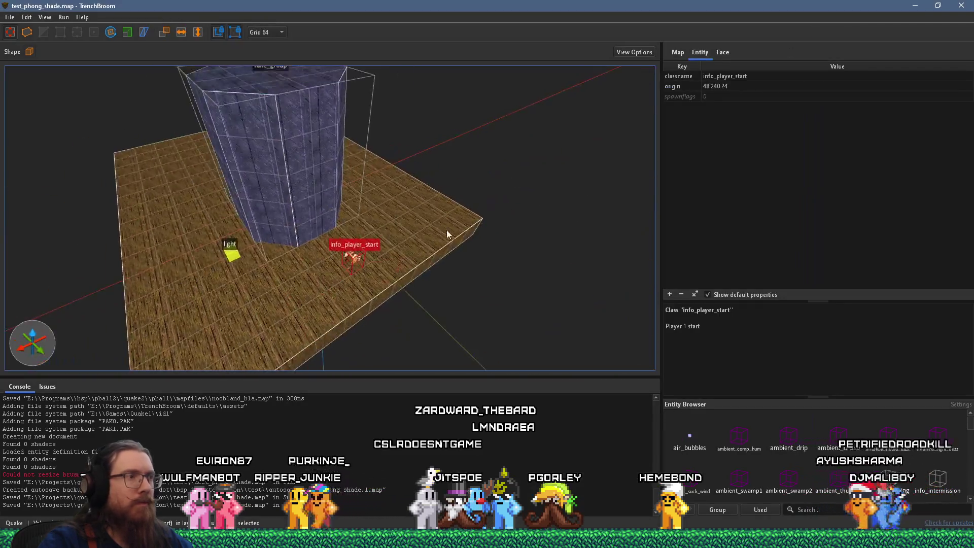
# - Reshape a floor brush into a tall wooden wall along the floor's edge, trimming one grid step
pyautogui.moveTo(409, 275)
pyautogui.mouseDown()
pyautogui.moveTo(440, 306)
pyautogui.moveTo(490, 125)
pyautogui.moveTo(421, 138)
pyautogui.mouseUp()
pyautogui.scroll(-5, 507, 167)
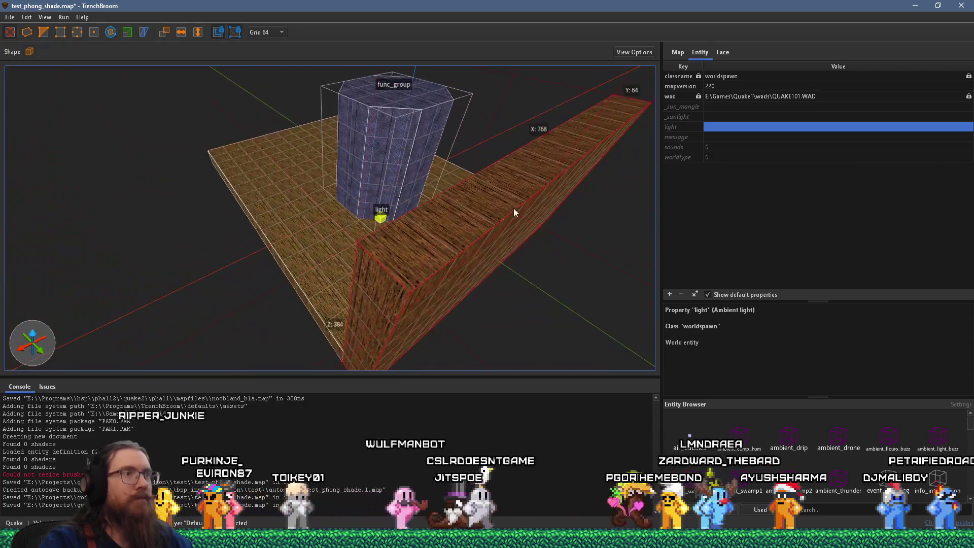
pyautogui.scroll(5, 483, 153)
pyautogui.scroll(-5, 508, 132)
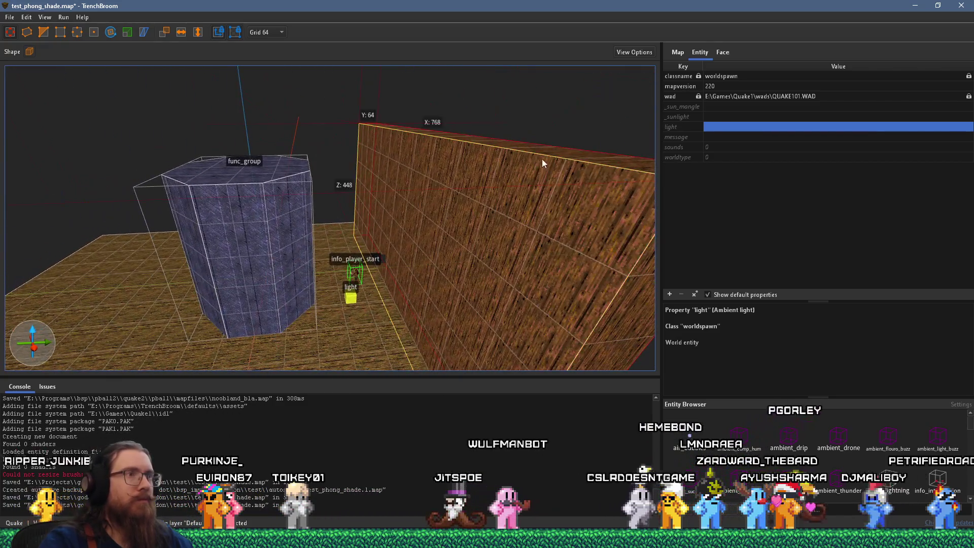
pyautogui.scroll(-8, 559, 102)
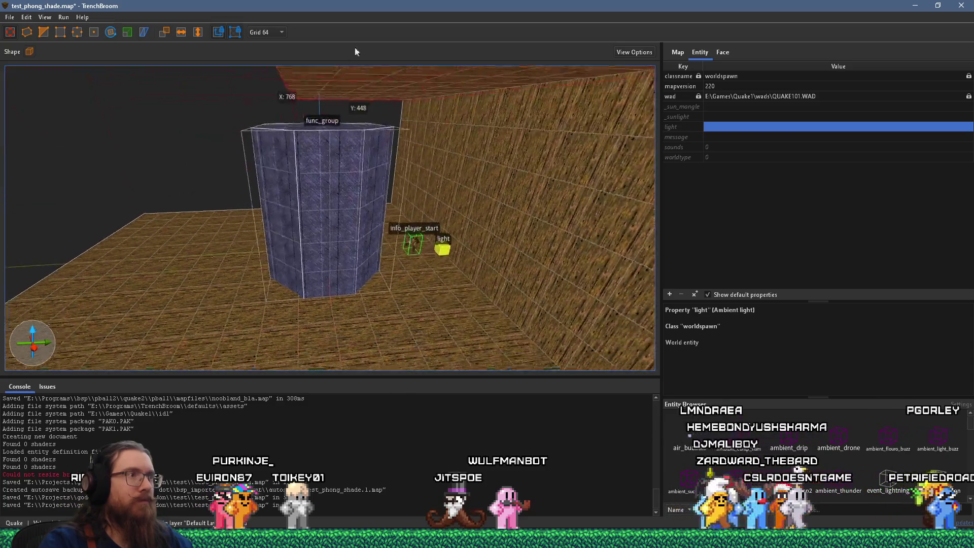
pyautogui.click(482, 326)
pyautogui.moveTo(481, 327)
pyautogui.mouseDown()
pyautogui.moveTo(469, 354)
pyautogui.moveTo(464, 285)
pyautogui.moveTo(391, 126)
pyautogui.moveTo(446, 230)
pyautogui.moveTo(470, 340)
pyautogui.moveTo(507, 107)
pyautogui.mouseUp()
pyautogui.hotkey('ctrl', 'z')
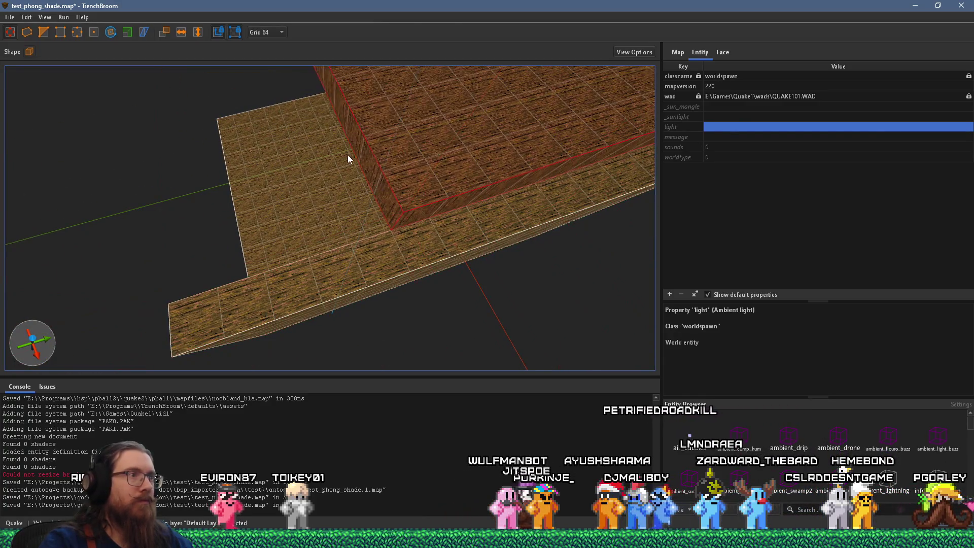
pyautogui.moveTo(468, 170)
pyautogui.mouseDown()
pyautogui.moveTo(196, 232)
pyautogui.moveTo(410, 131)
pyautogui.moveTo(388, 163)
pyautogui.moveTo(458, 150)
pyautogui.moveTo(422, 297)
pyautogui.mouseUp()
pyautogui.moveTo(358, 271)
pyautogui.mouseDown()
pyautogui.moveTo(731, 269)
pyautogui.moveTo(358, 246)
pyautogui.moveTo(307, 202)
pyautogui.moveTo(586, 279)
pyautogui.moveTo(360, 224)
pyautogui.moveTo(492, 179)
pyautogui.moveTo(631, 201)
pyautogui.mouseUp()
pyautogui.moveTo(378, 199); pyautogui.dragTo(345, 199)
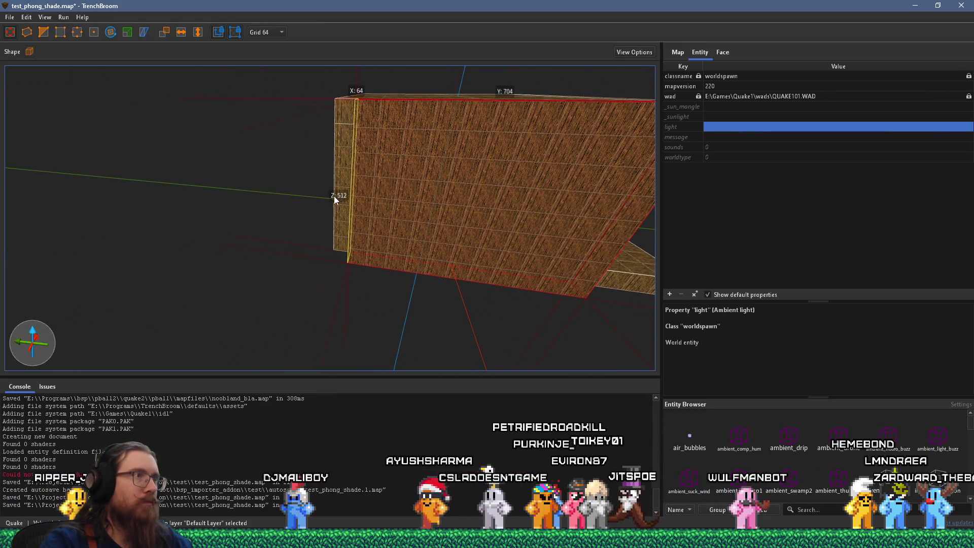
# - Save the map and compile it with the alkaline dev profile
pyautogui.click(10, 17)
pyautogui.click(24, 67)
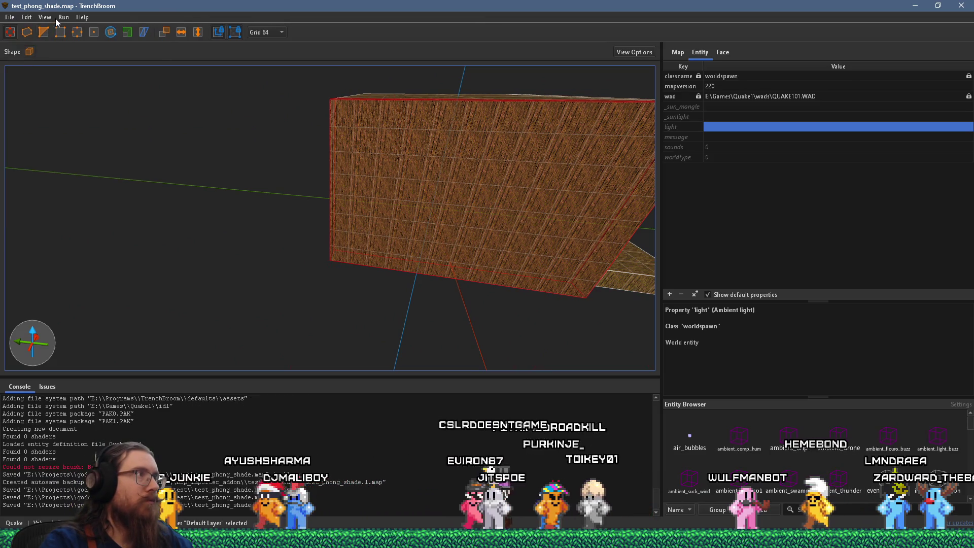
pyautogui.click(71, 30)
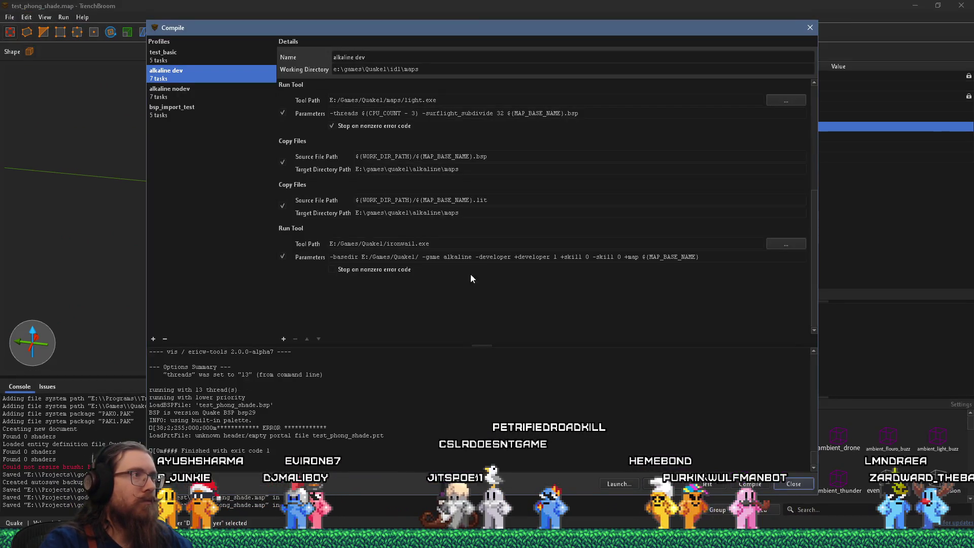
pyautogui.click(750, 484)
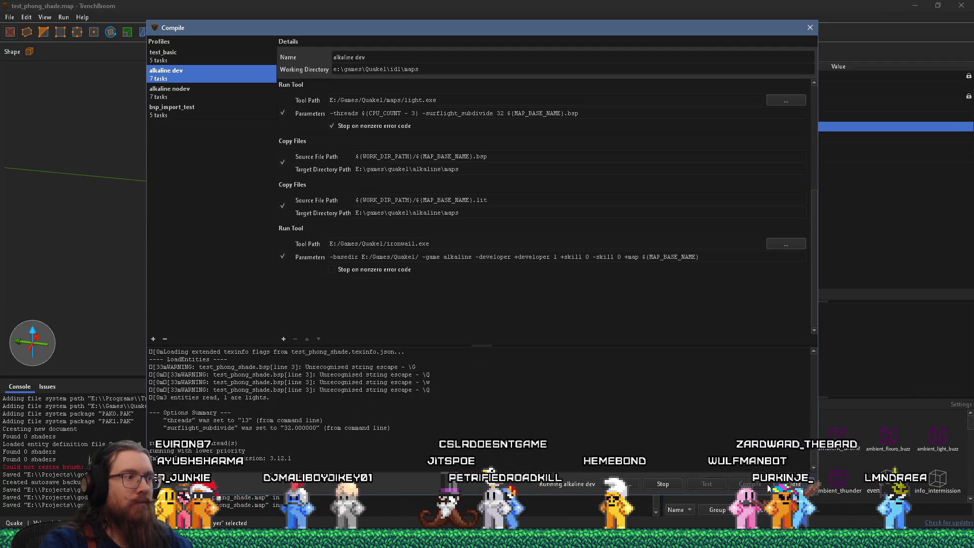